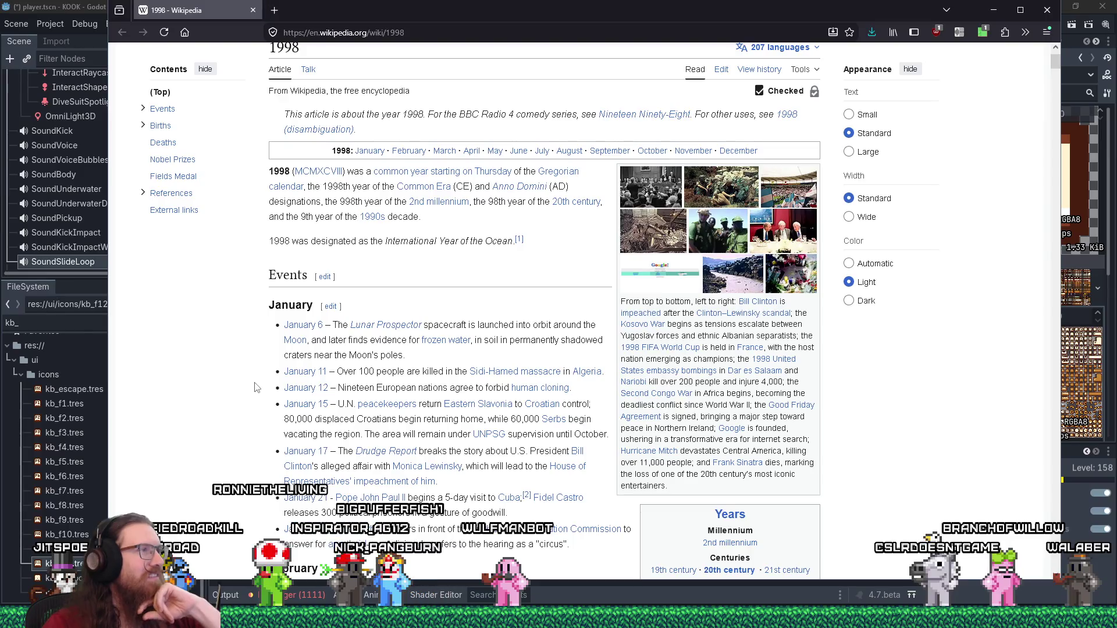
Read the 1998 article's January and February events down to the March 2–31 listings
scroll(256, 387, "down", 3)
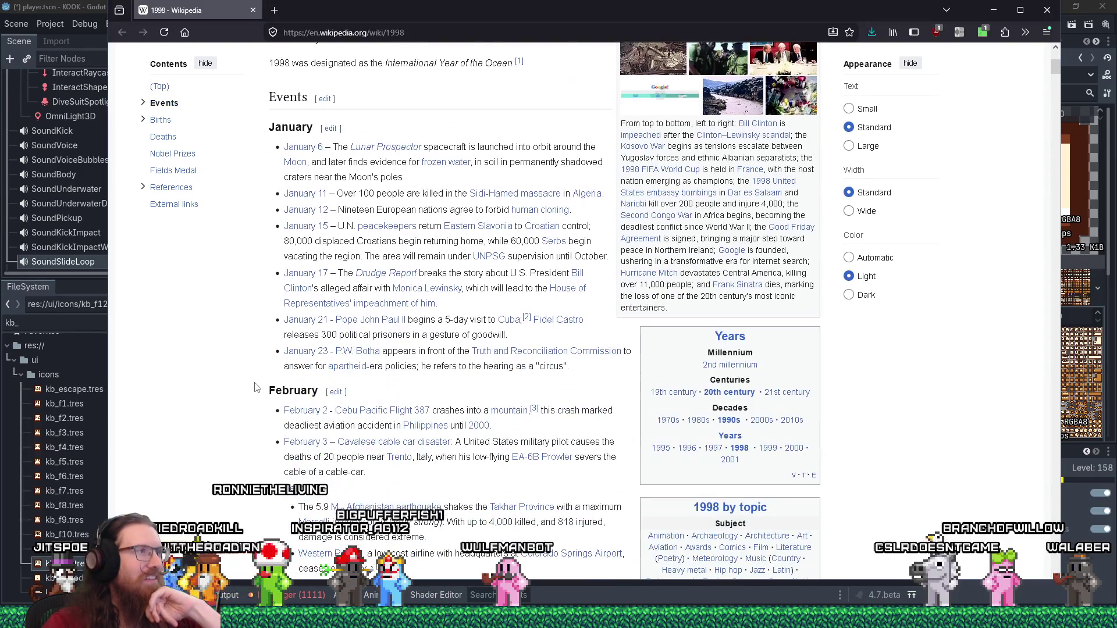
scroll(256, 387, "down", 2)
scroll(256, 387, "down", 3)
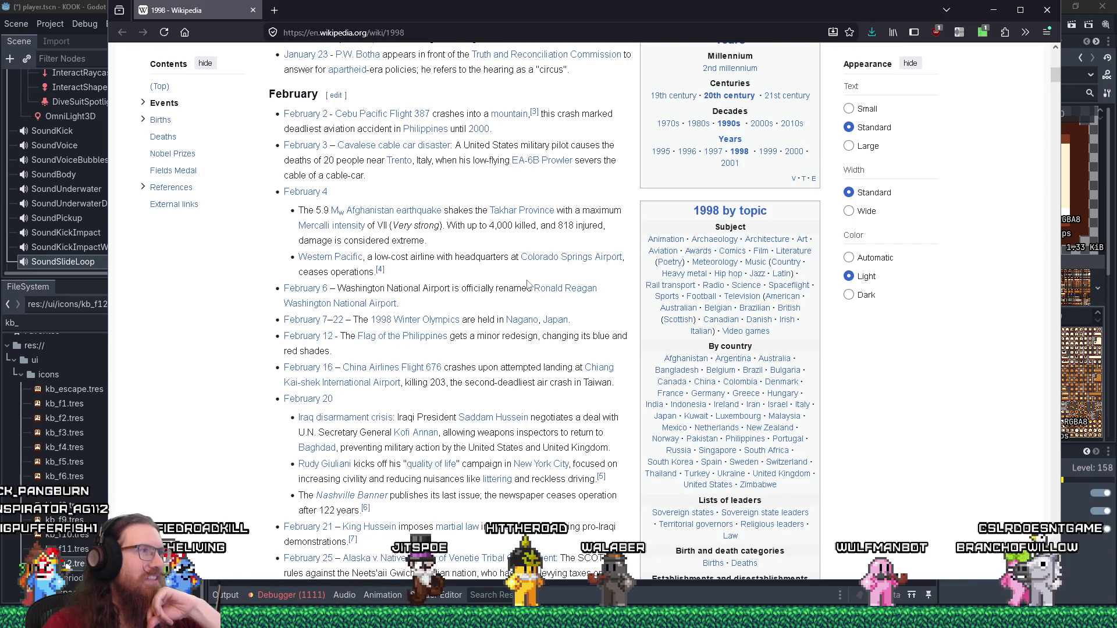
scroll(528, 284, "up", 10)
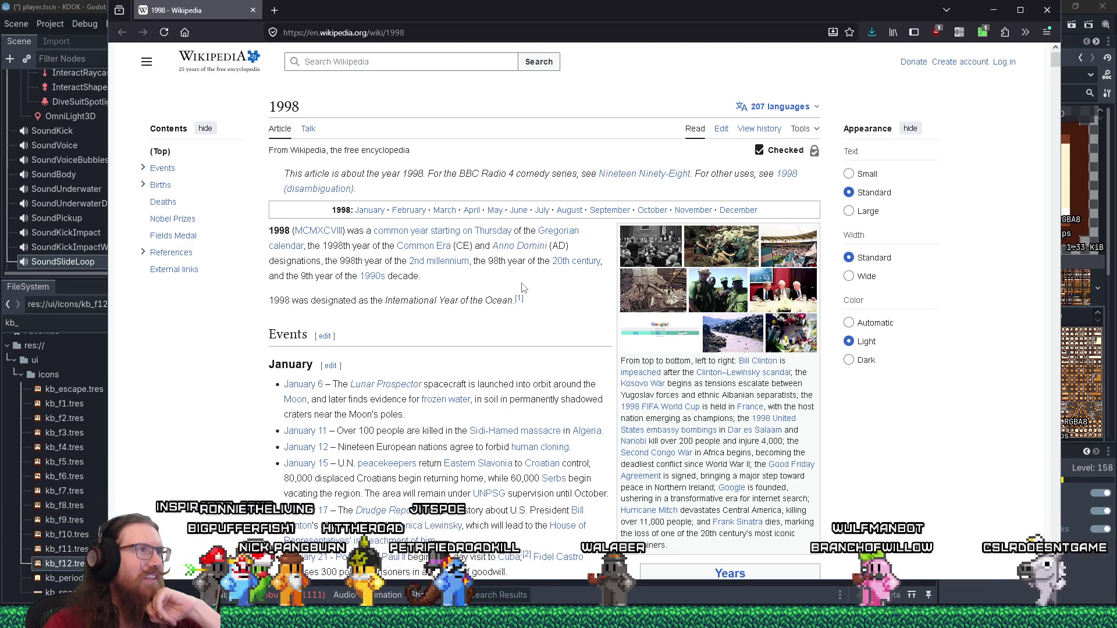
scroll(522, 287, "down", 6)
scroll(522, 287, "down", 3)
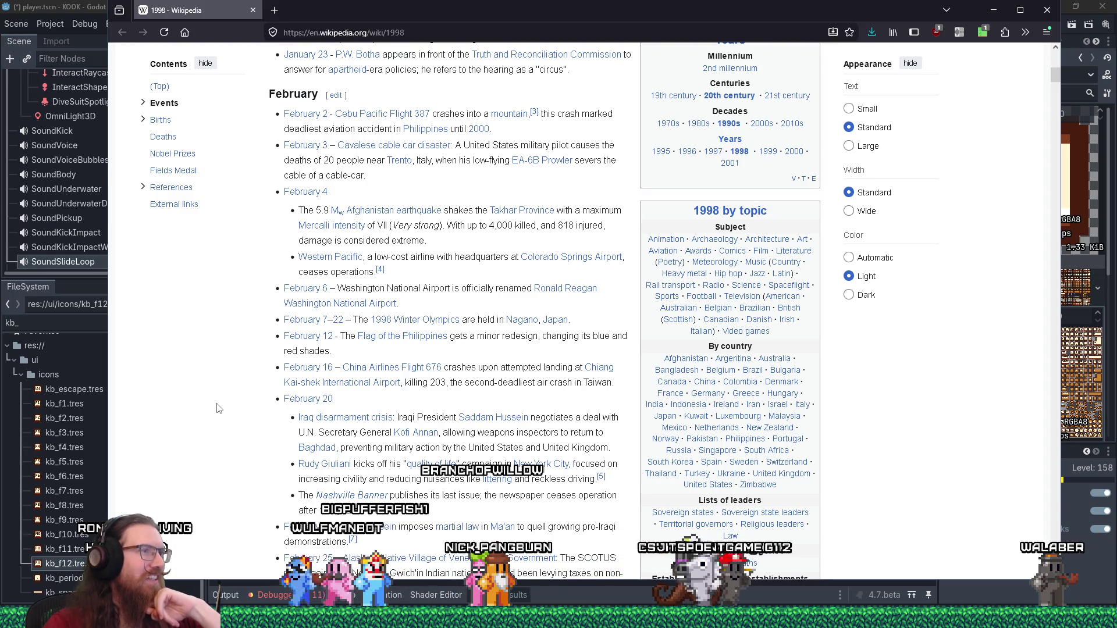
scroll(217, 409, "down", 1)
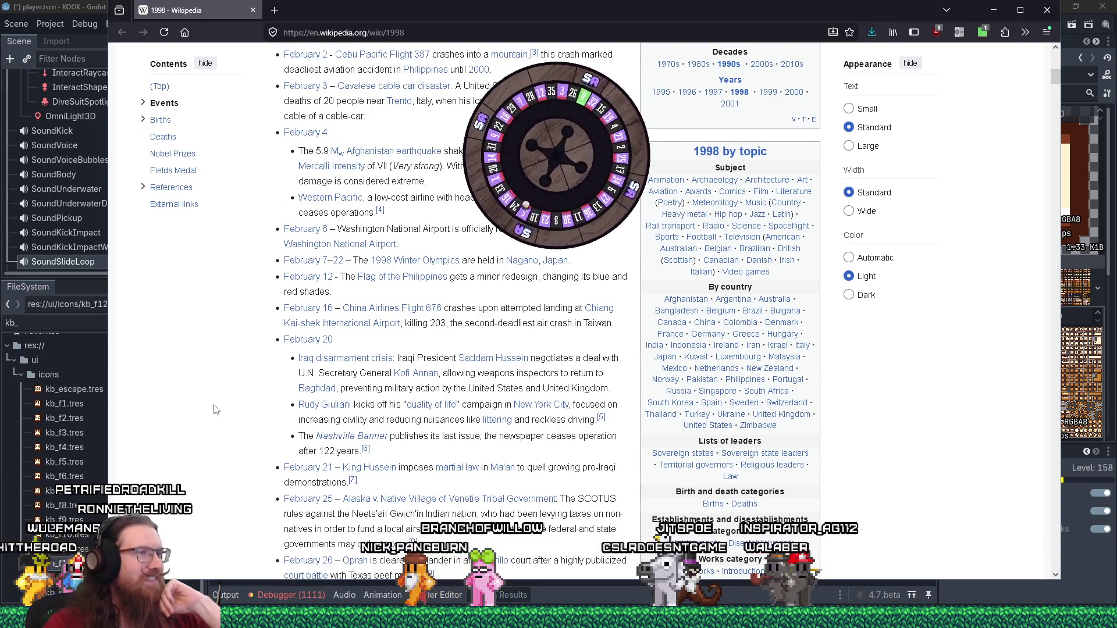
scroll(216, 409, "down", 4)
scroll(216, 409, "down", 6)
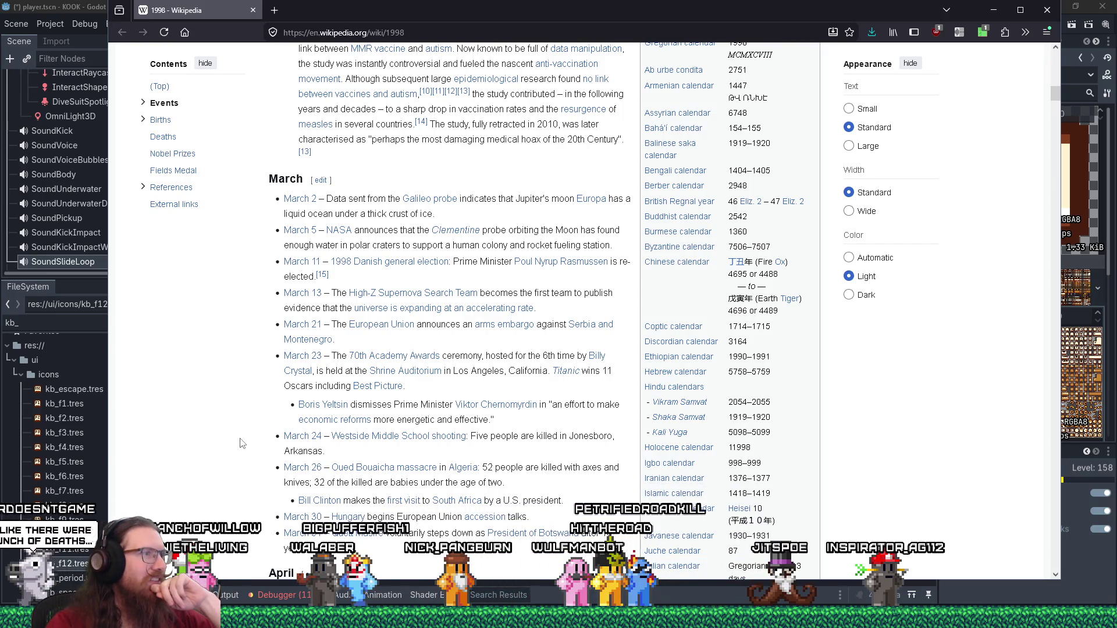
Highlight part of the March 5 entry and read on through the following months
scroll(242, 444, "down", 2)
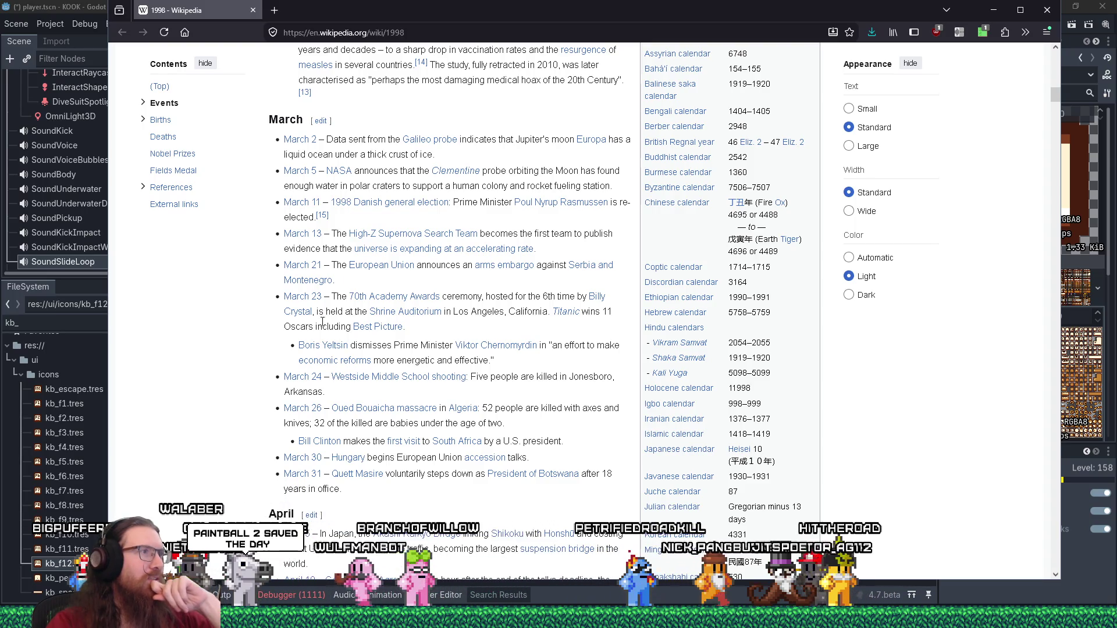
left_click_drag(309, 186, 458, 187)
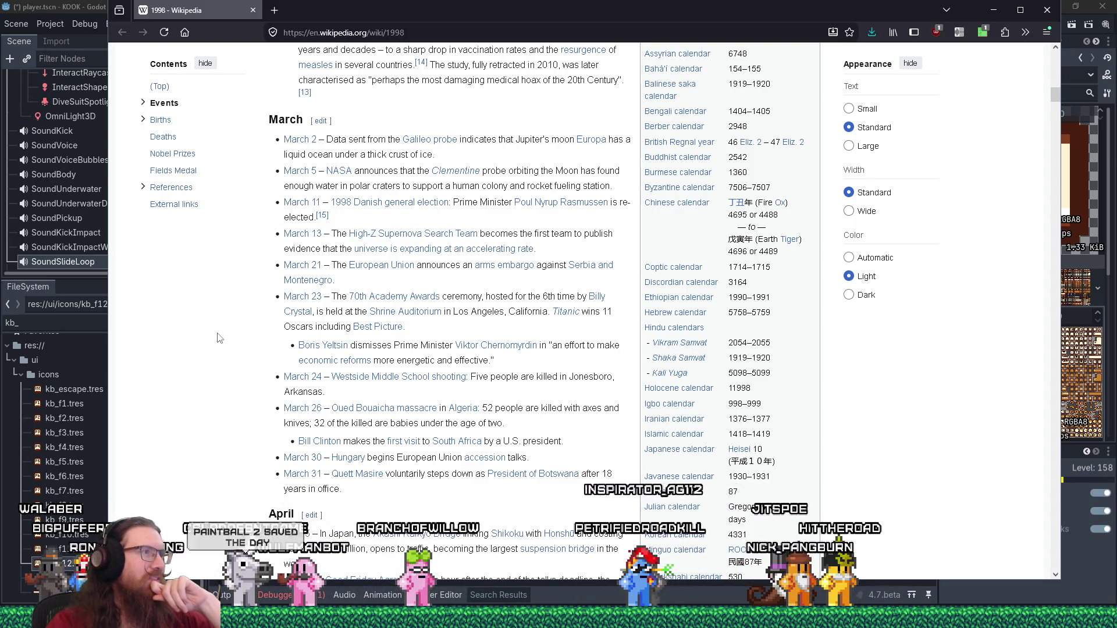
scroll(228, 335, "down", 5)
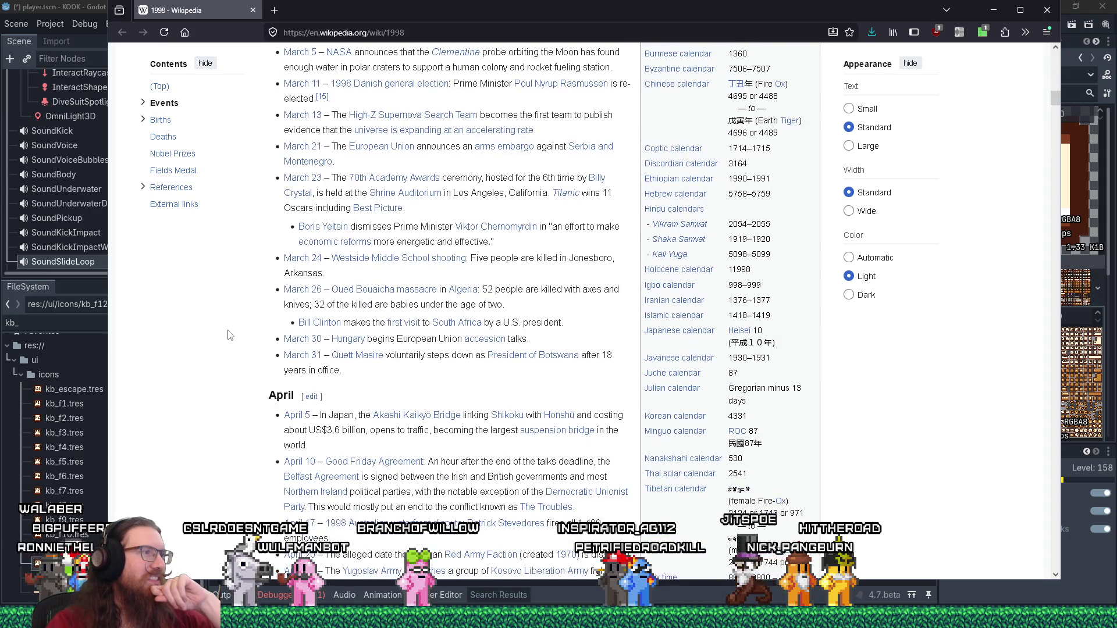
scroll(228, 335, "down", 1)
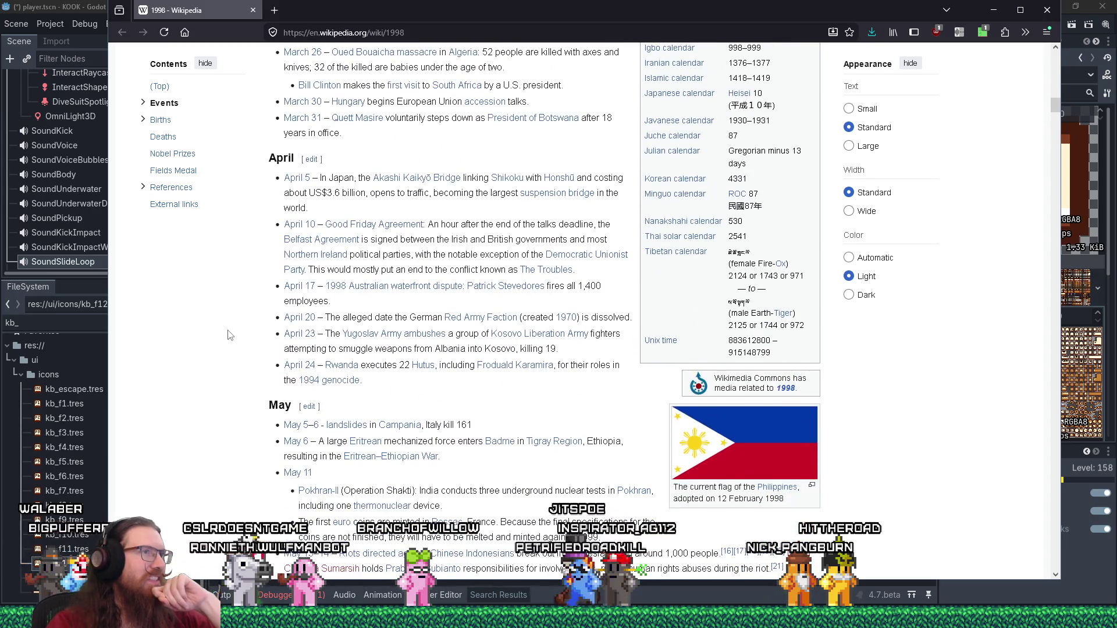
scroll(229, 335, "down", 2)
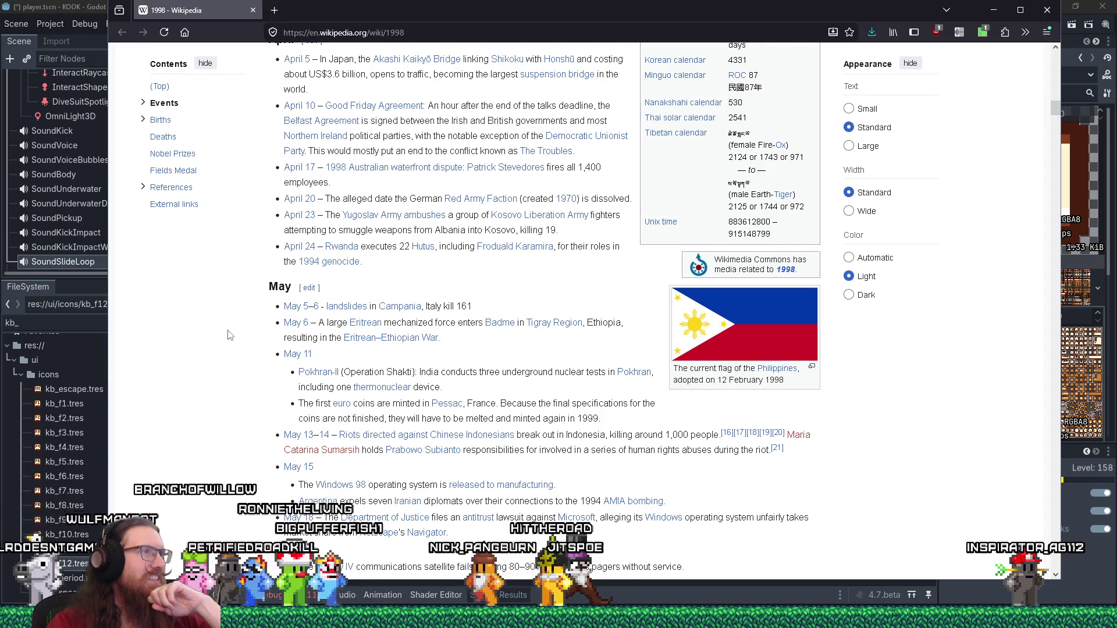
scroll(228, 335, "down", 5)
scroll(228, 335, "down", 2)
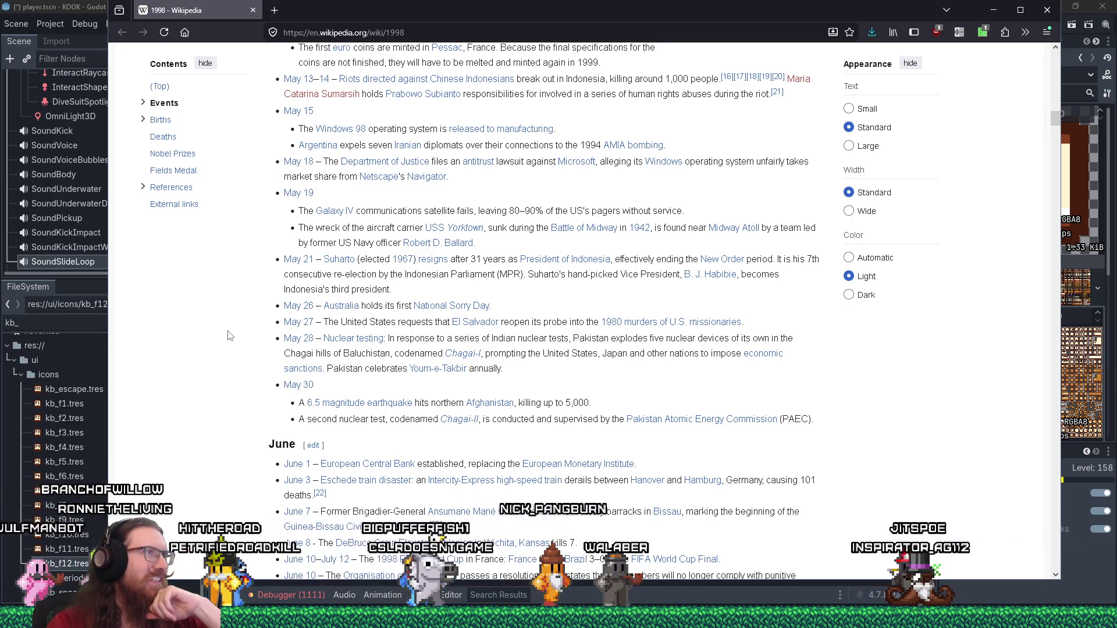
Skim the remaining months into the Births list, then return up to September's events
scroll(229, 336, "down", 2)
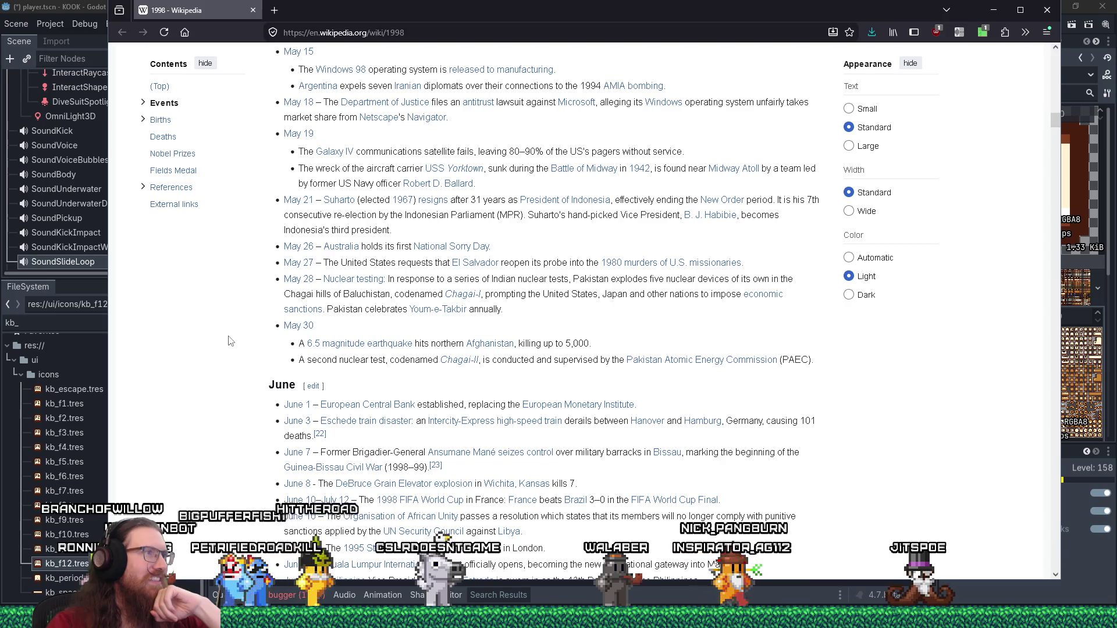
scroll(229, 341, "down", 5)
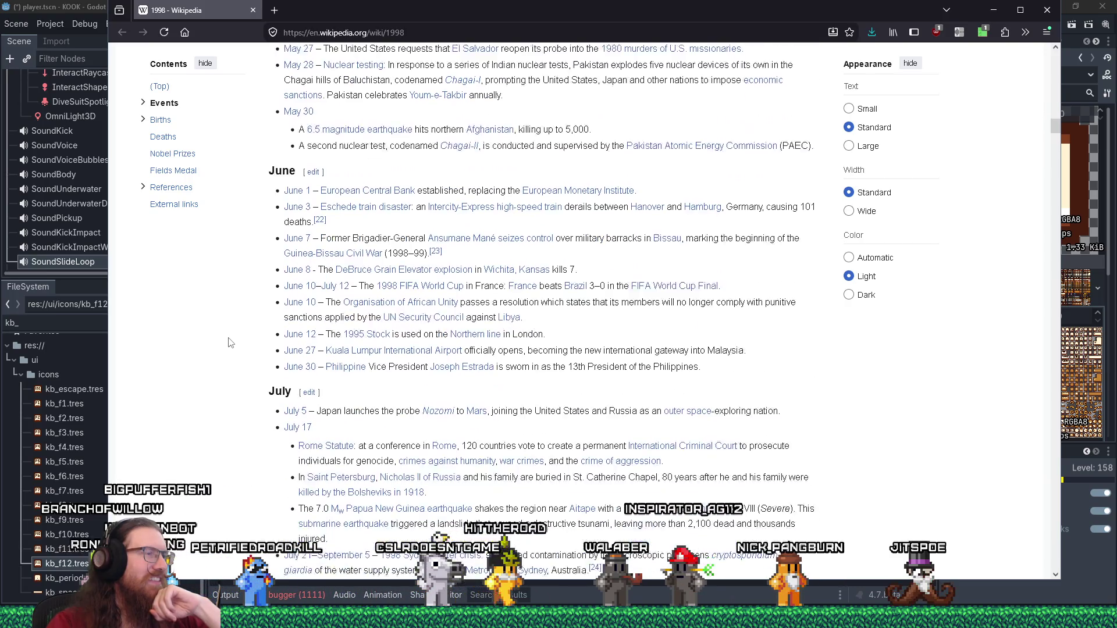
scroll(228, 342, "down", 4)
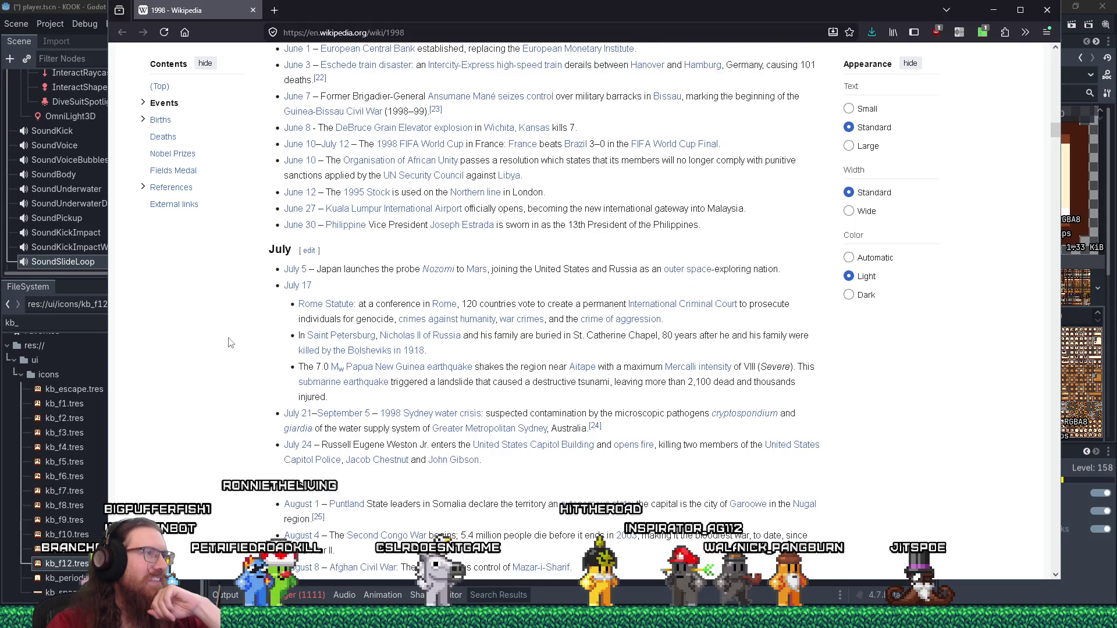
scroll(228, 343, "down", 1)
scroll(228, 342, "down", 1)
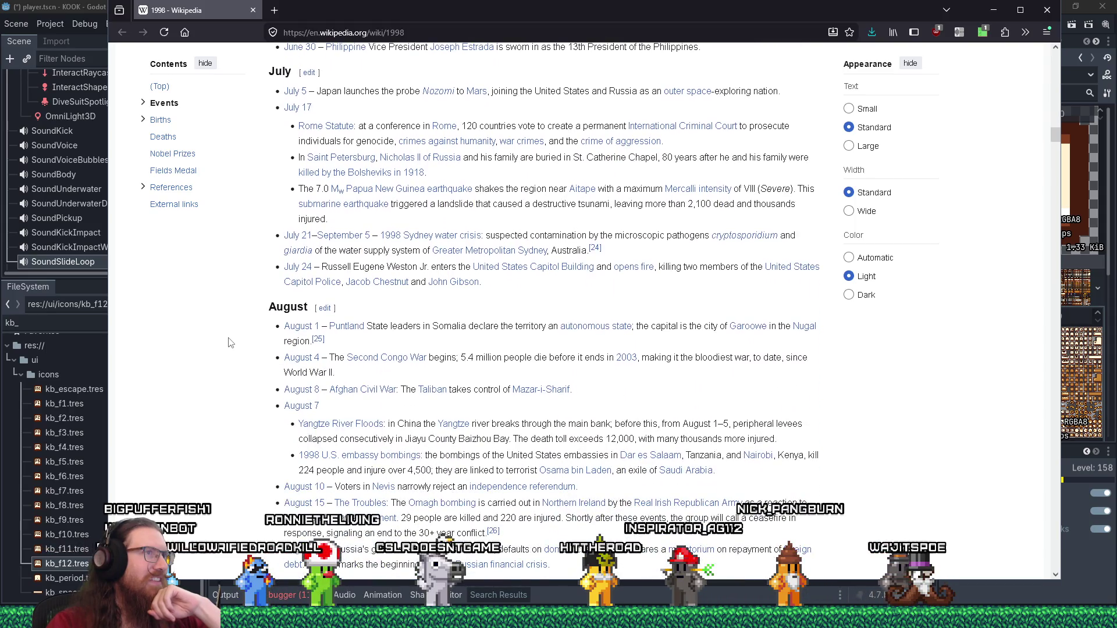
scroll(228, 342, "down", 1)
scroll(228, 342, "down", 1)
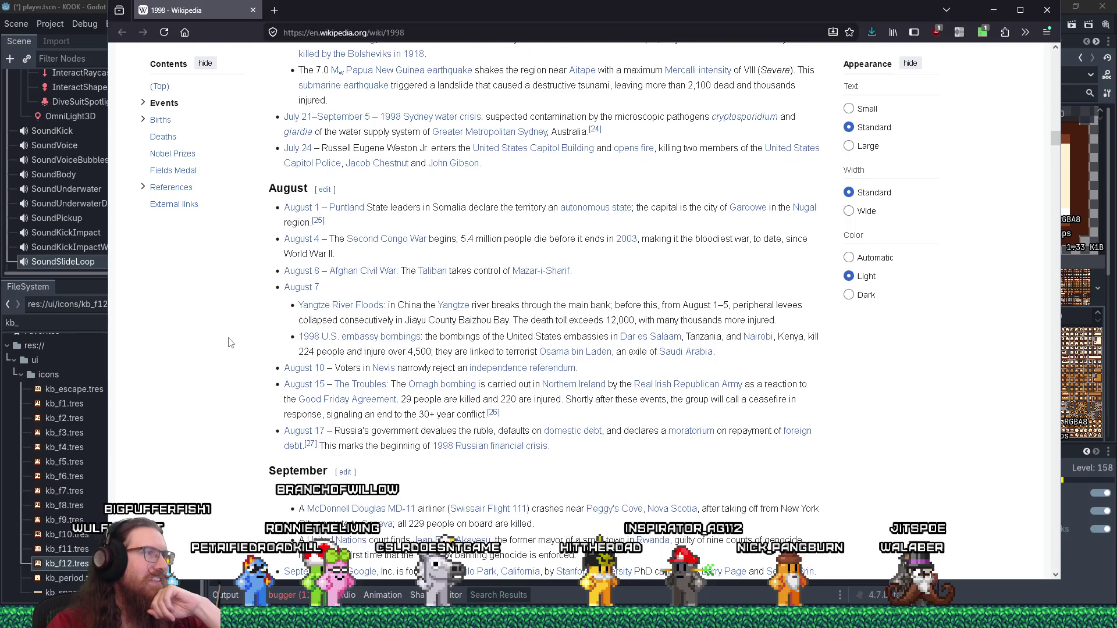
scroll(229, 342, "down", 1)
scroll(229, 343, "down", 5)
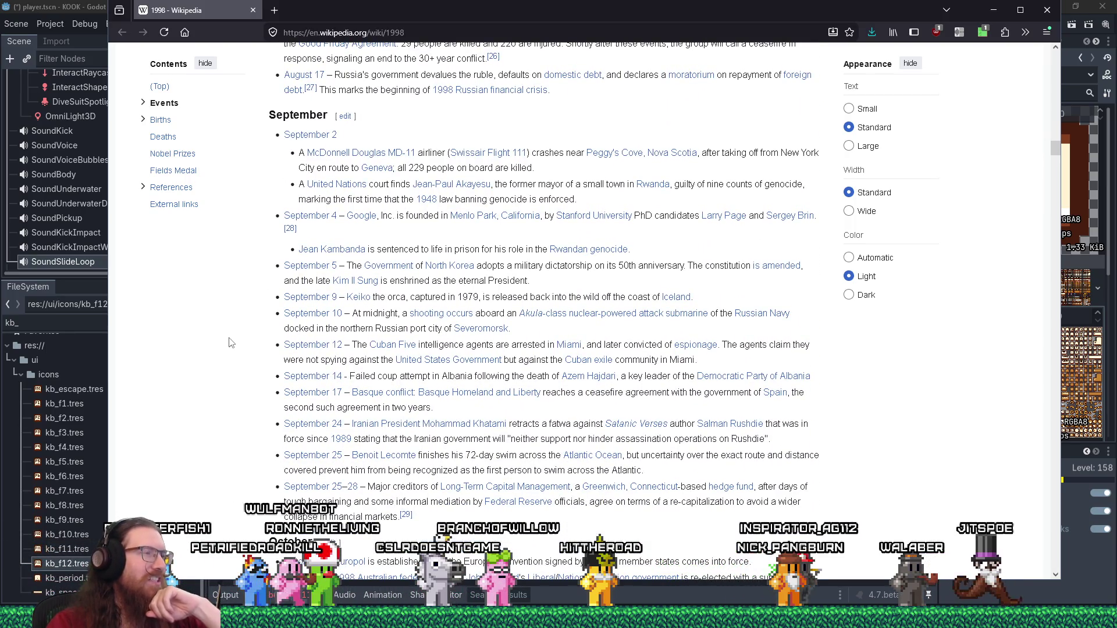
scroll(229, 342, "down", 3)
scroll(229, 343, "down", 3)
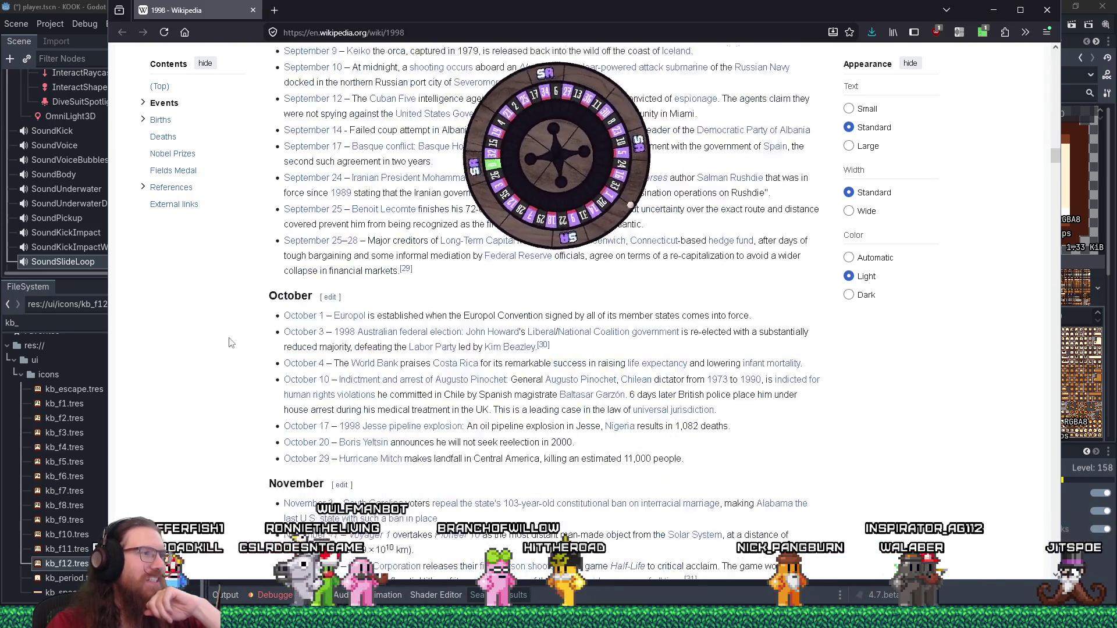
scroll(228, 342, "down", 10)
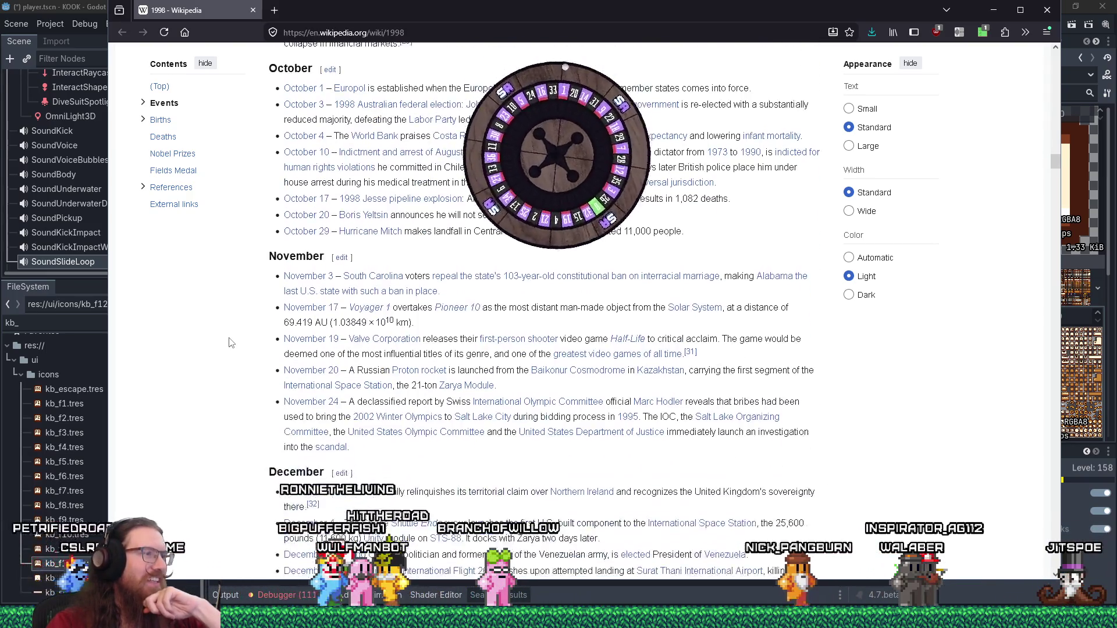
scroll(229, 342, "down", 9)
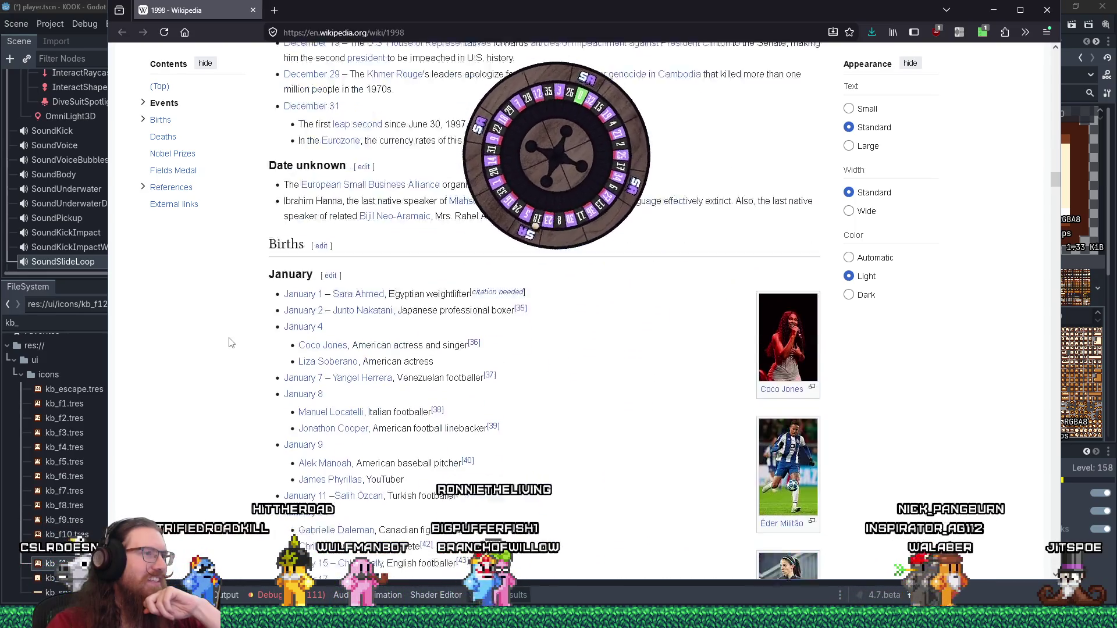
scroll(229, 342, "down", 5)
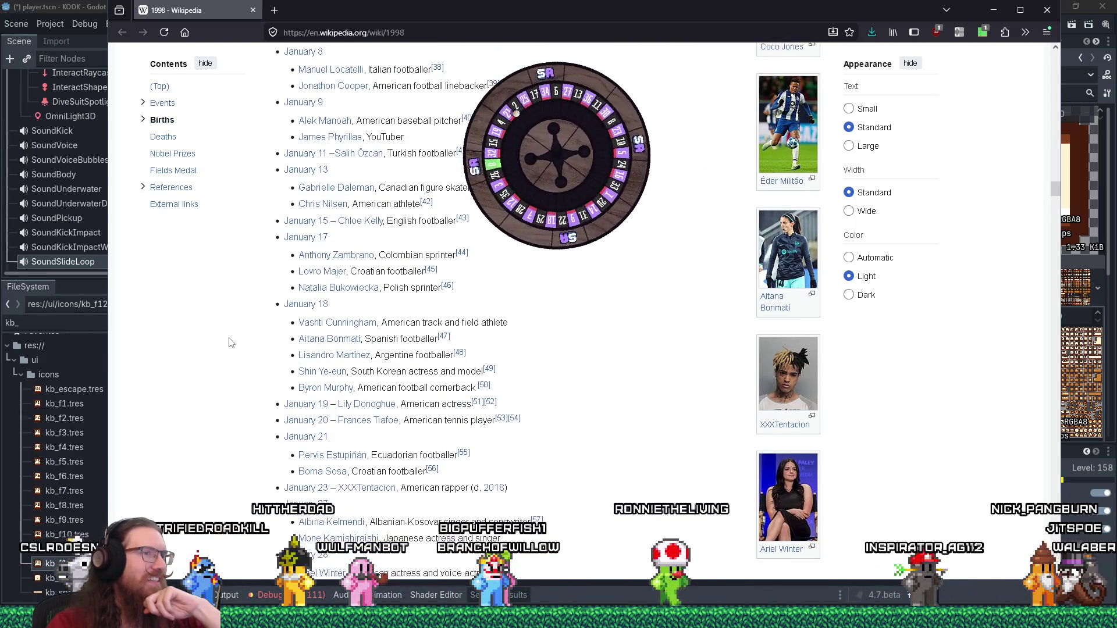
scroll(228, 342, "up", 14)
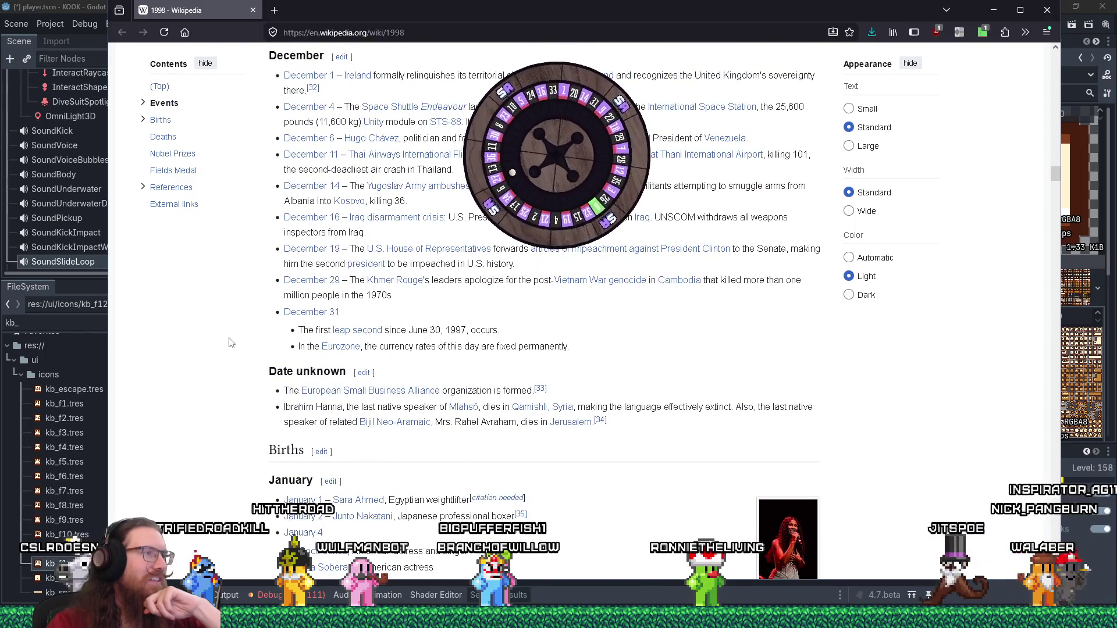
scroll(229, 342, "up", 10)
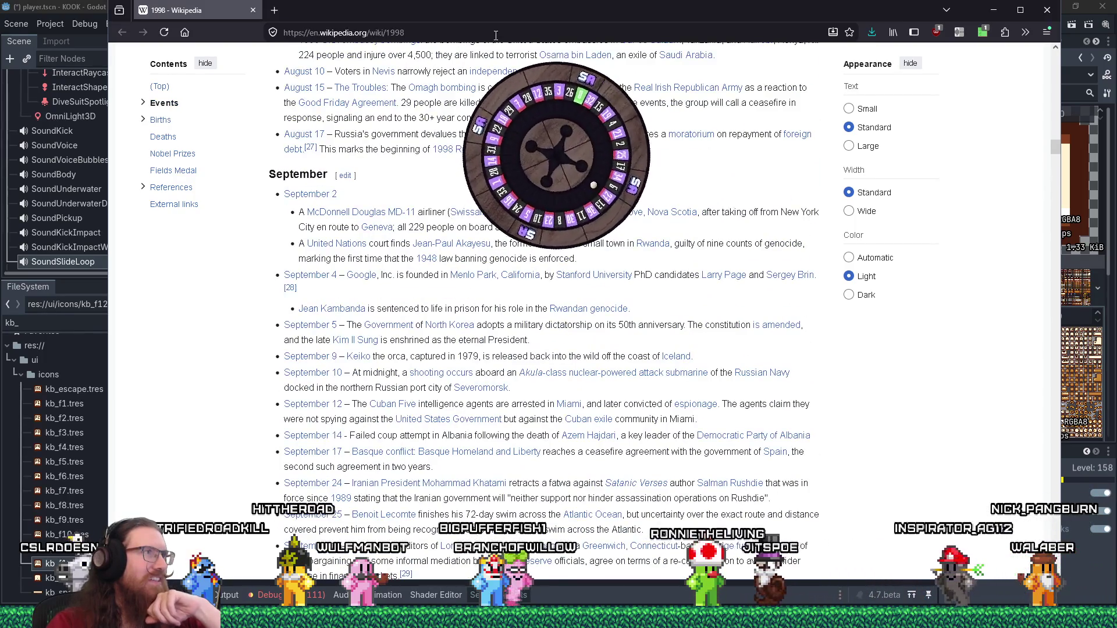
Search DuckDuckGo for 'games released in 1998', then close the results window
left_click(495, 34)
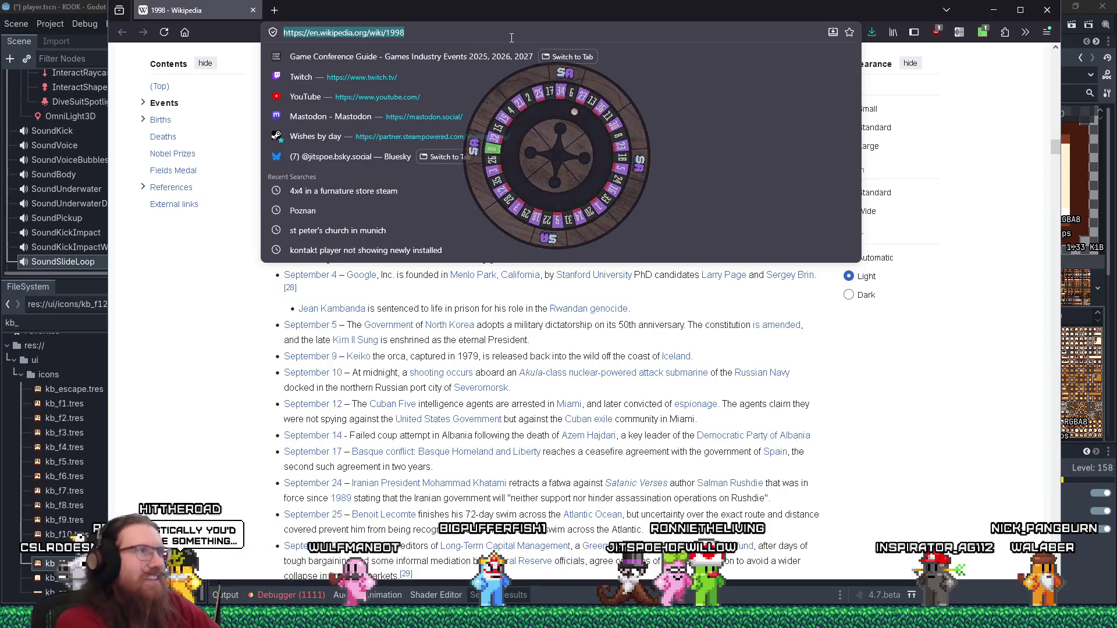
type("games released in 1998")
key("Return")
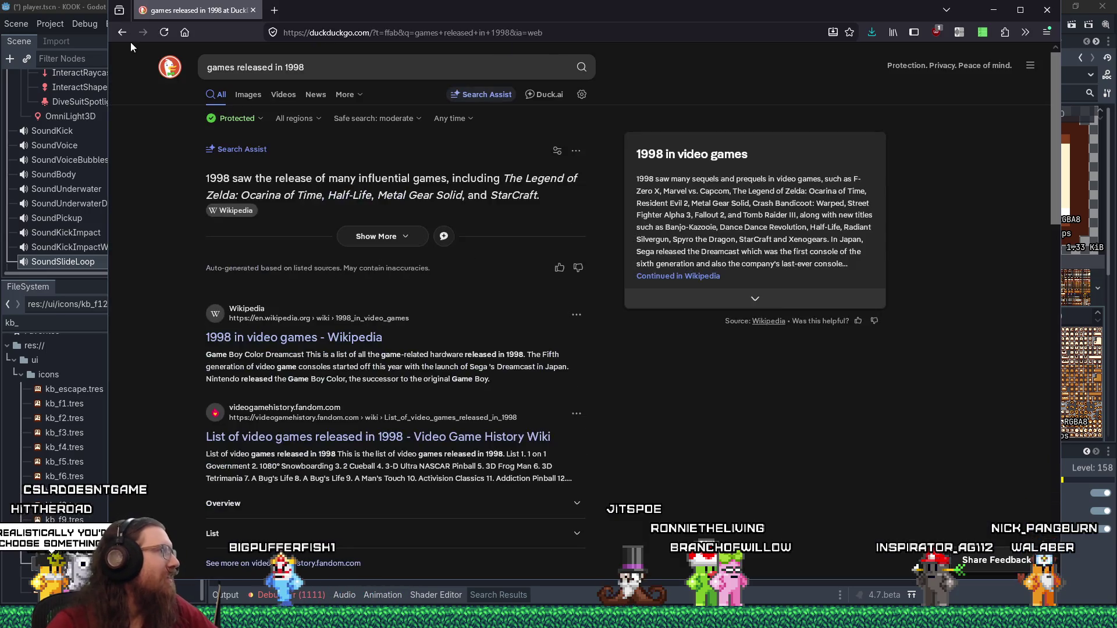
left_click(253, 11)
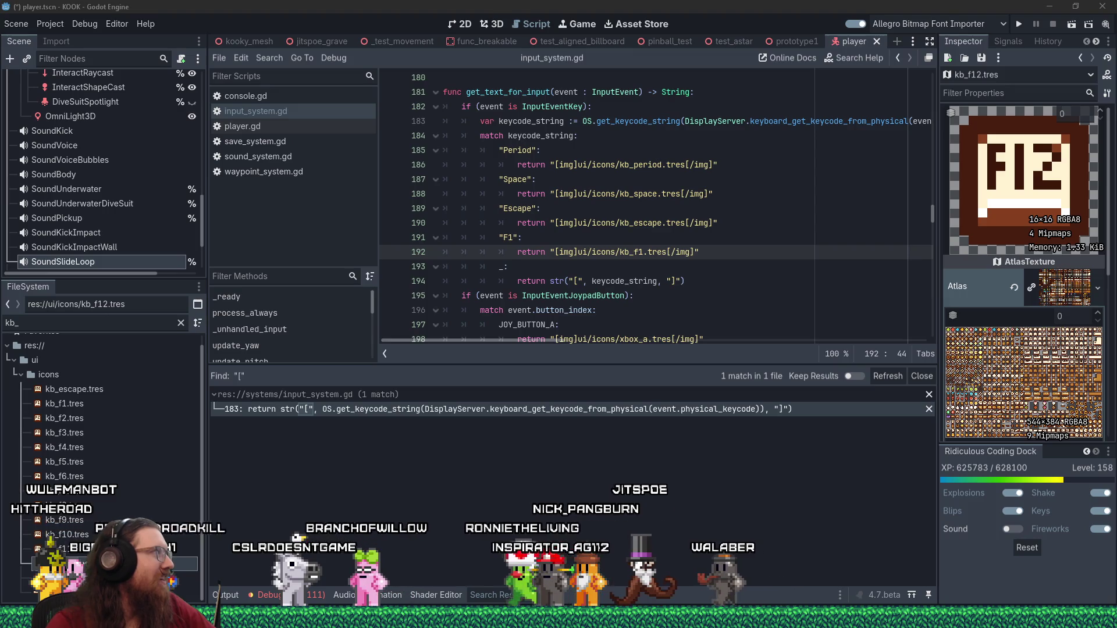
Return to the 1998 in video games article and browse its ratings tables
key("alt+Tab")
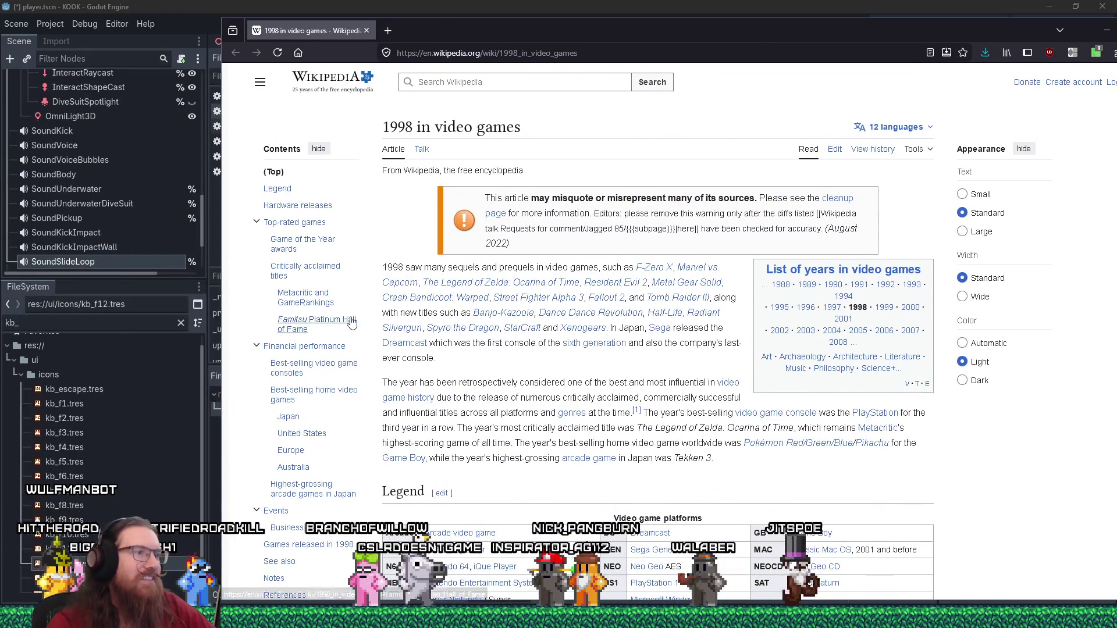
scroll(534, 429, "down", 5)
scroll(534, 430, "down", 10)
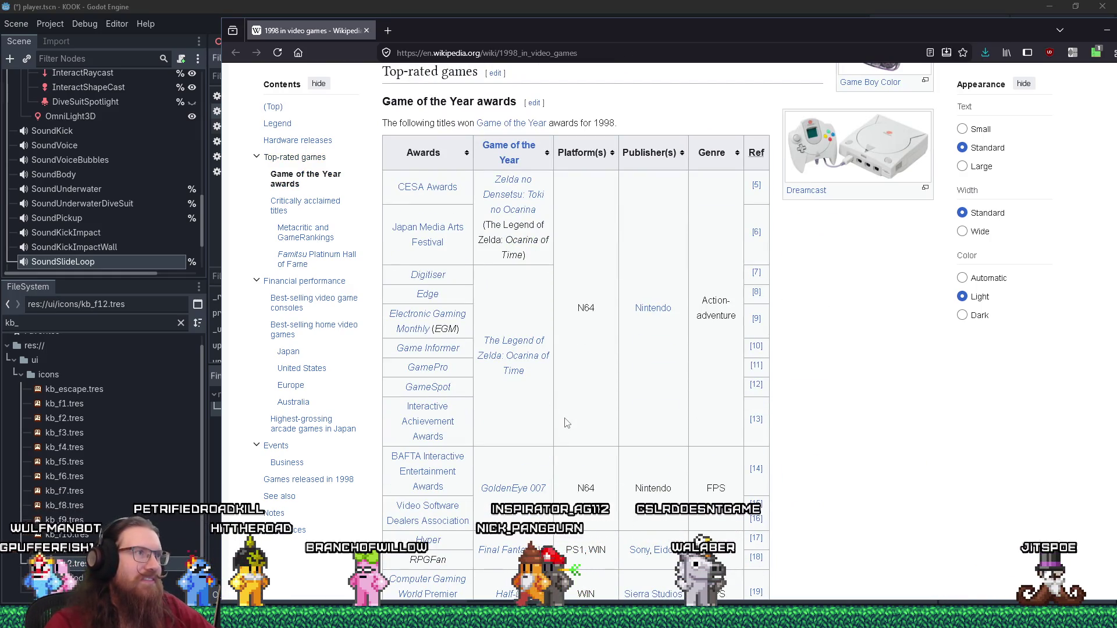
scroll(568, 423, "down", 4)
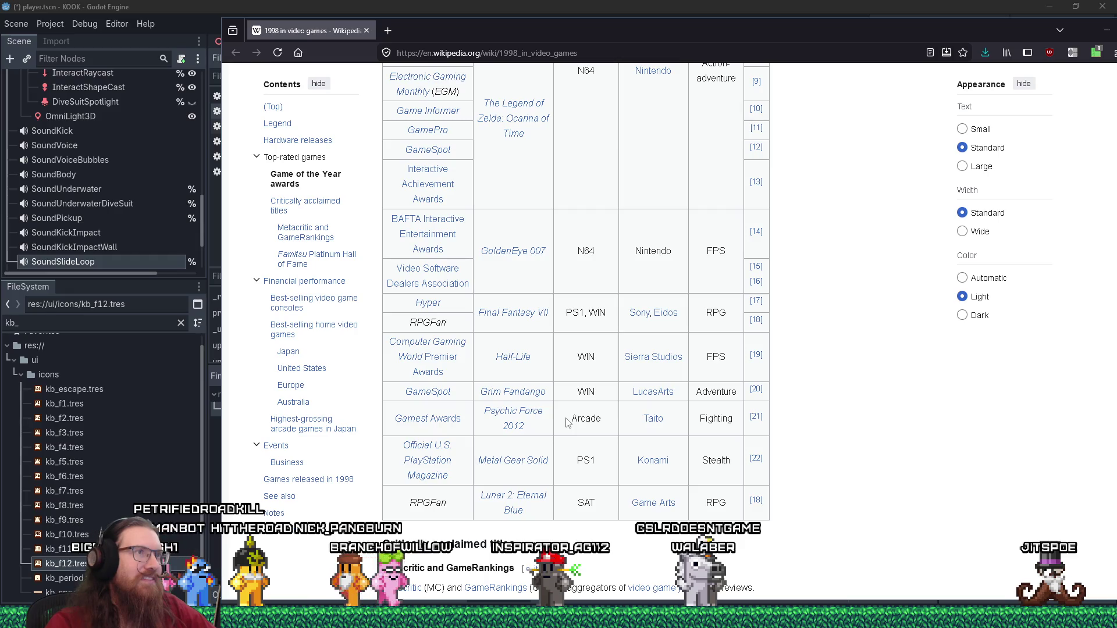
scroll(567, 423, "up", 2)
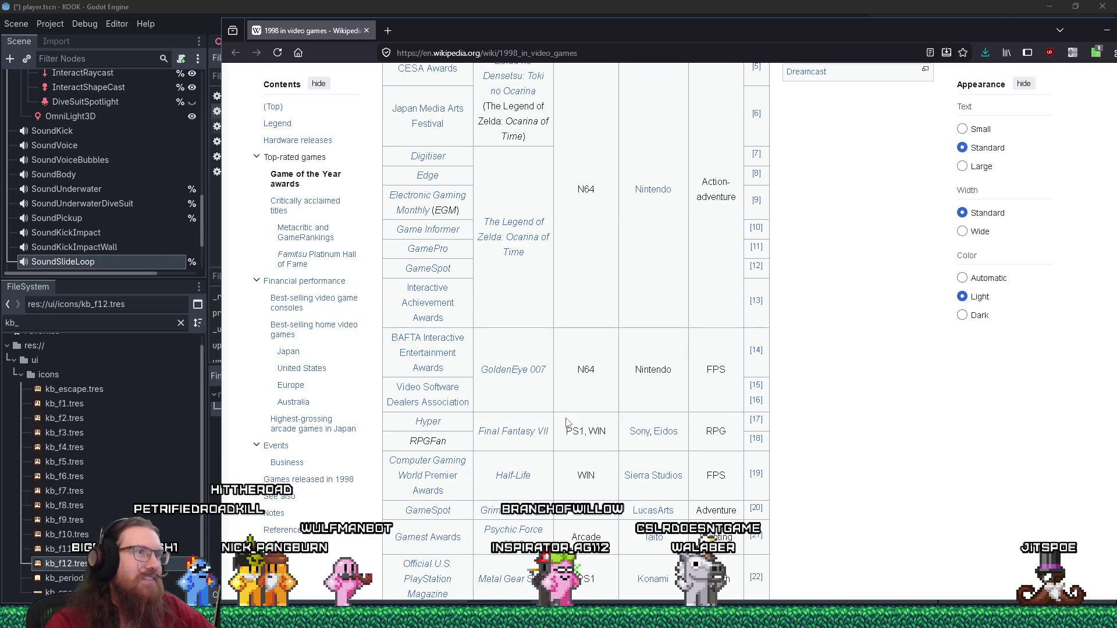
mouse_move(545, 247)
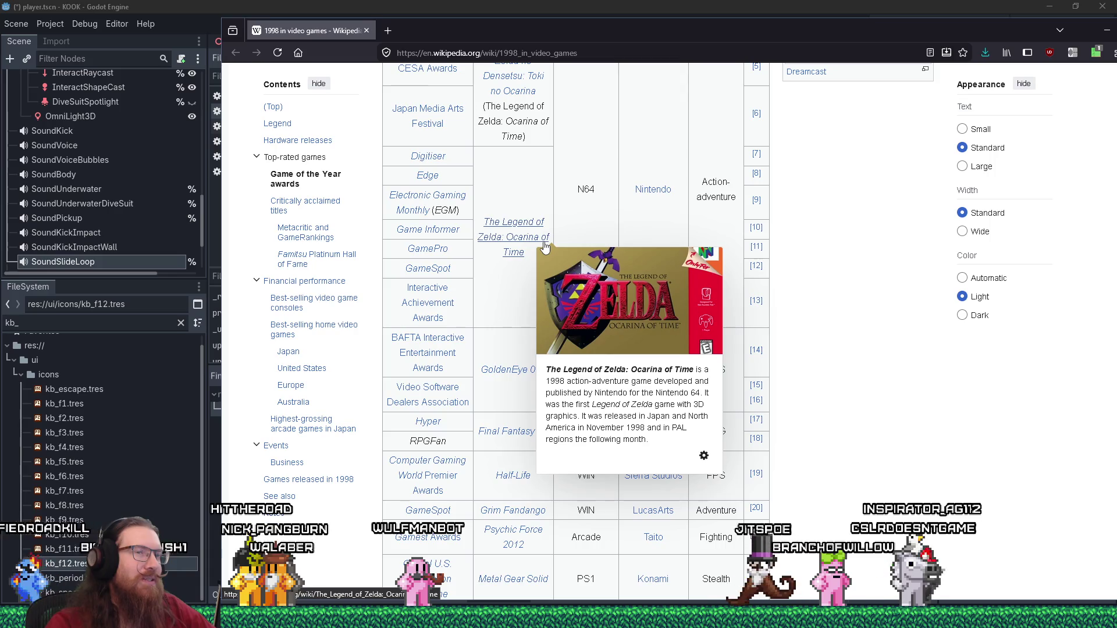
scroll(825, 362, "down", 2)
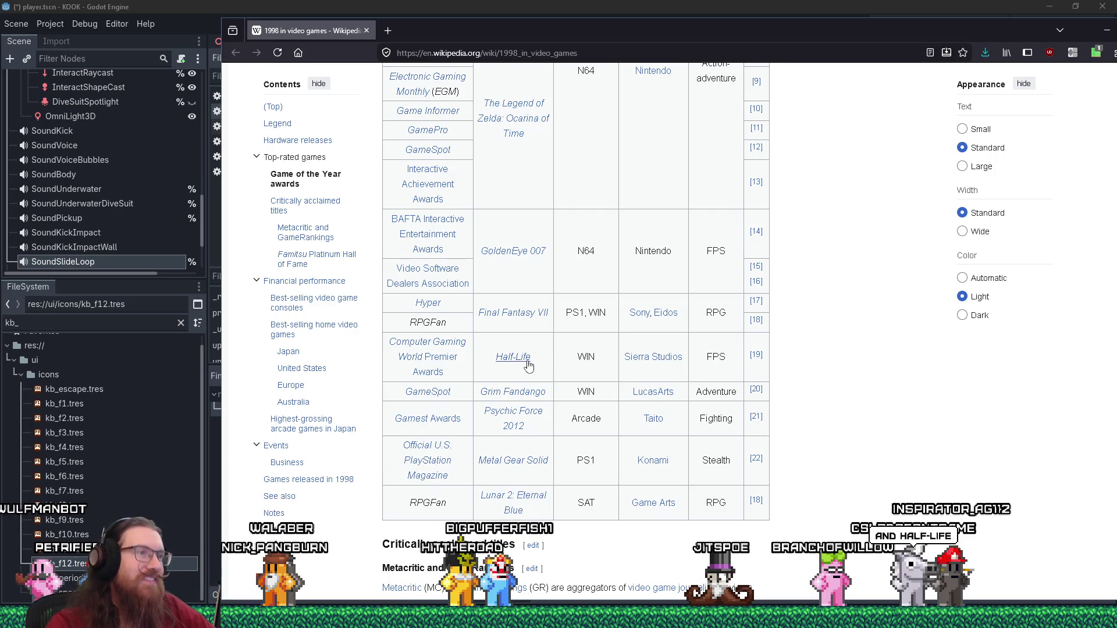
mouse_move(529, 364)
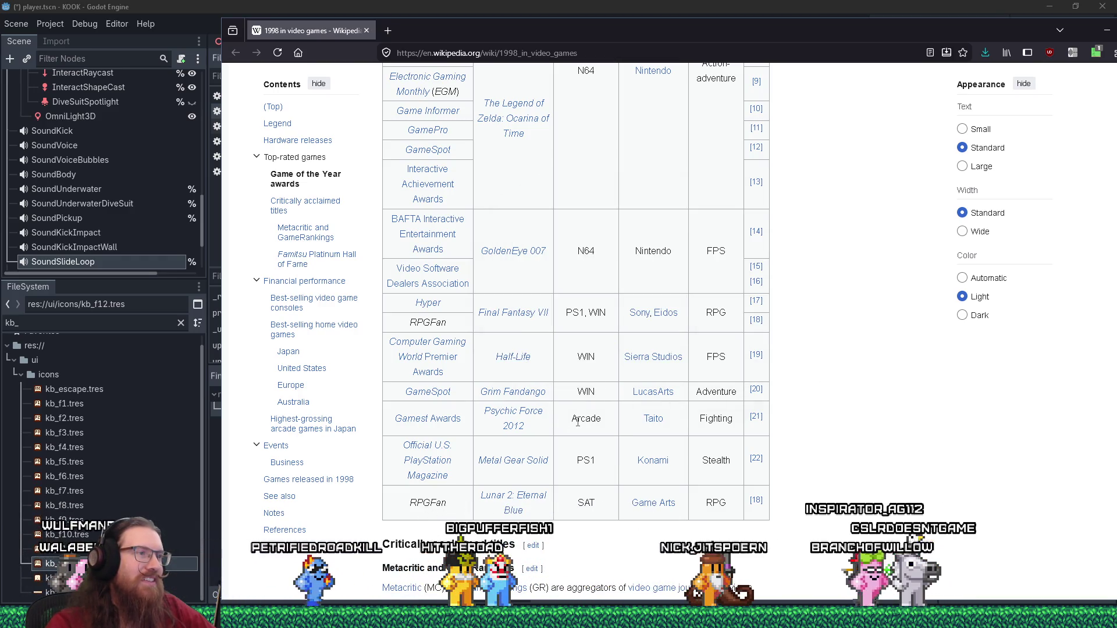
scroll(558, 410, "down", 2)
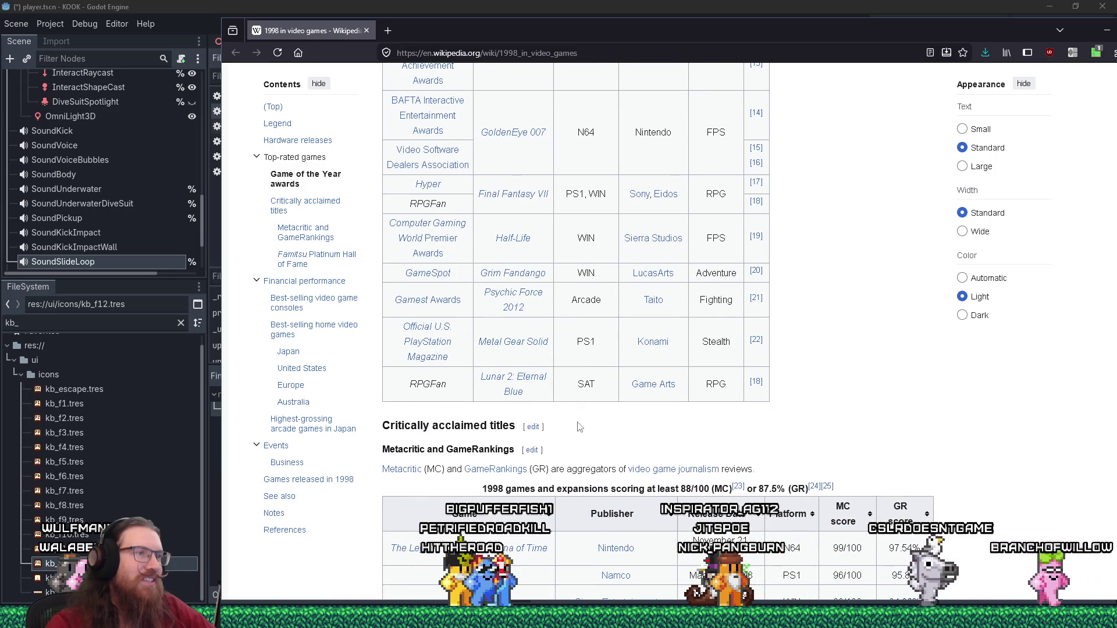
scroll(579, 427, "down", 2)
scroll(579, 427, "up", 8)
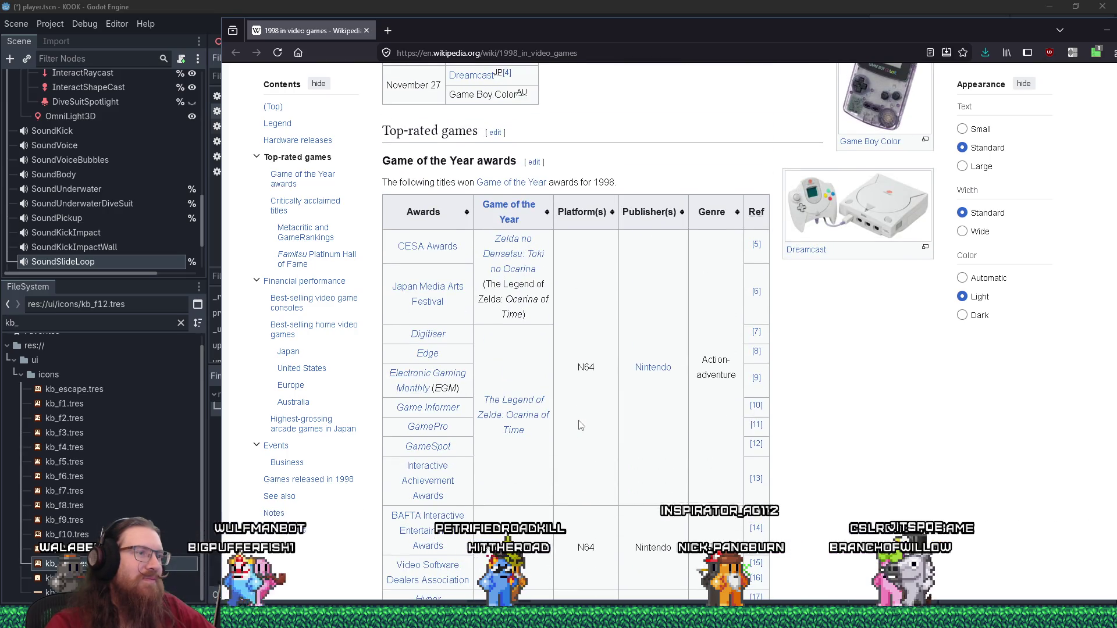
scroll(579, 427, "down", 1)
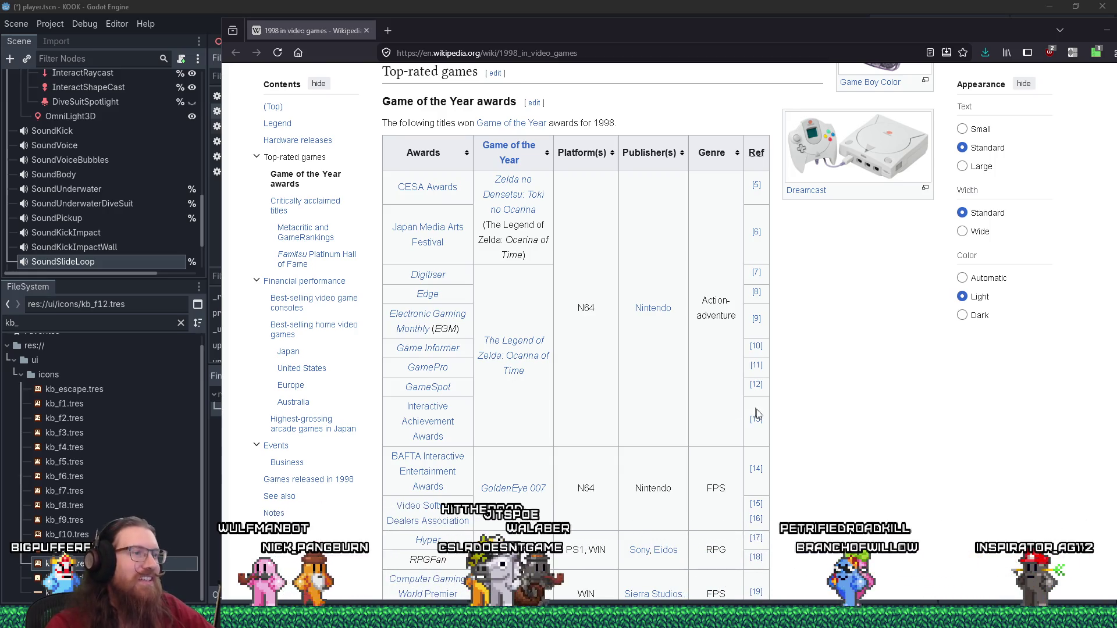
scroll(756, 414, "down", 5)
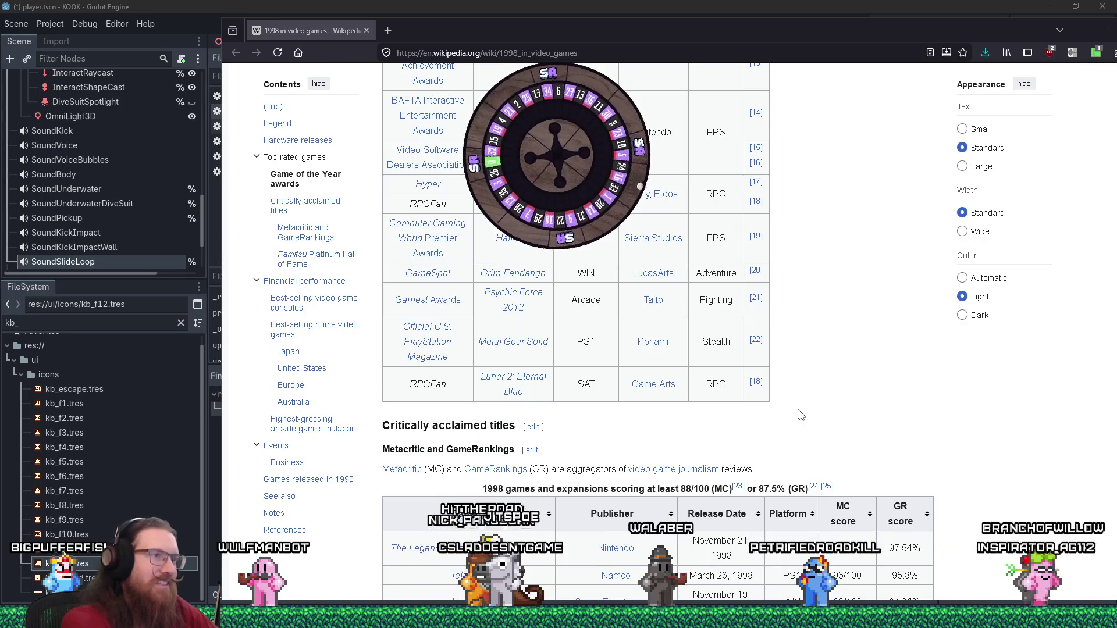
scroll(799, 414, "down", 3)
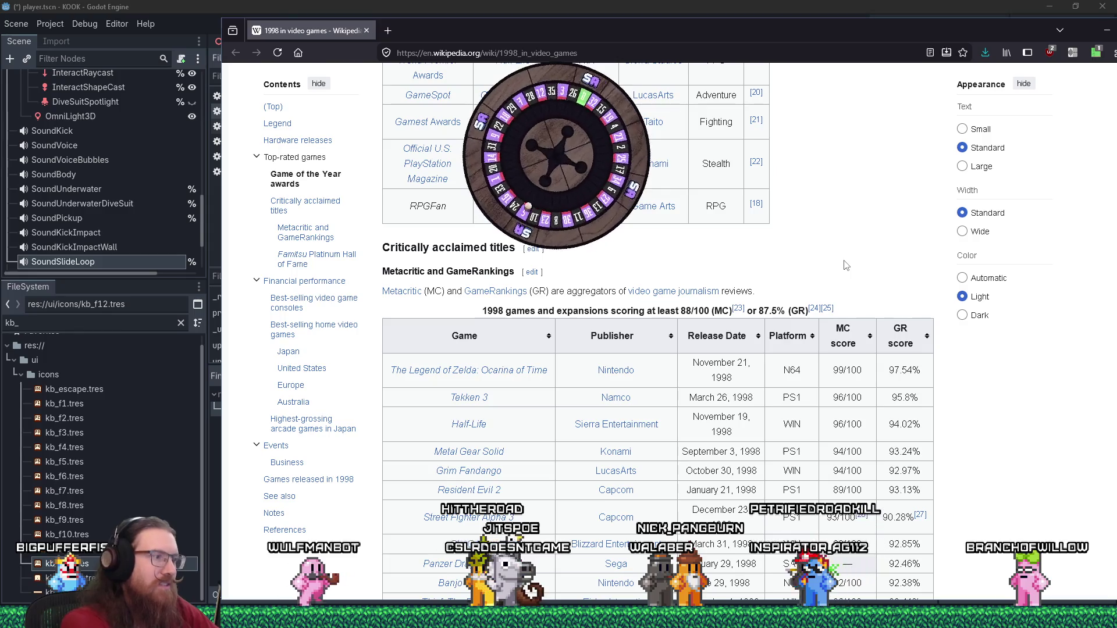
Find 'tribes' on the page to locate Starsiege: Tribes in the Metacritic and GameRankings table
key("ctrl+f")
type("tribes")
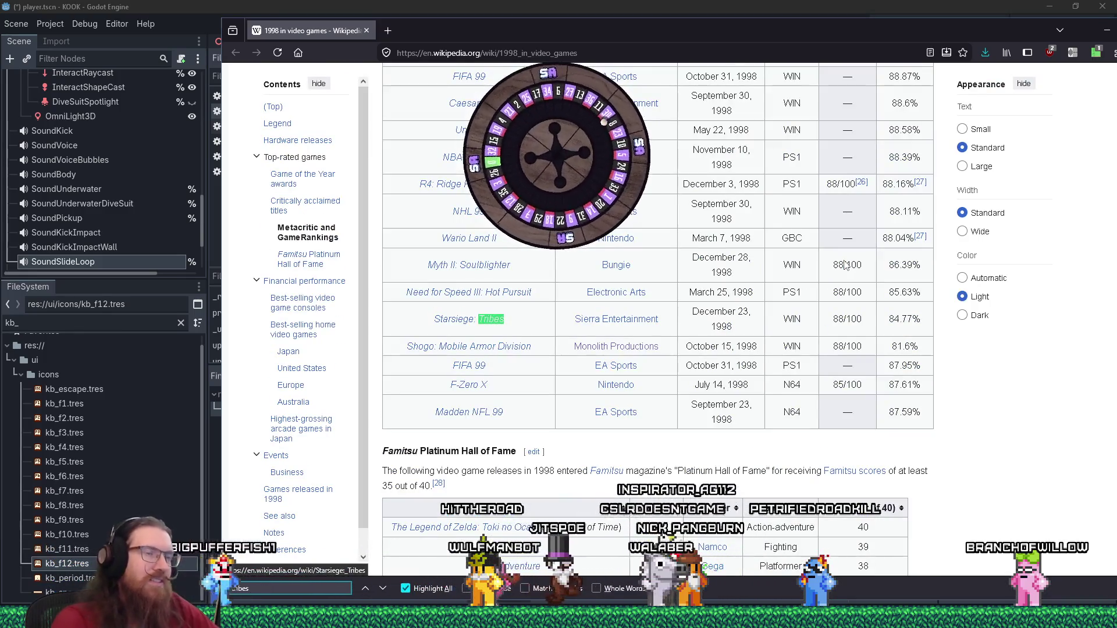
scroll(732, 343, "up", 10)
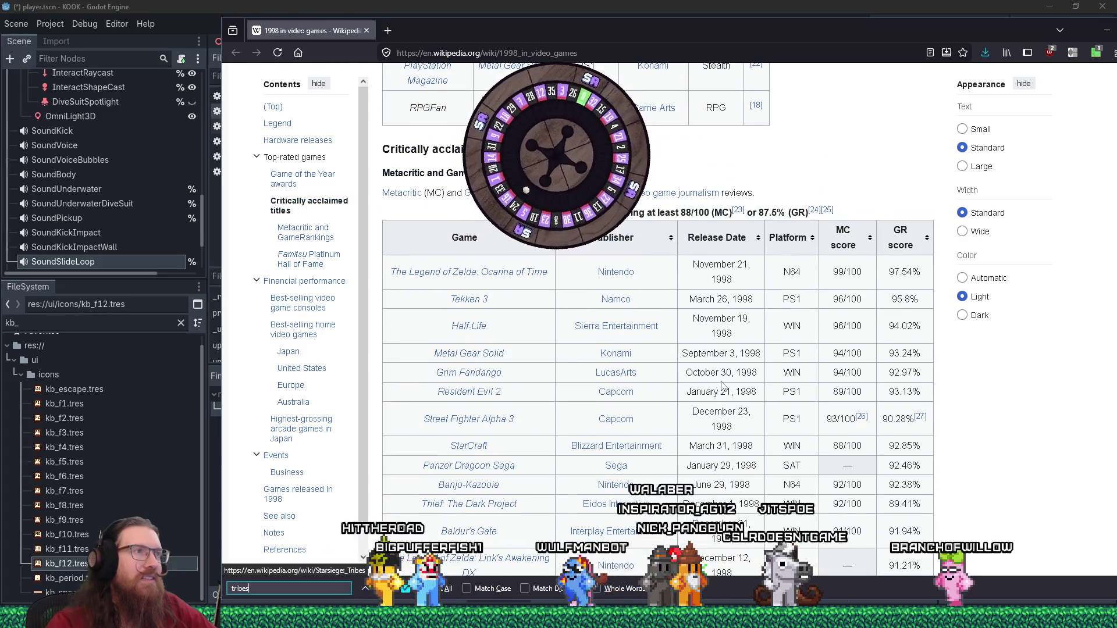
scroll(722, 385, "down", 3)
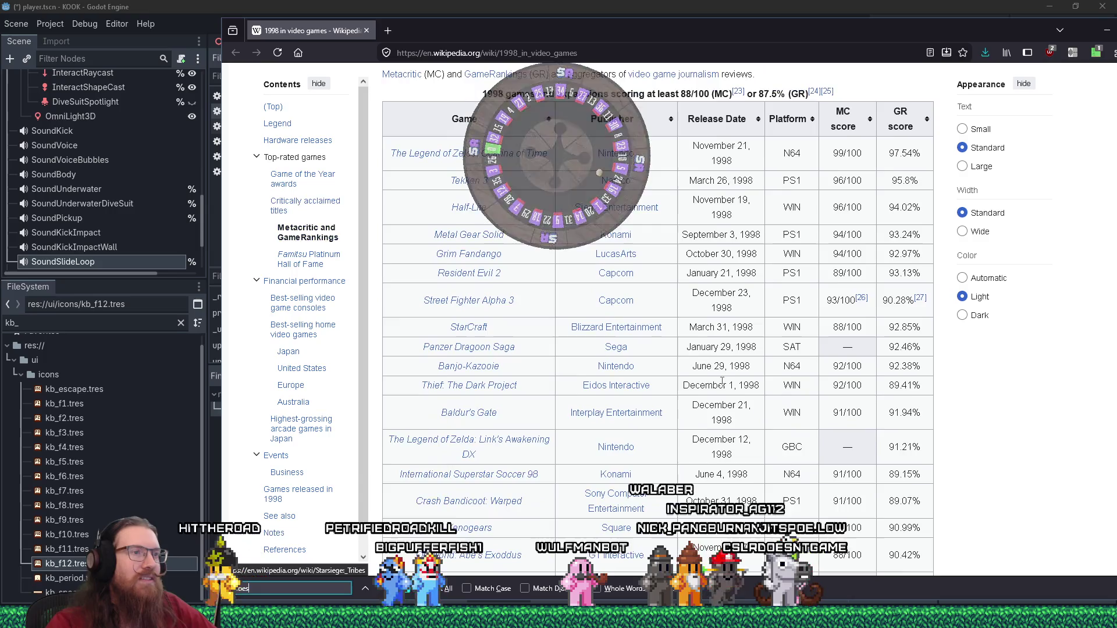
scroll(722, 383, "down", 3)
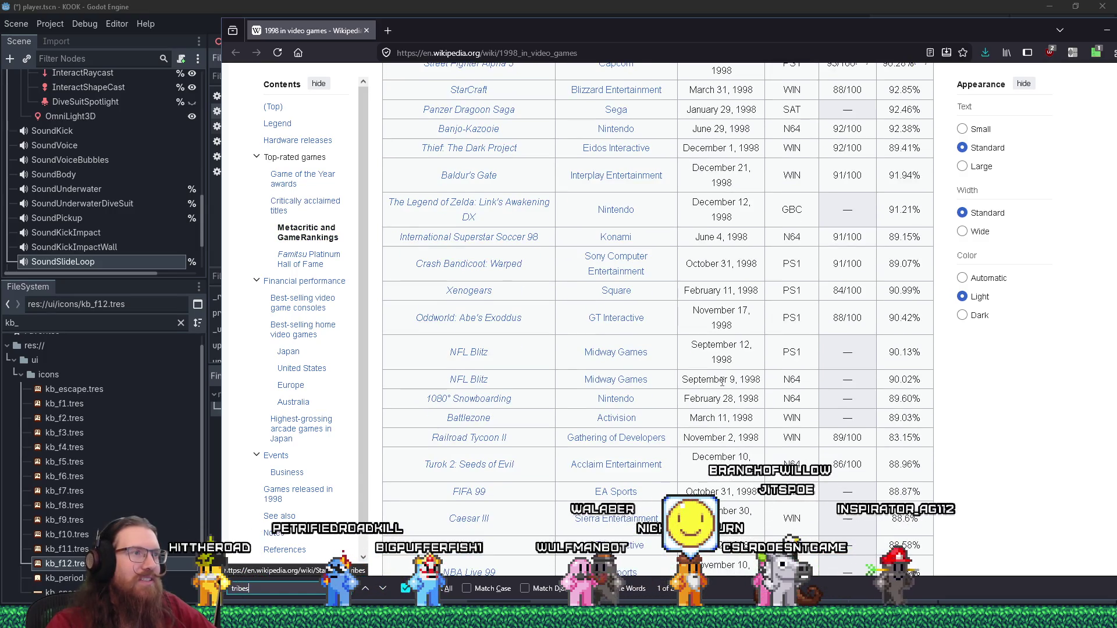
scroll(722, 382, "down", 1)
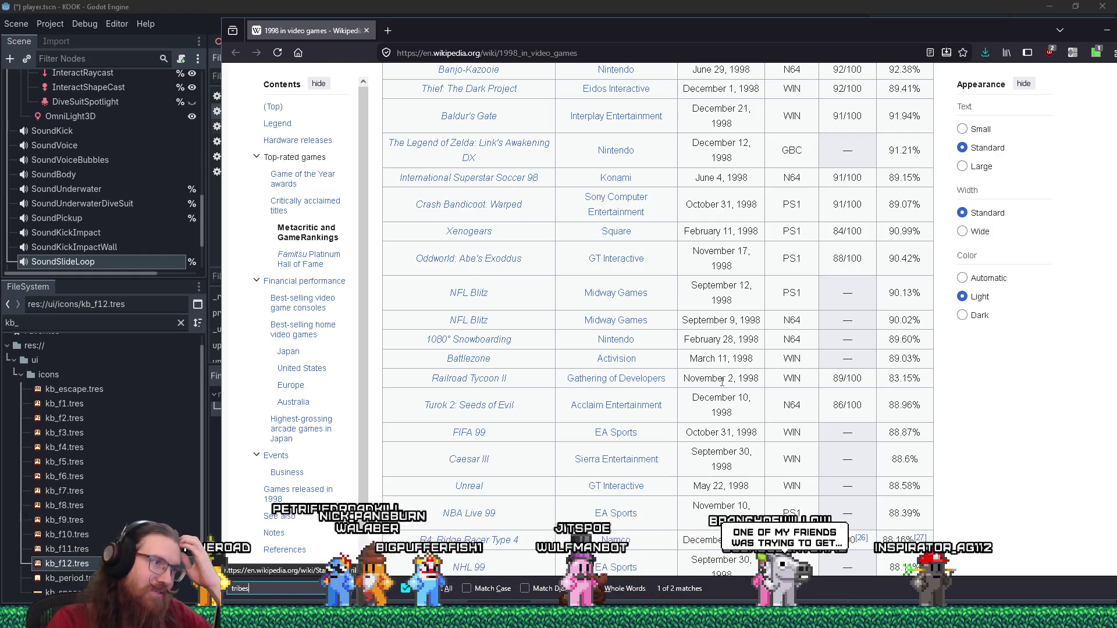
scroll(722, 382, "down", 2)
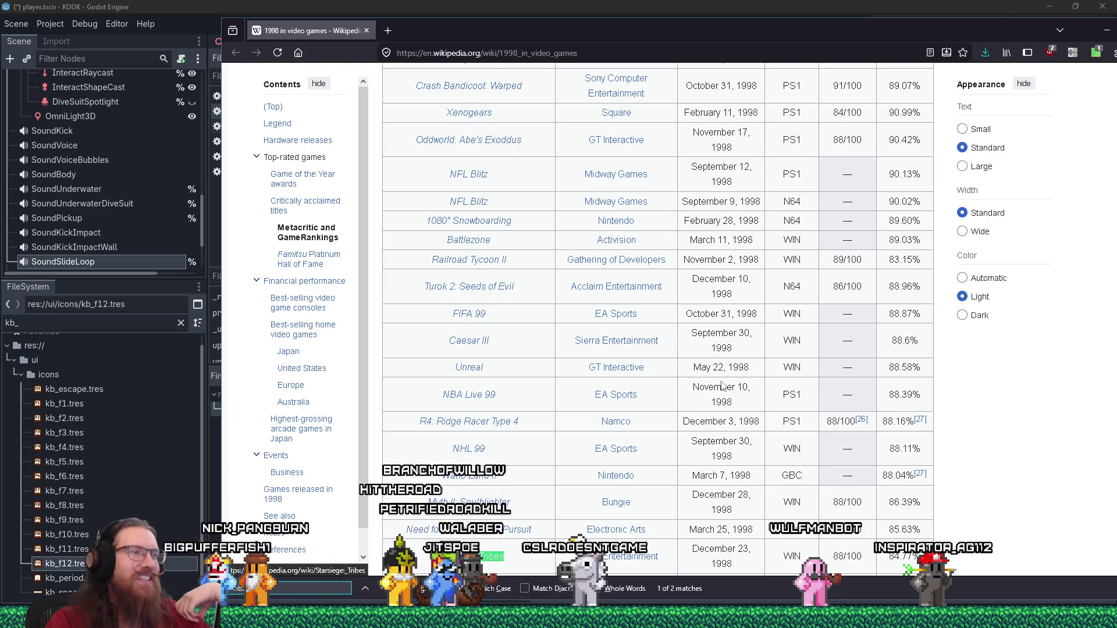
scroll(722, 387, "down", 2)
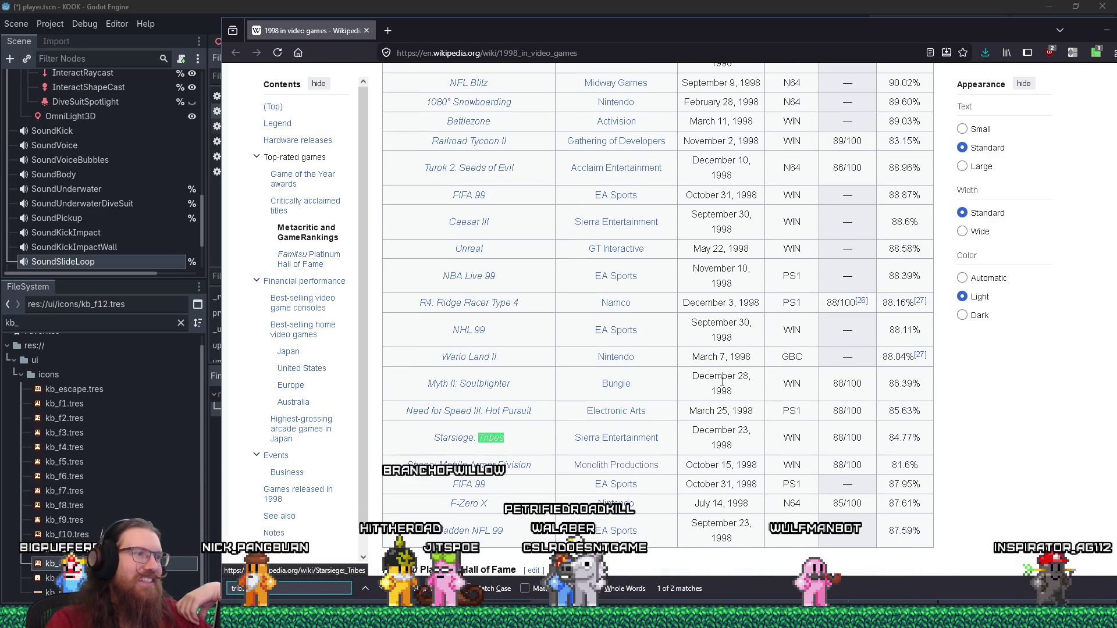
scroll(722, 381, "down", 1)
scroll(722, 381, "down", 2)
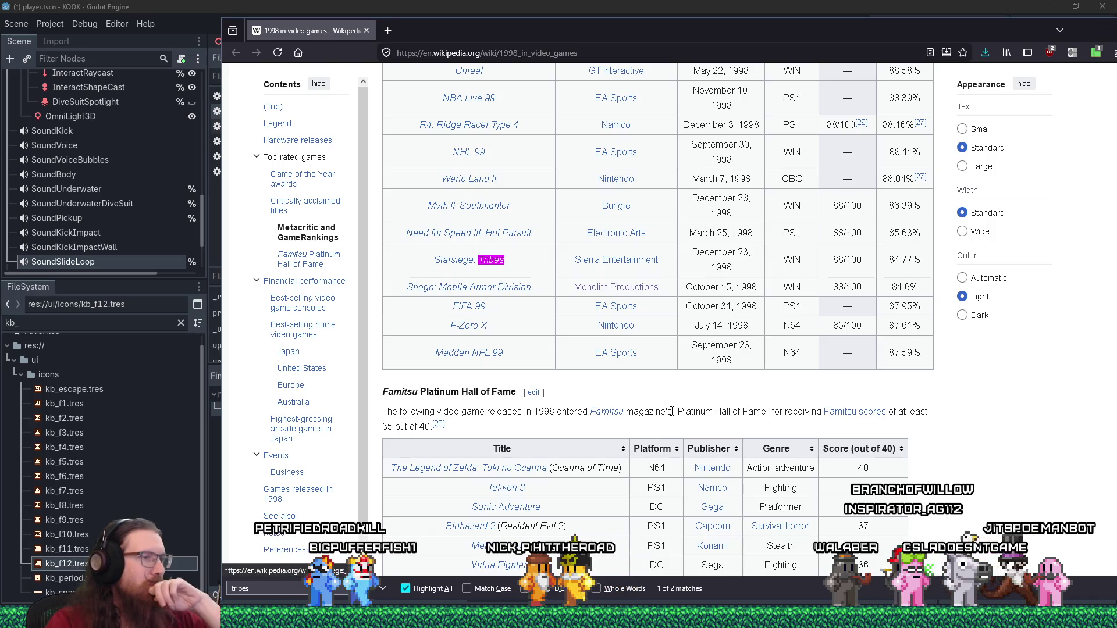
Scroll past the Famitsu and consoles tables to the Japan, US and Germany best-sellers
scroll(672, 411, "down", 3)
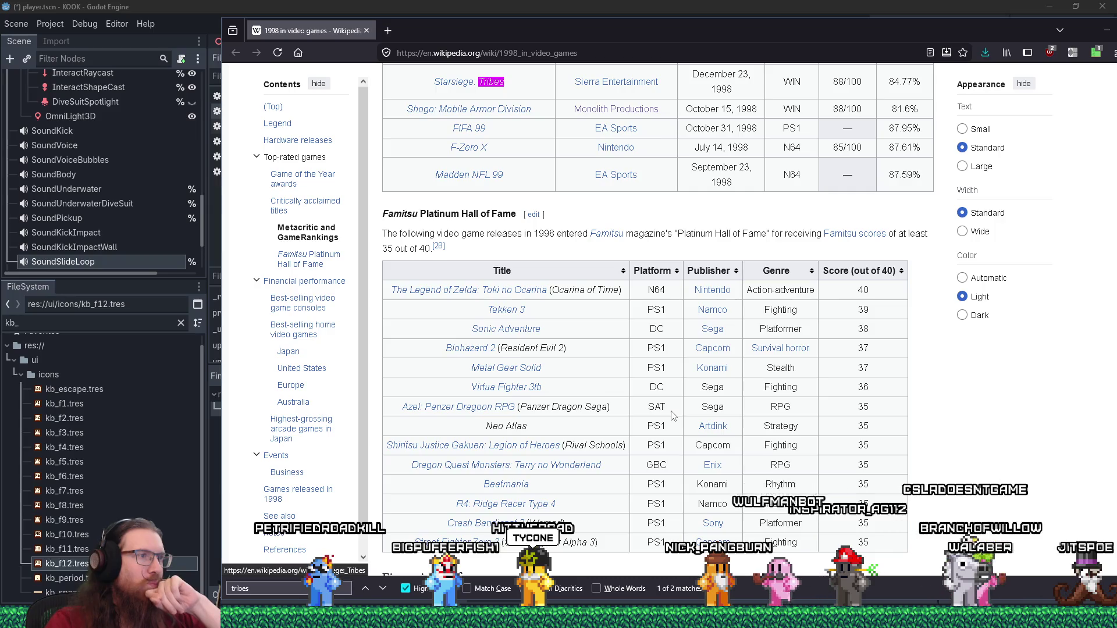
scroll(672, 413, "down", 2)
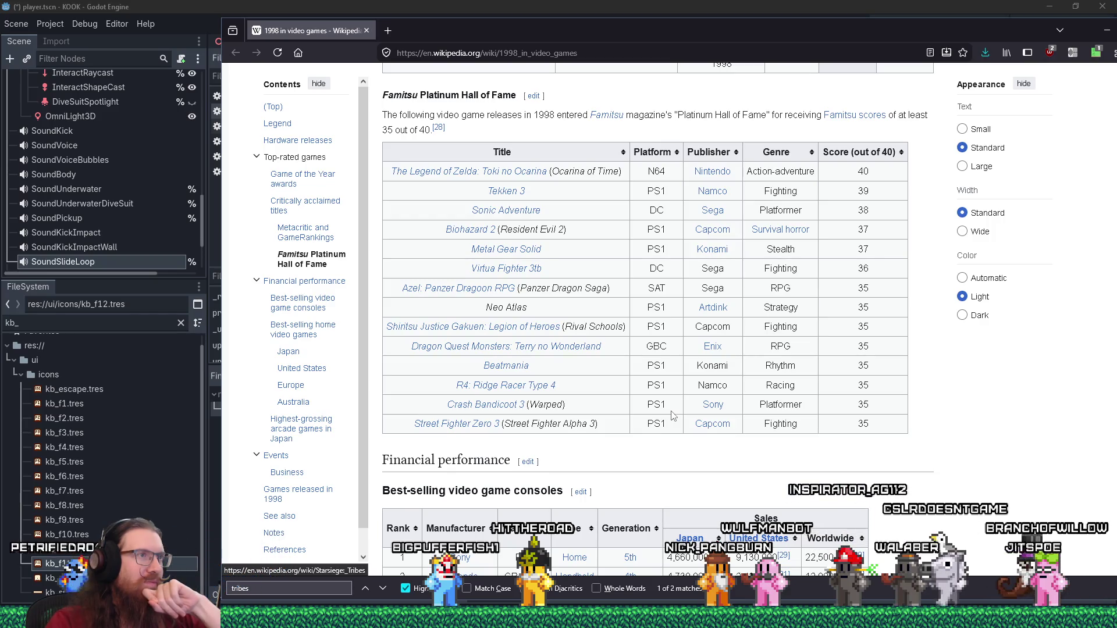
scroll(671, 412, "down", 4)
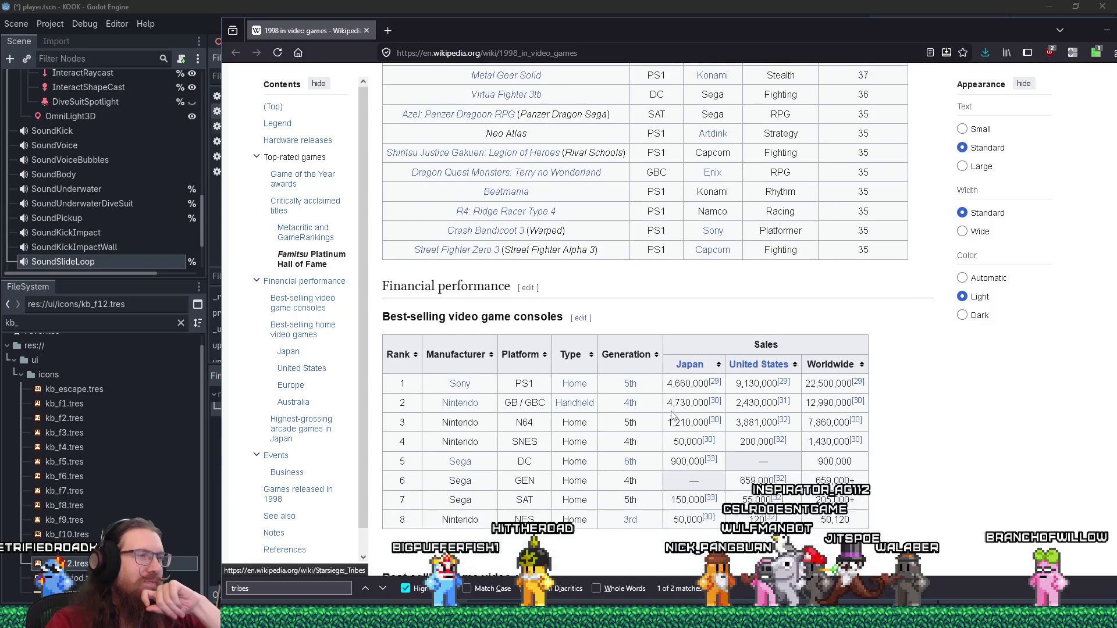
scroll(671, 412, "down", 8)
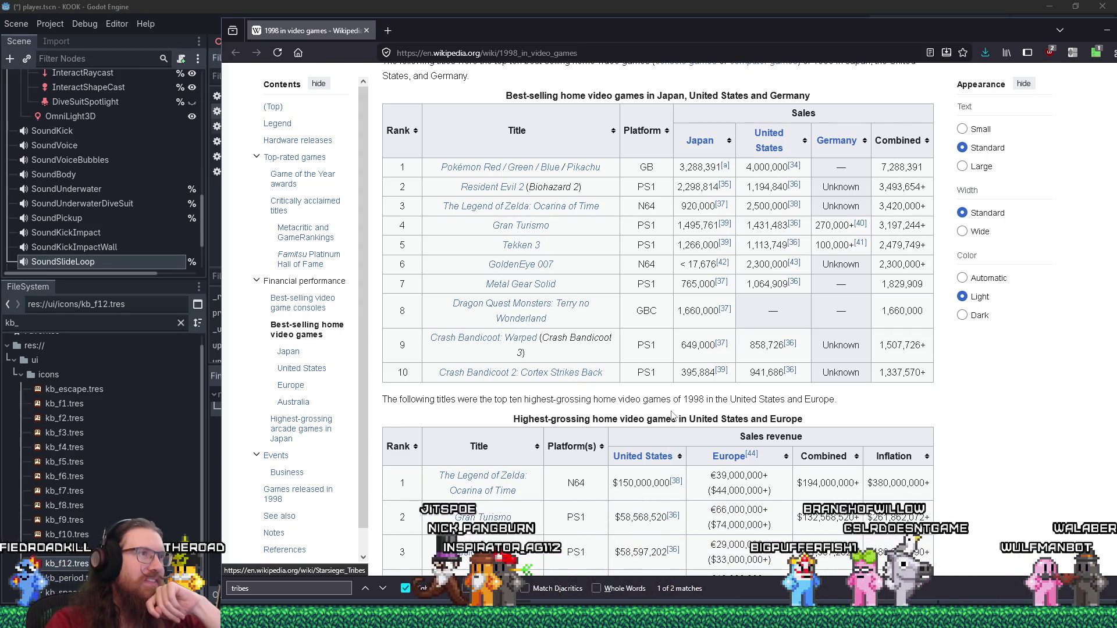
Scroll past the Australia chart to the Japan arcade grossing table, topped by Tekken 3
scroll(672, 414, "down", 3)
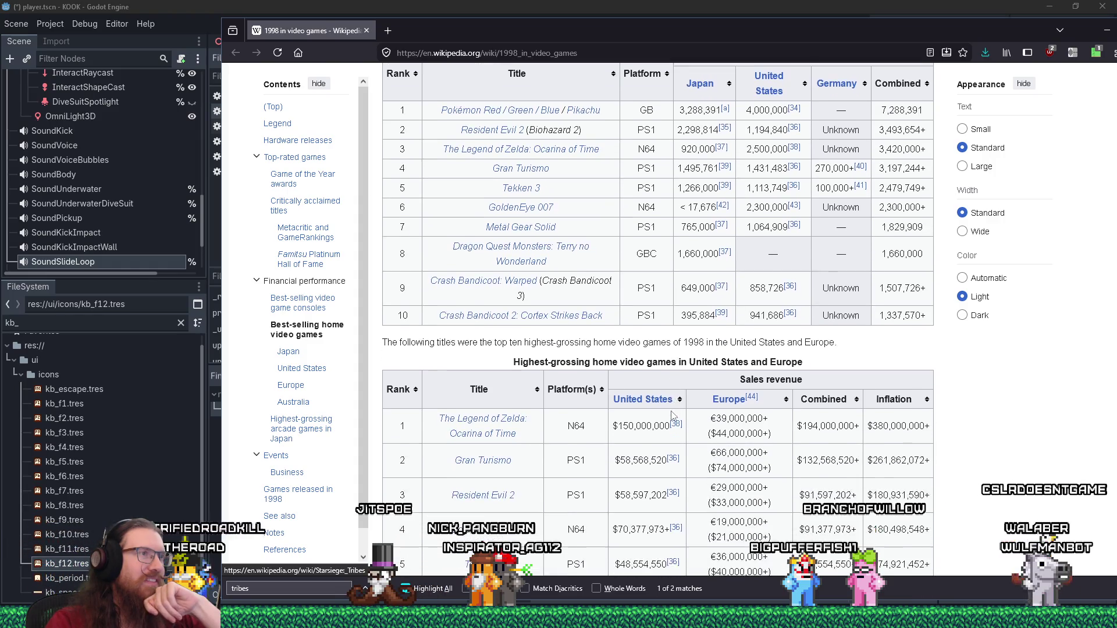
scroll(672, 414, "down", 3)
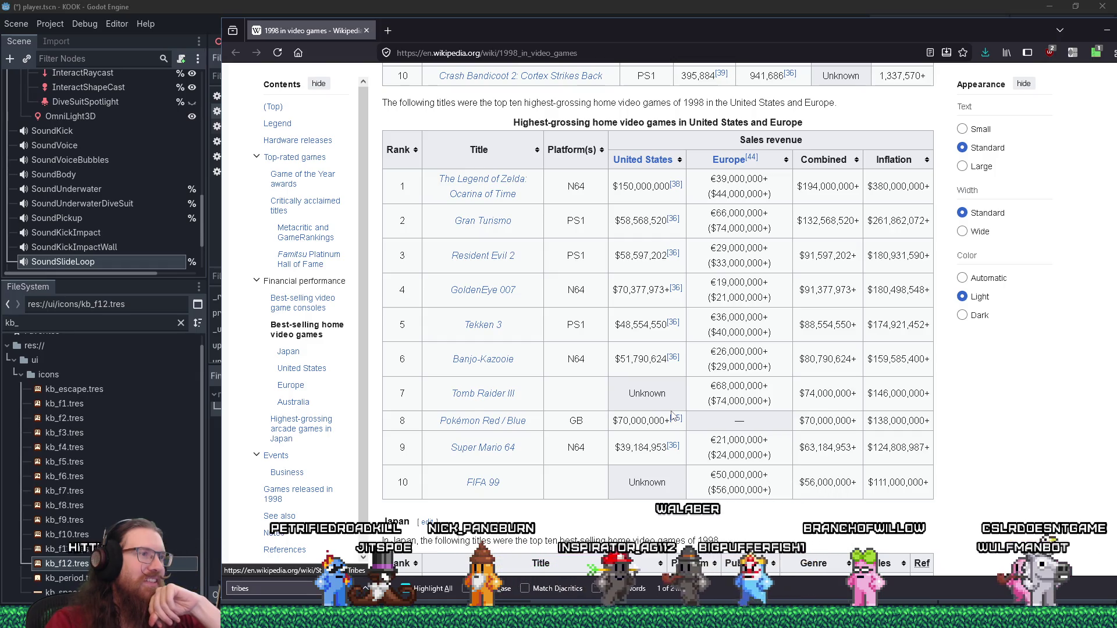
scroll(672, 415, "down", 2)
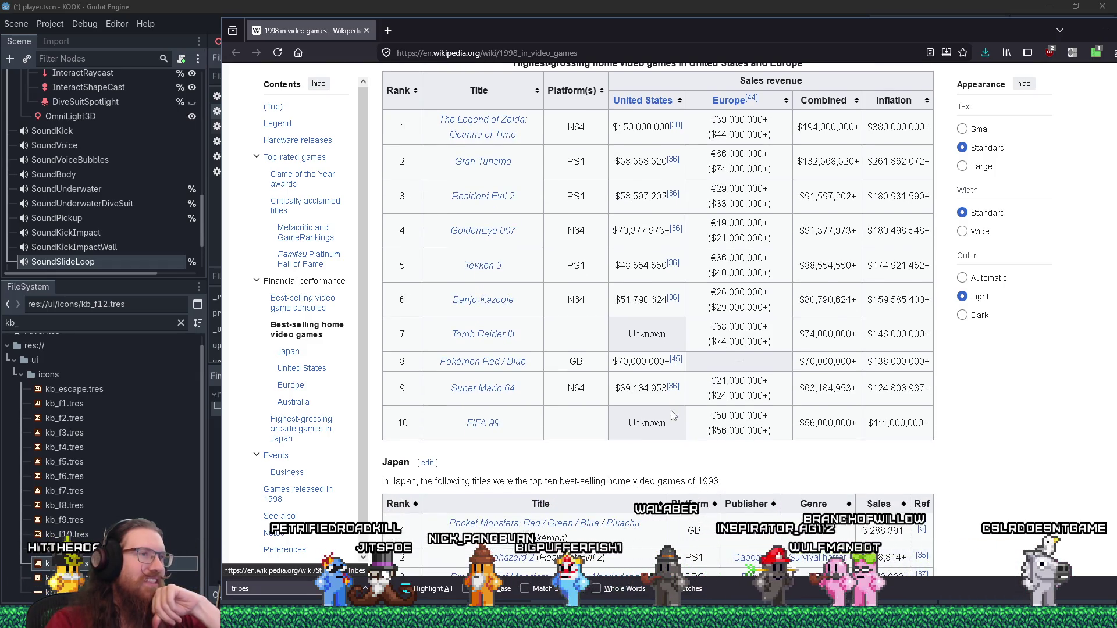
scroll(671, 414, "down", 2)
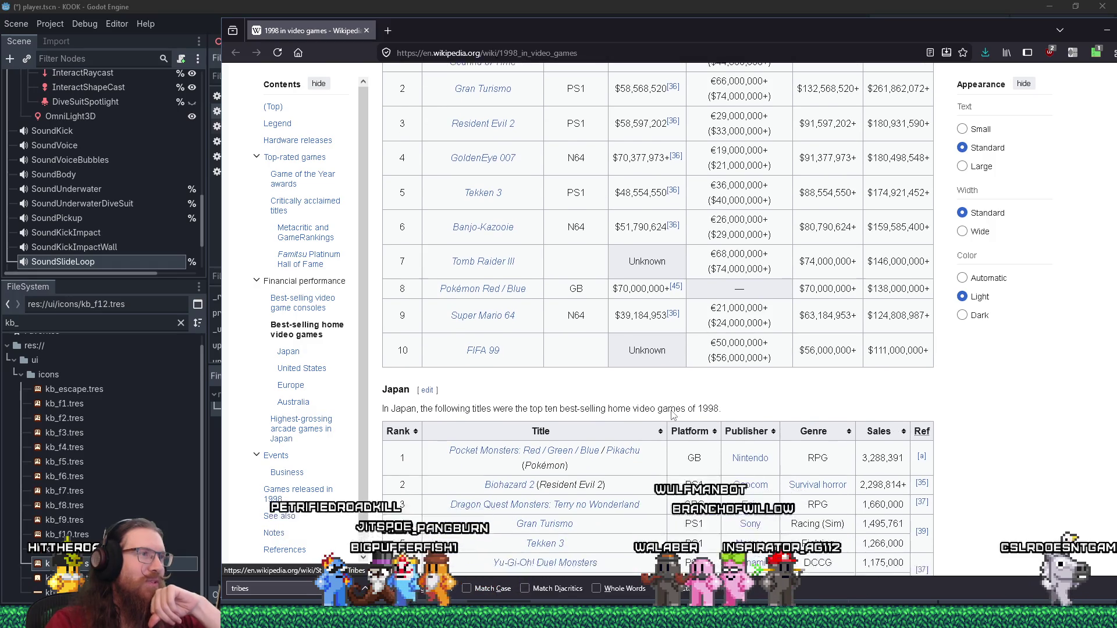
scroll(672, 415, "down", 3)
scroll(672, 415, "down", 1)
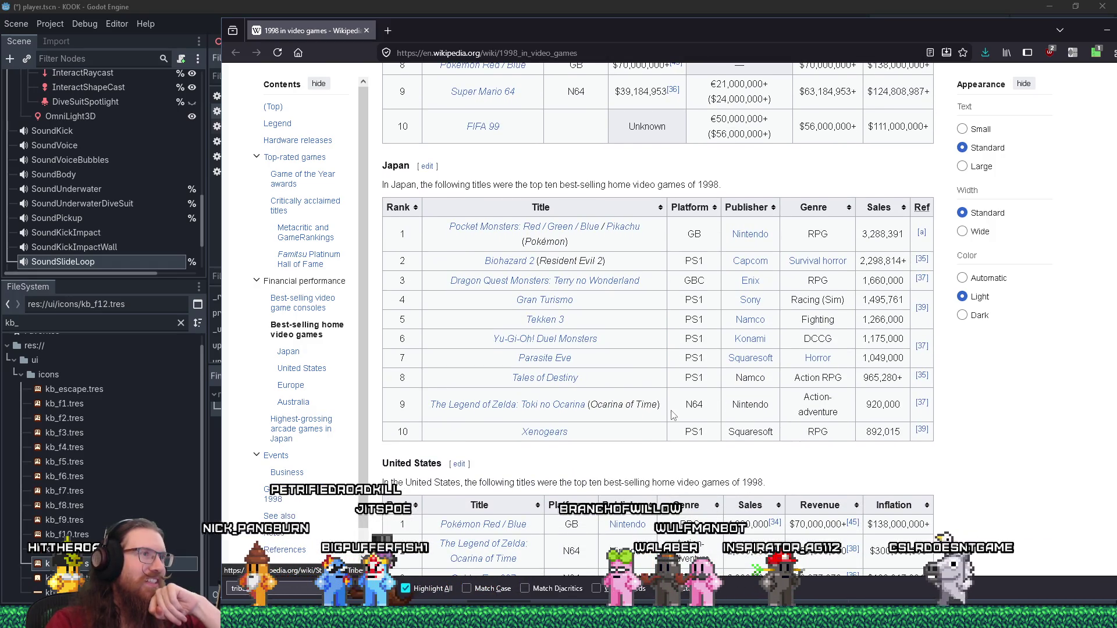
scroll(671, 414, "down", 2)
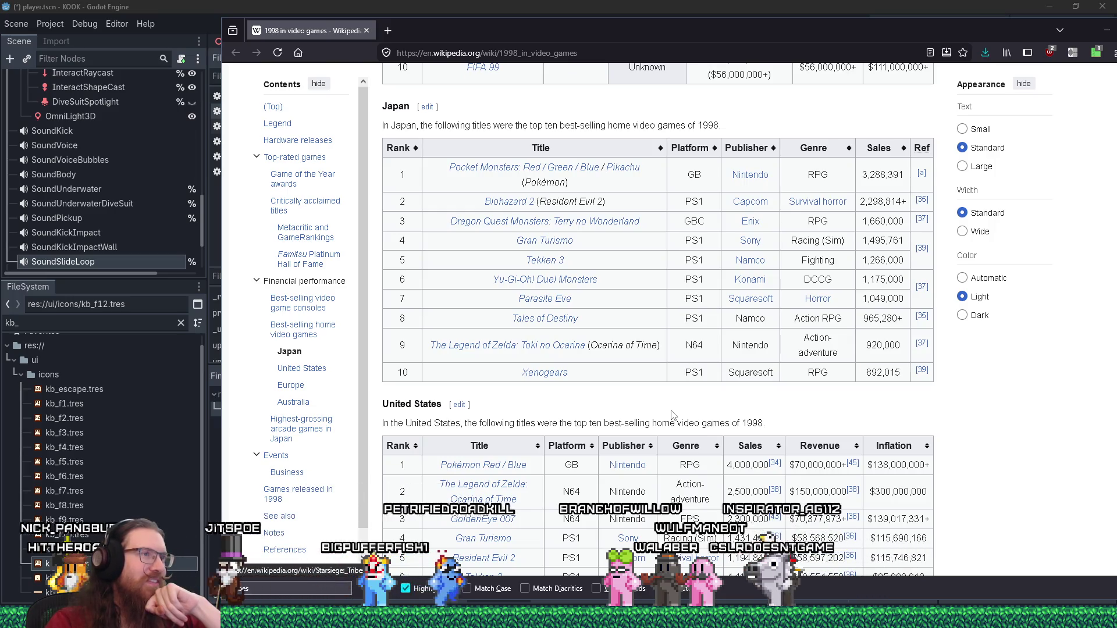
scroll(671, 414, "down", 2)
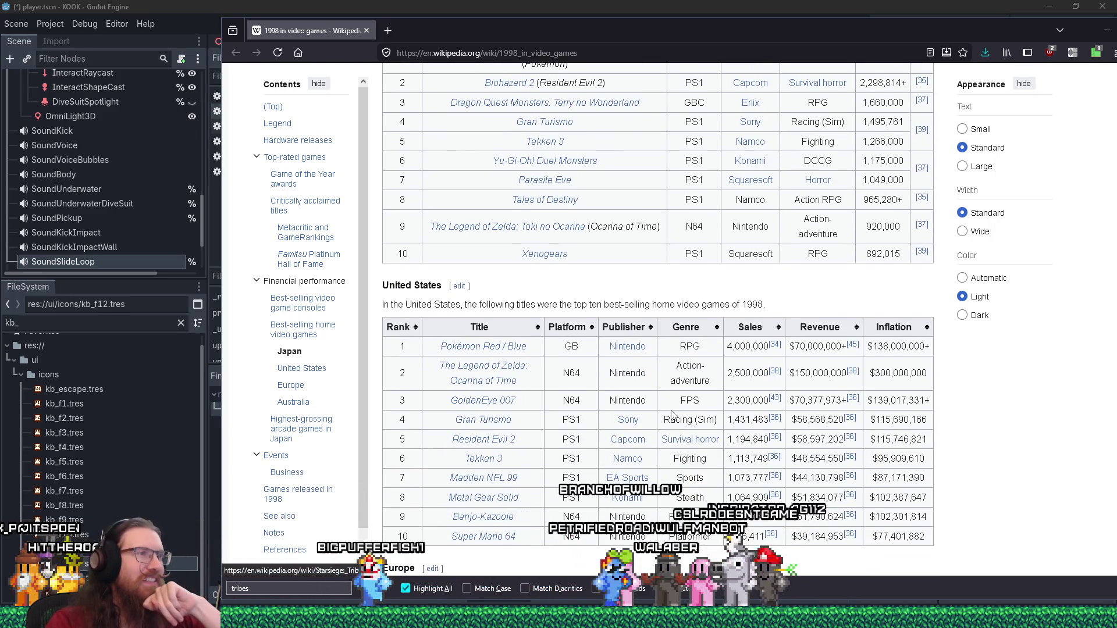
scroll(672, 415, "down", 2)
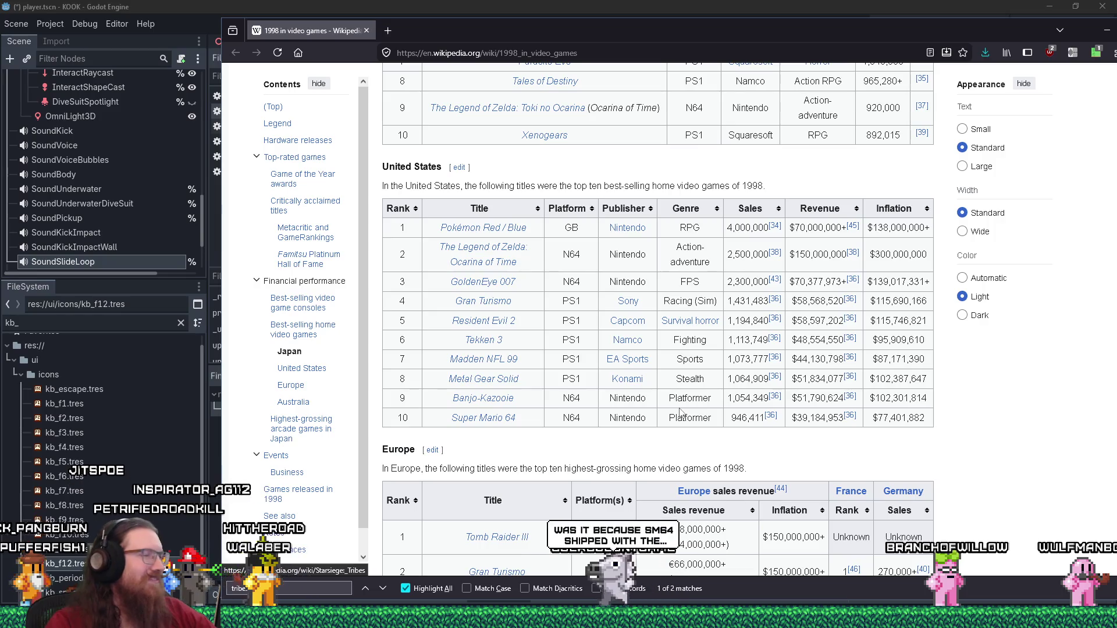
scroll(681, 411, "down", 1)
scroll(680, 410, "down", 1)
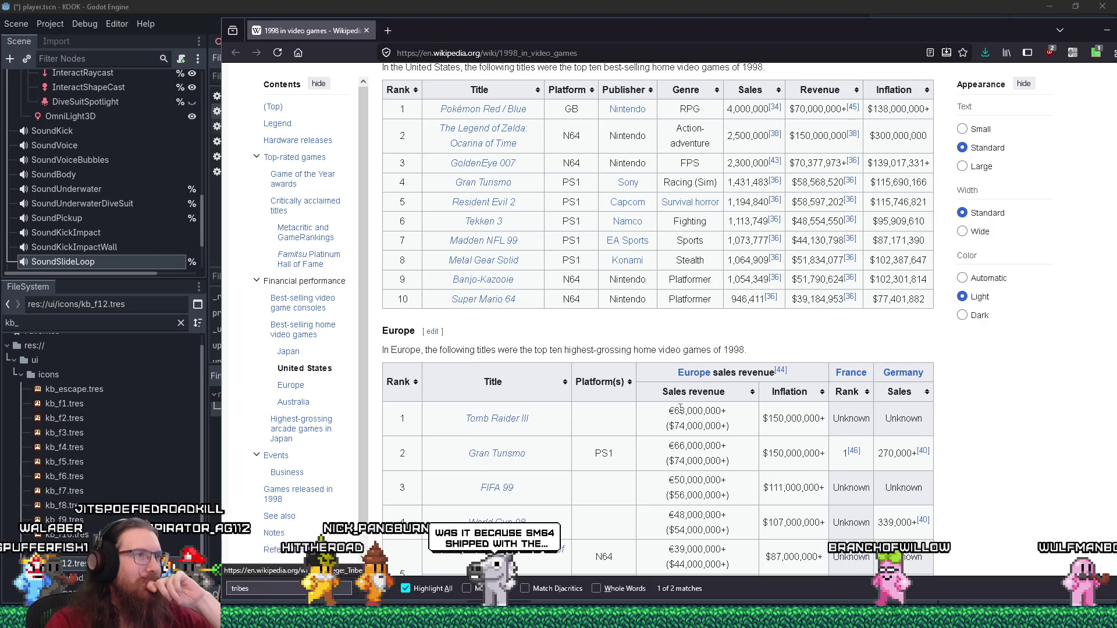
scroll(681, 410, "down", 3)
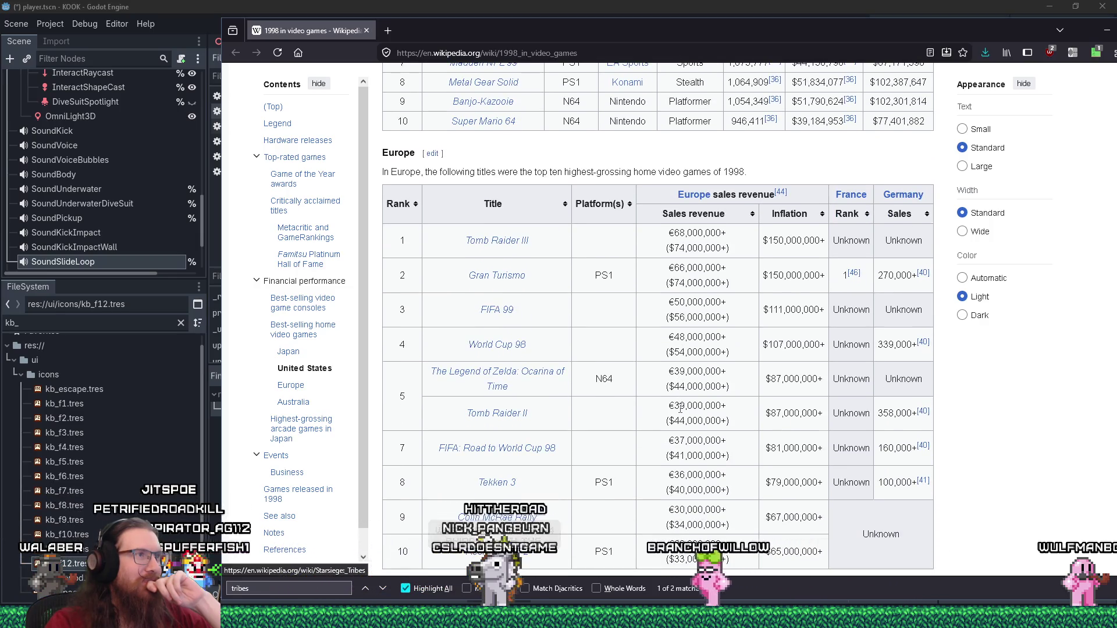
scroll(680, 411, "down", 10)
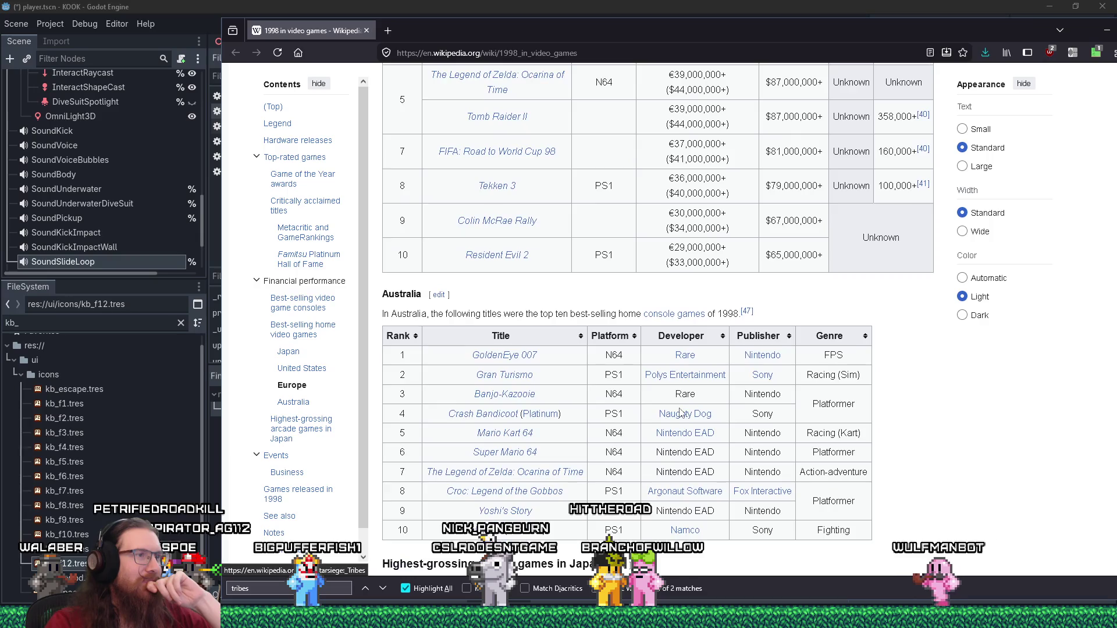
scroll(680, 411, "down", 1)
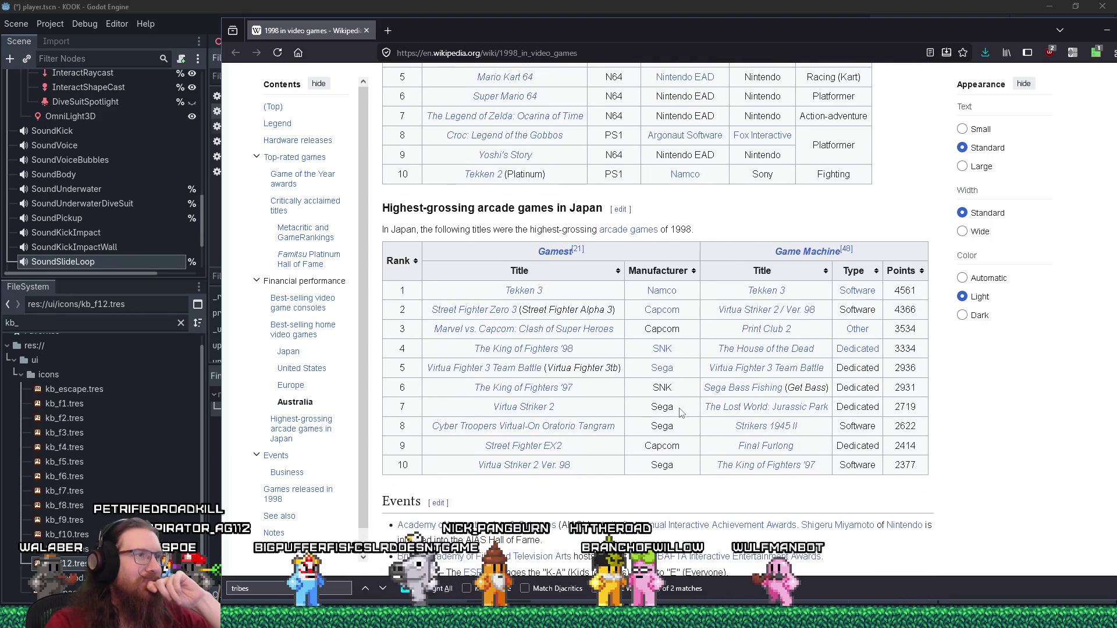
scroll(680, 411, "down", 1)
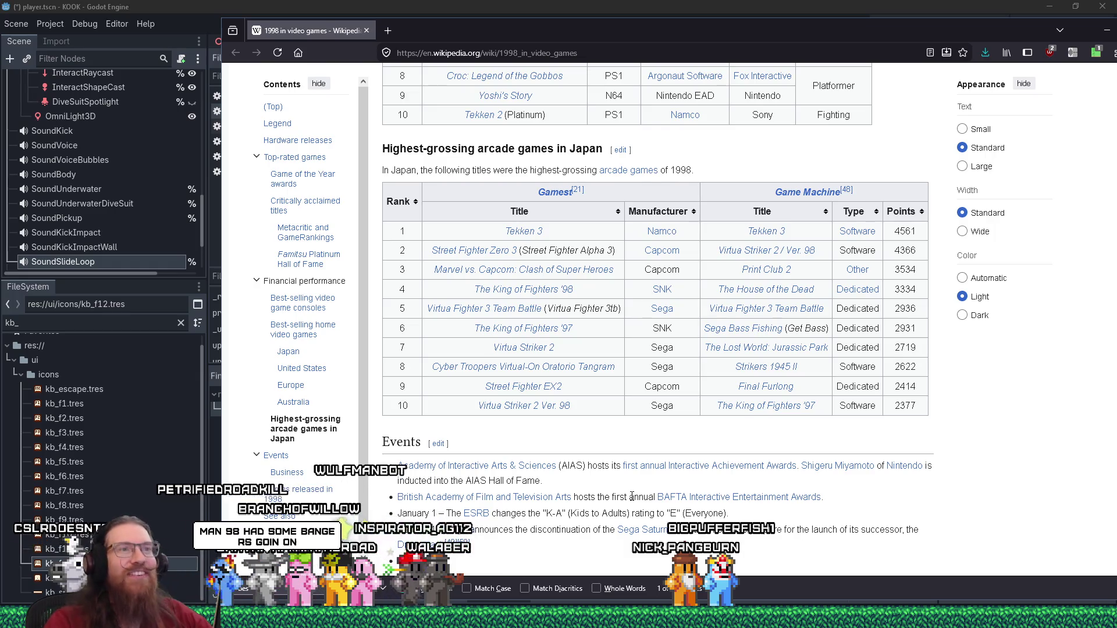
Move the Firefox window fully onto the screen
scroll(632, 495, "down", 10)
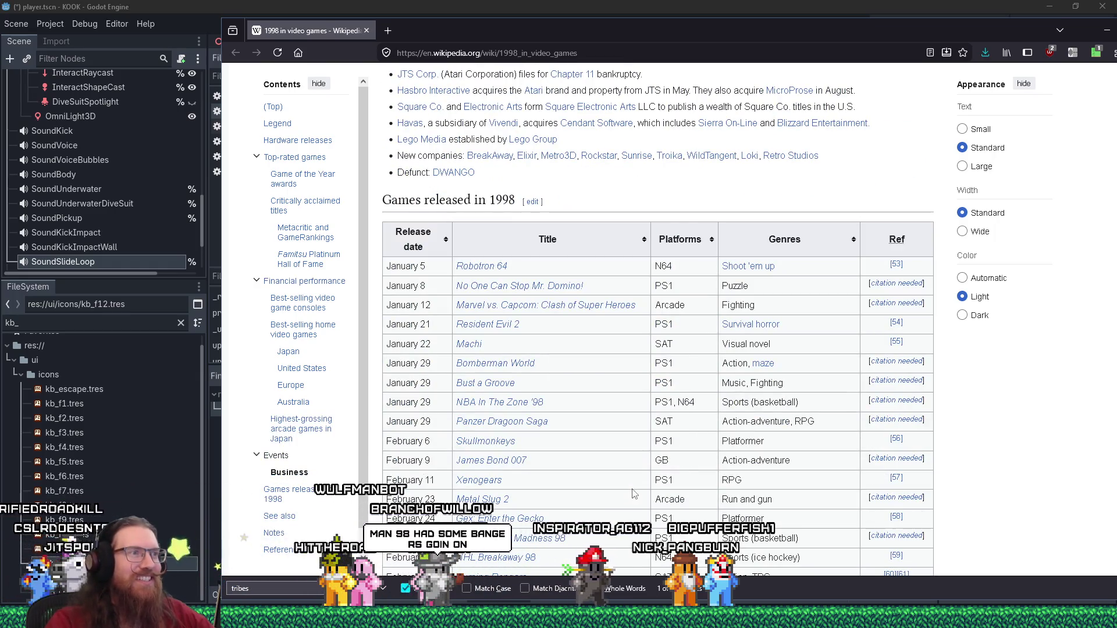
scroll(634, 494, "down", 20)
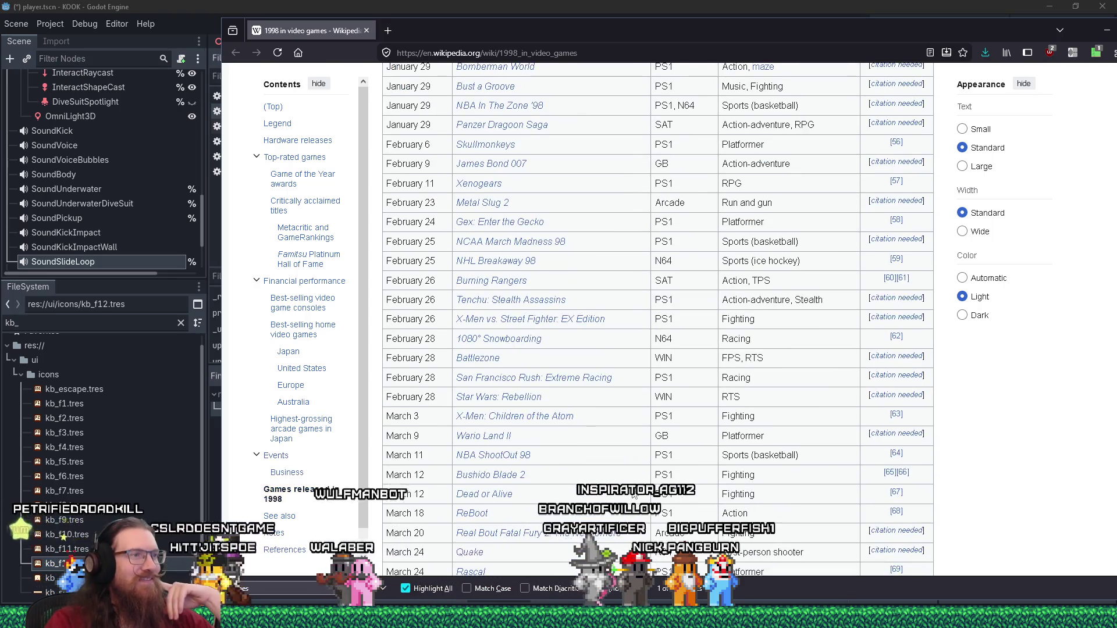
scroll(879, 513, "down", 2)
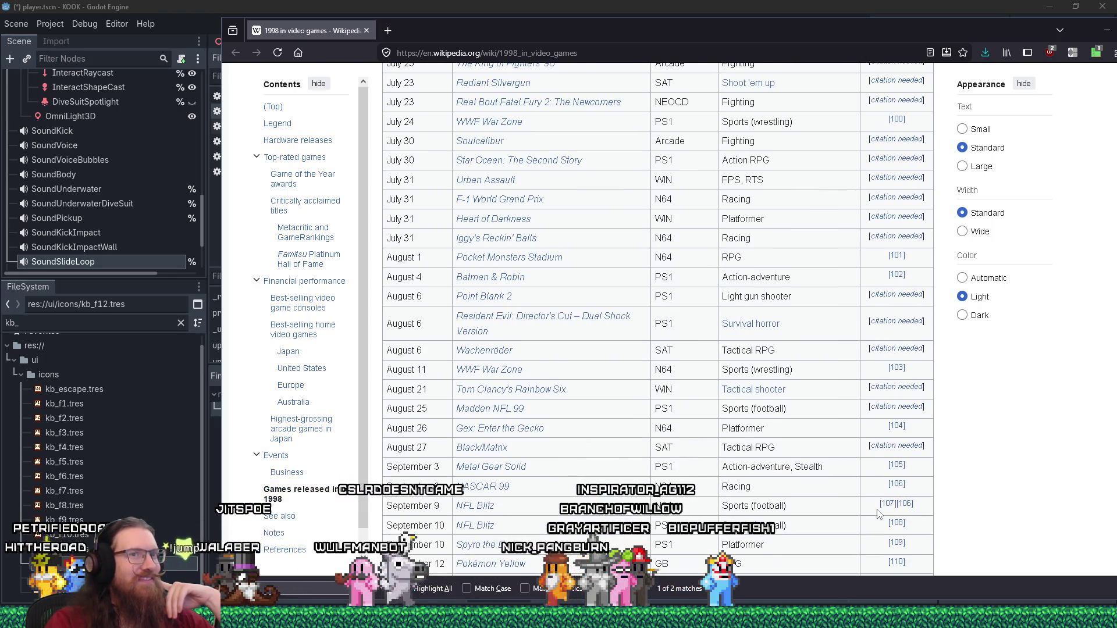
left_click_drag(948, 35, 860, 46)
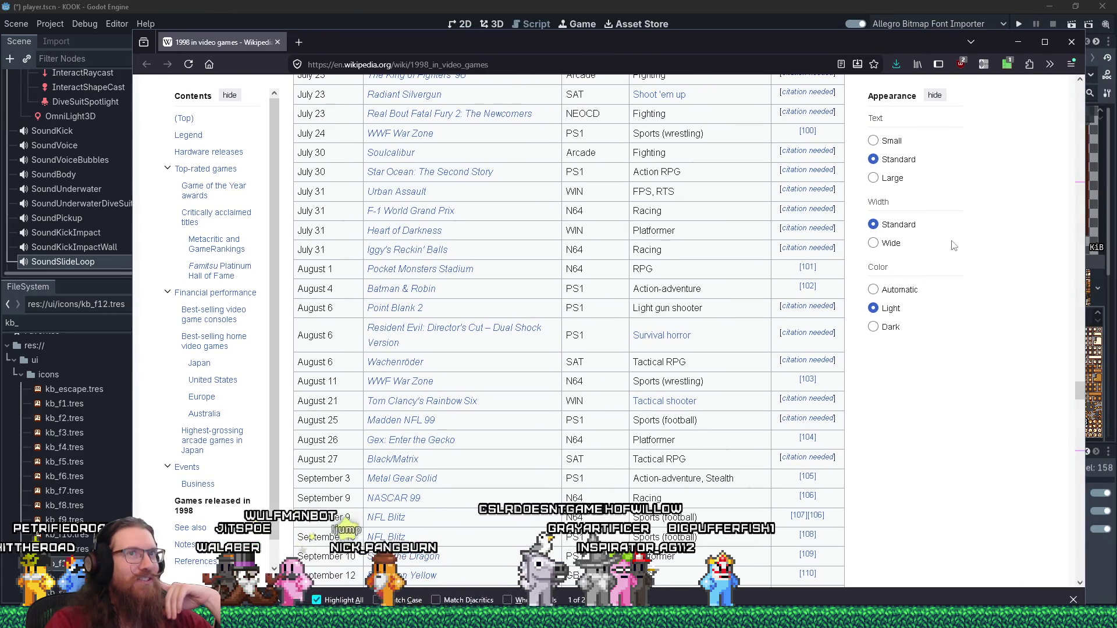
left_click_drag(1079, 397, 1082, 437)
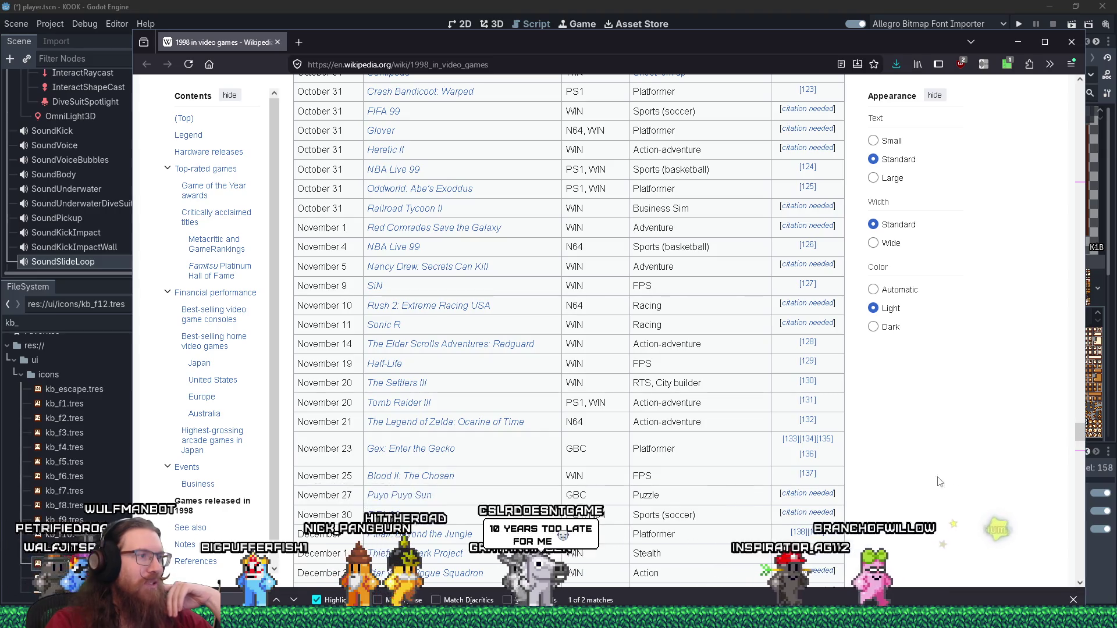
Scroll the Games released in 1998 table to December and back, then find Rainbow Six
scroll(885, 504, "down", 2)
scroll(885, 504, "down", 1)
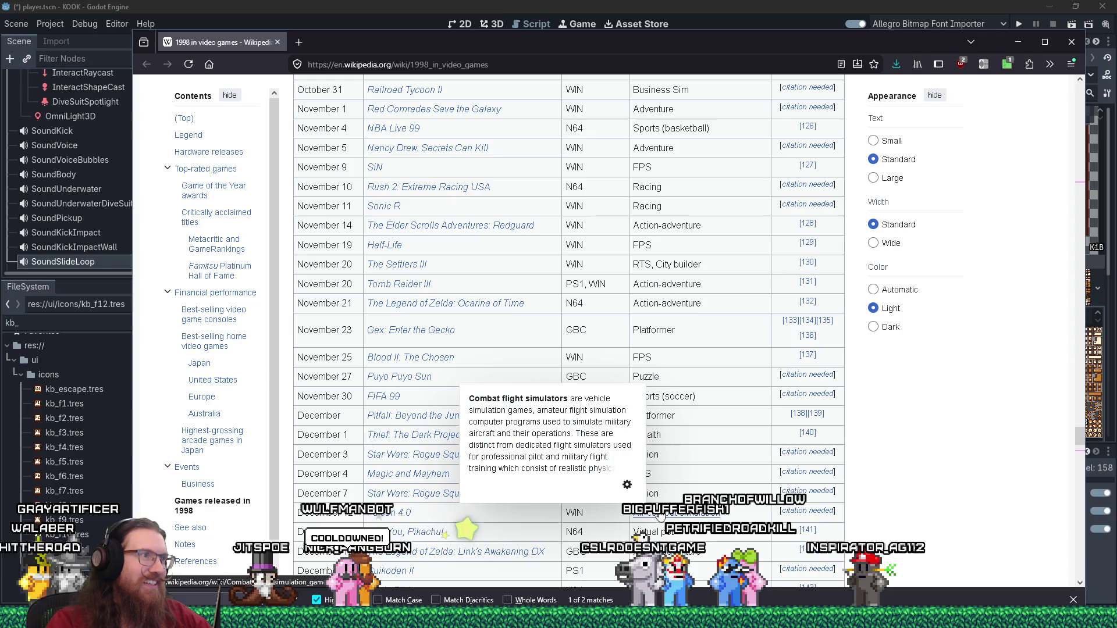
scroll(917, 505, "down", 2)
scroll(920, 501, "down", 2)
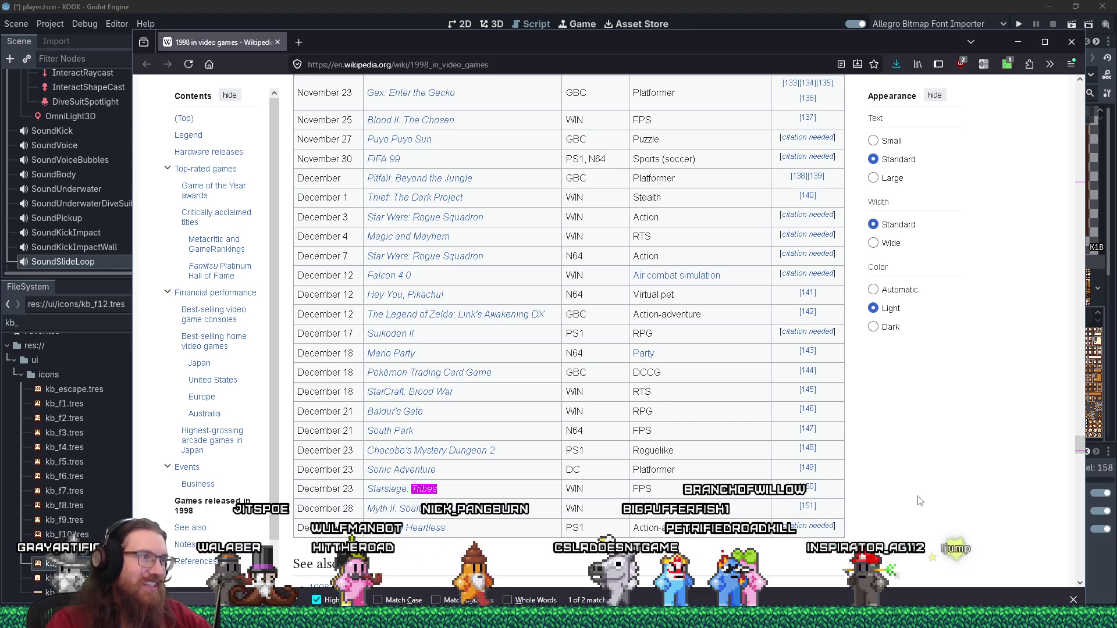
scroll(919, 501, "up", 15)
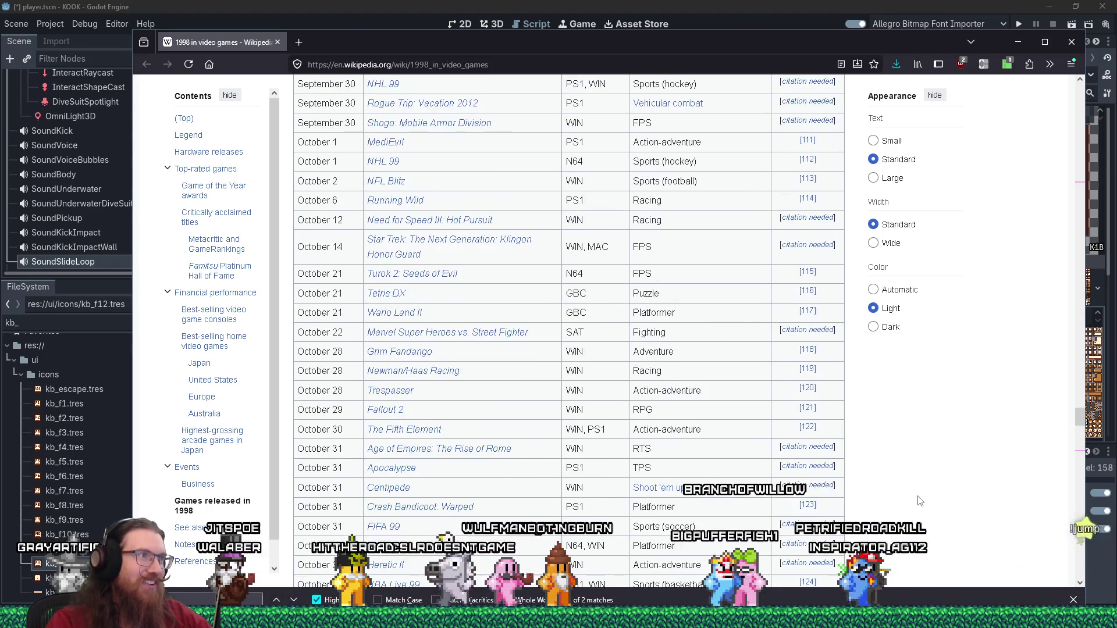
scroll(919, 501, "up", 20)
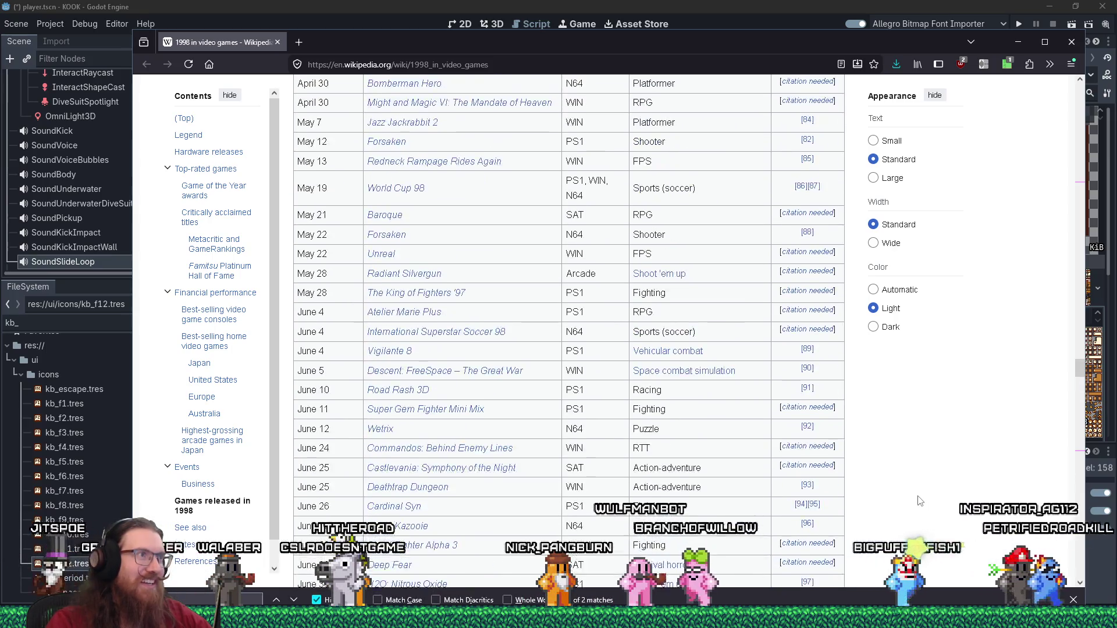
scroll(919, 500, "up", 8)
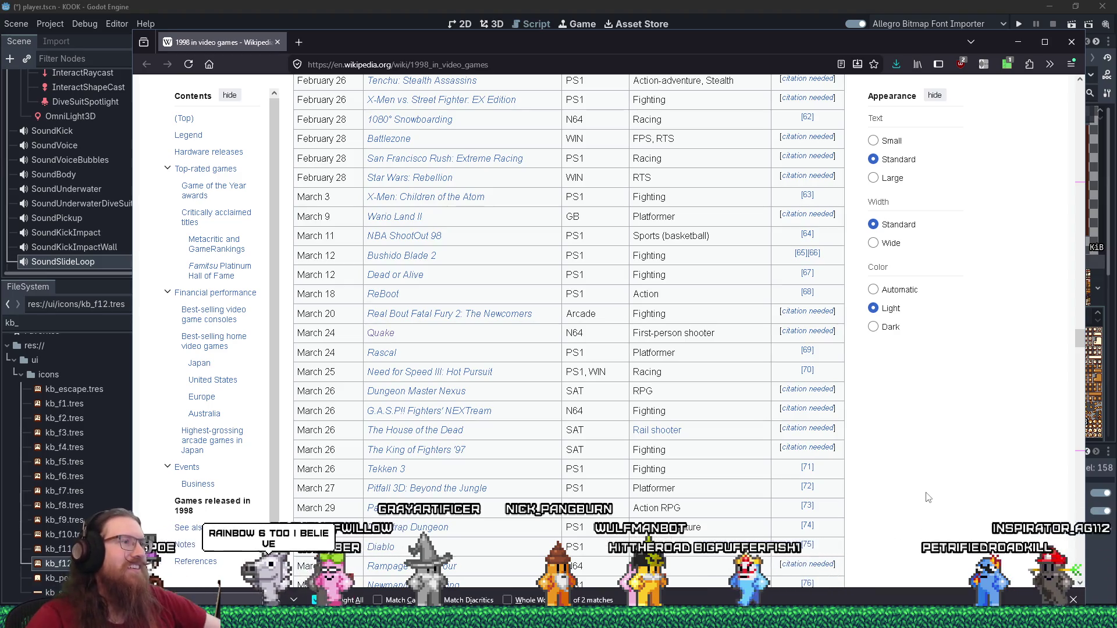
key("BackSpace")
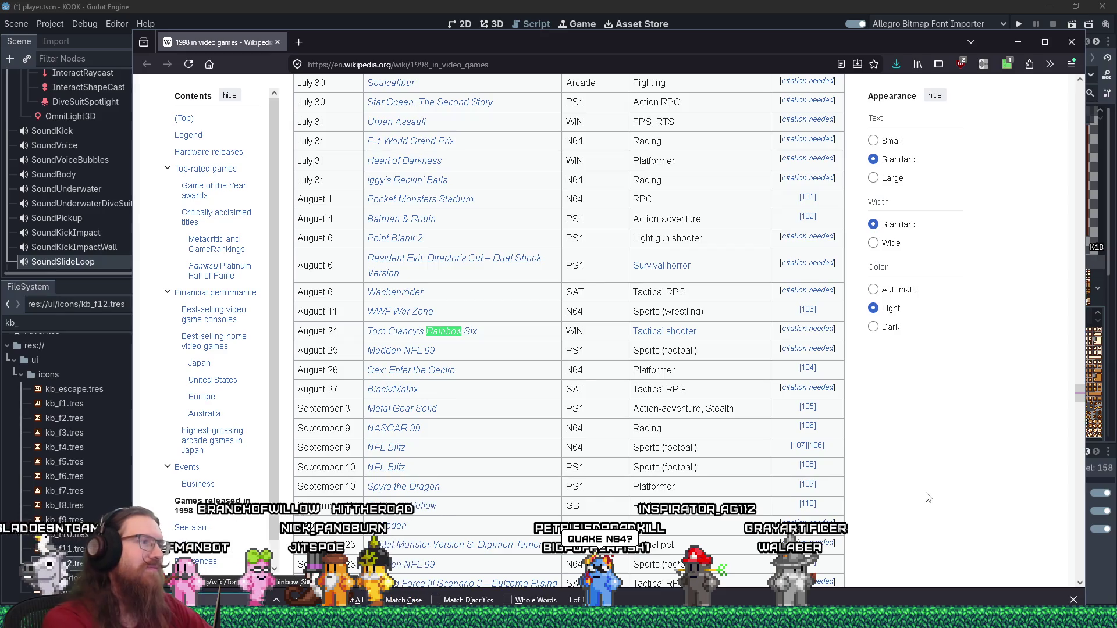
Find 'quake' on the page and scroll the release list through August and September
type("quake")
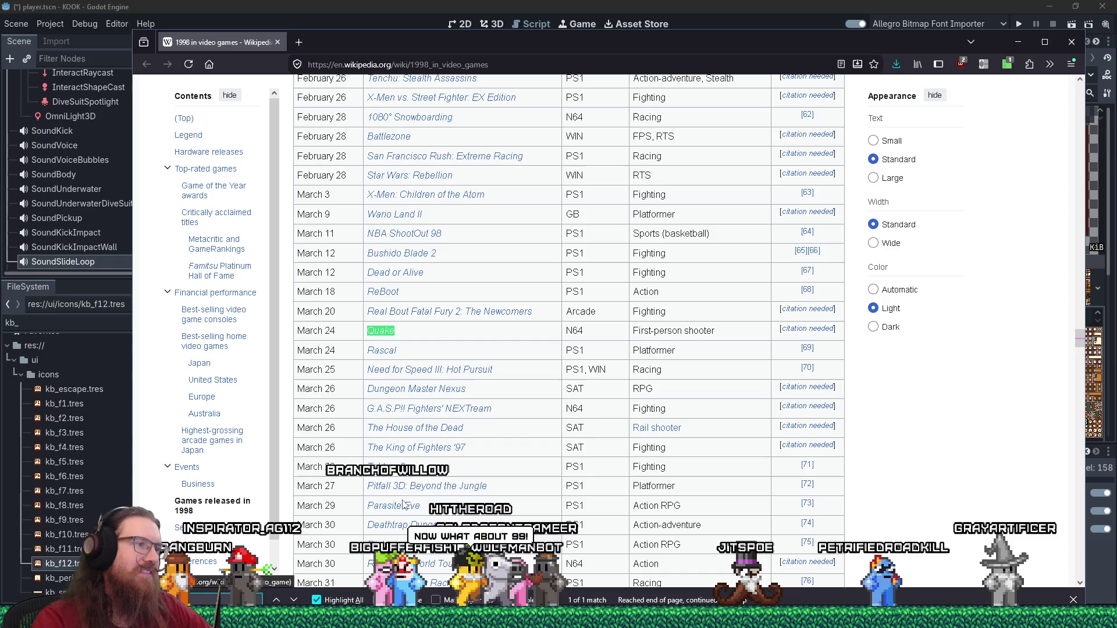
scroll(405, 505, "down", 3)
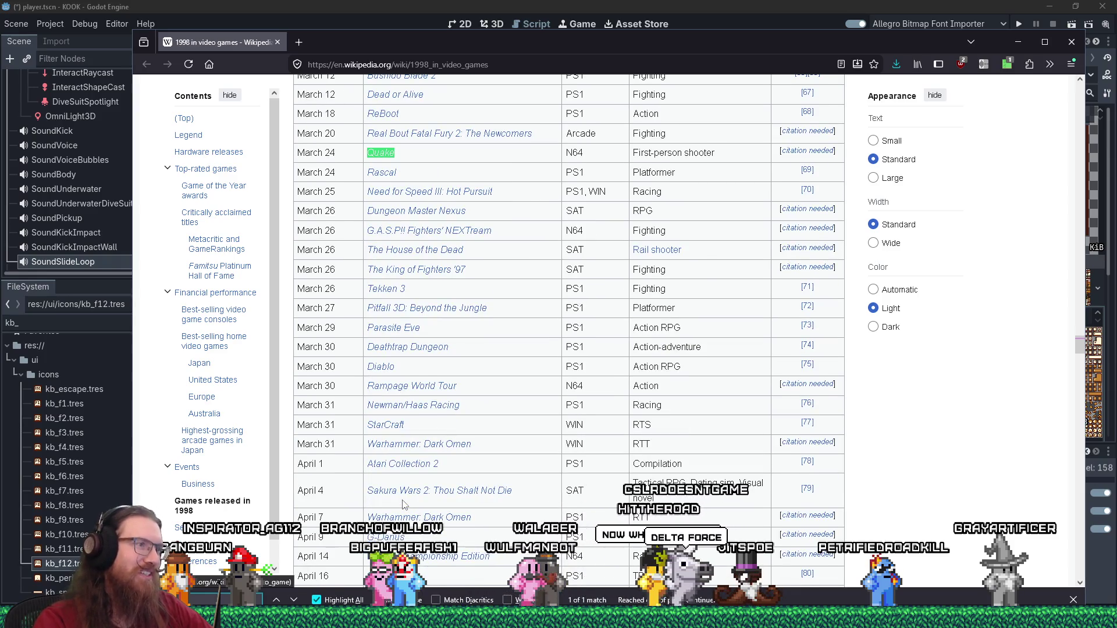
scroll(406, 508, "down", 2)
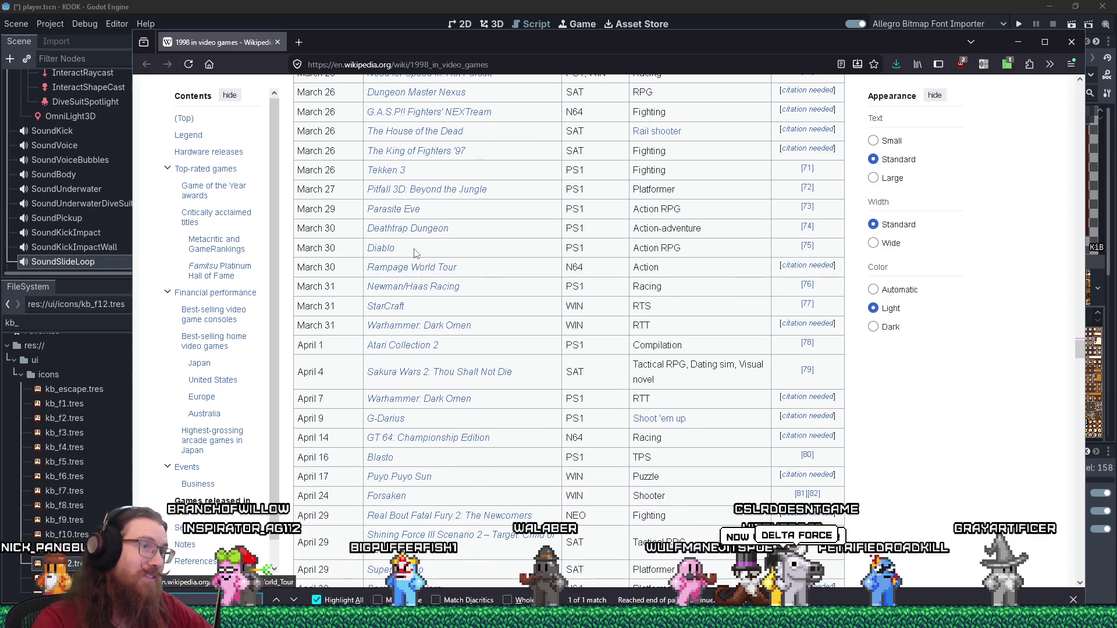
mouse_move(387, 254)
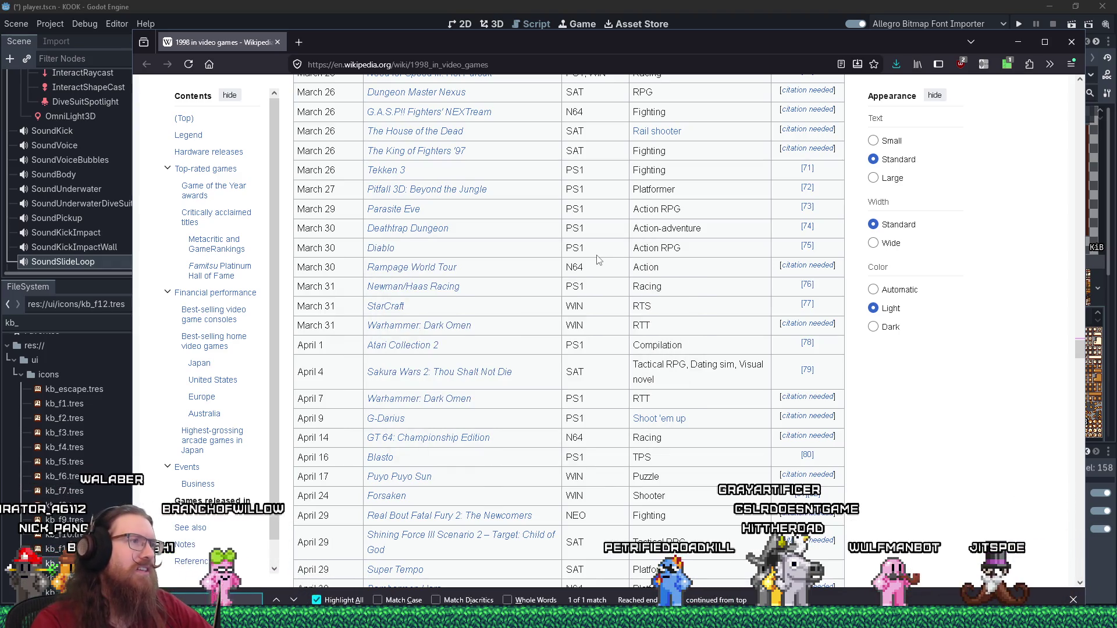
scroll(599, 260, "down", 6)
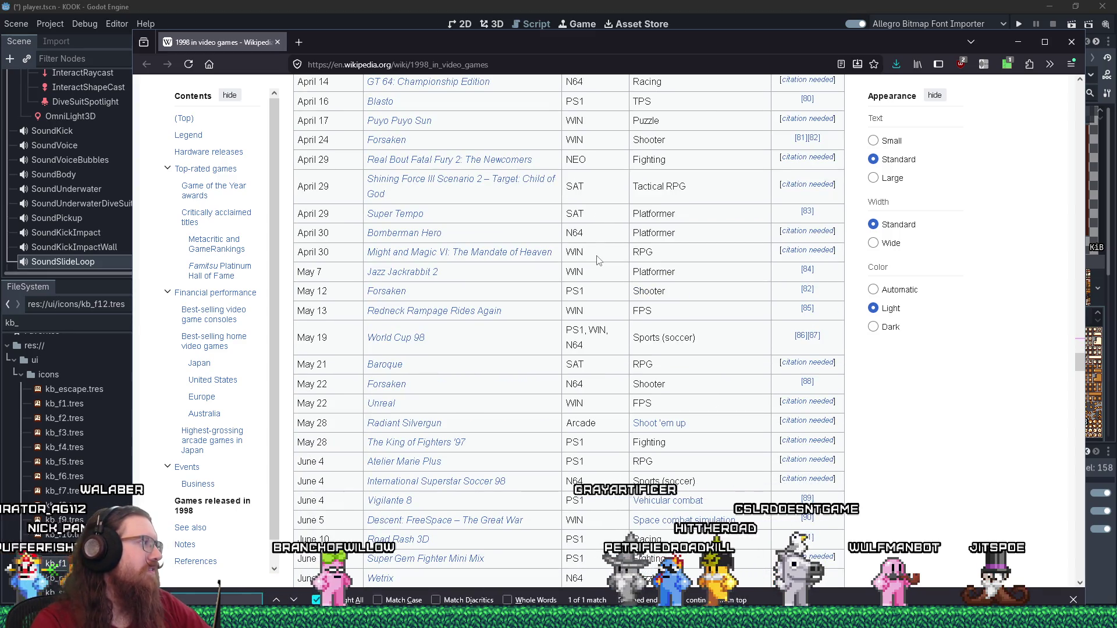
scroll(599, 260, "down", 15)
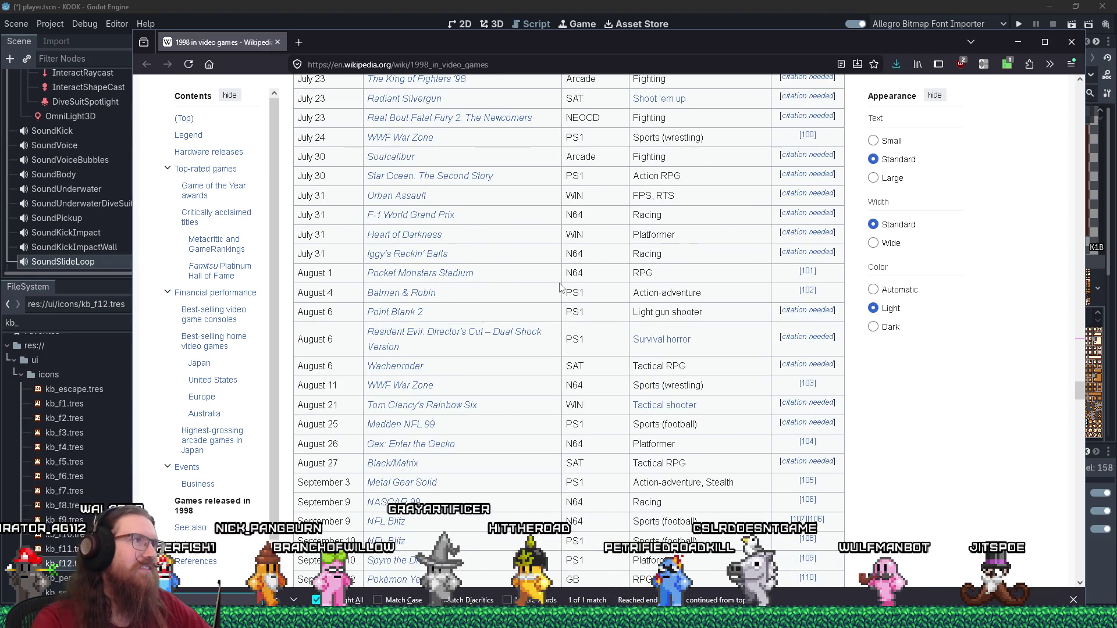
left_click(428, 64)
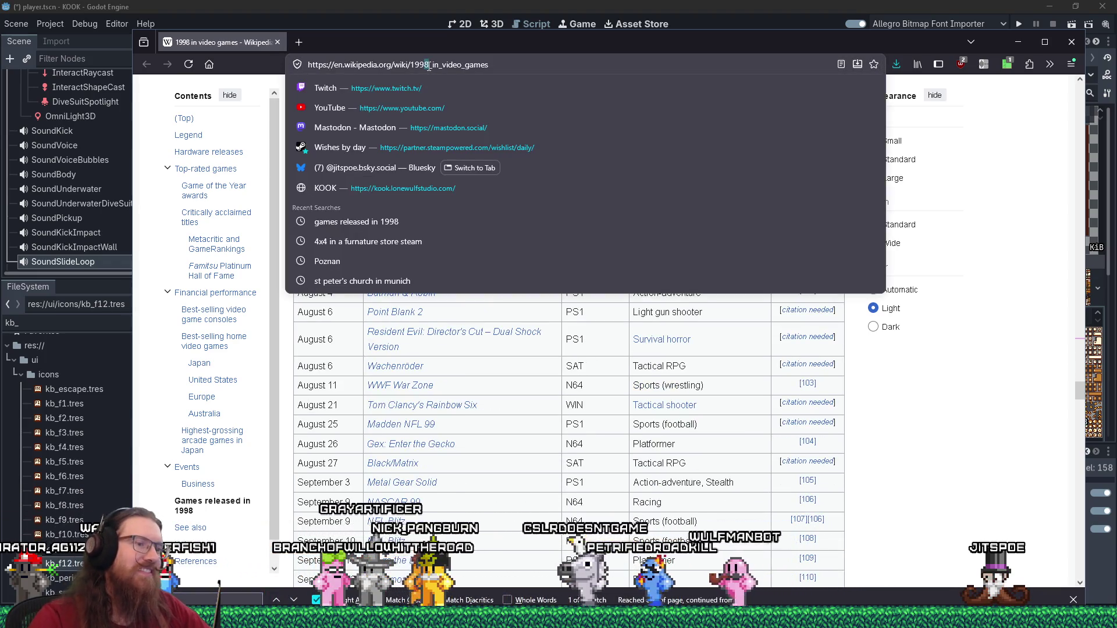
Change the address from 1998 to 1999 to open the 1999 in video games article
key("BackSpace")
type("9")
key("Return")
scroll(496, 315, "down", 7)
scroll(629, 372, "down", 8)
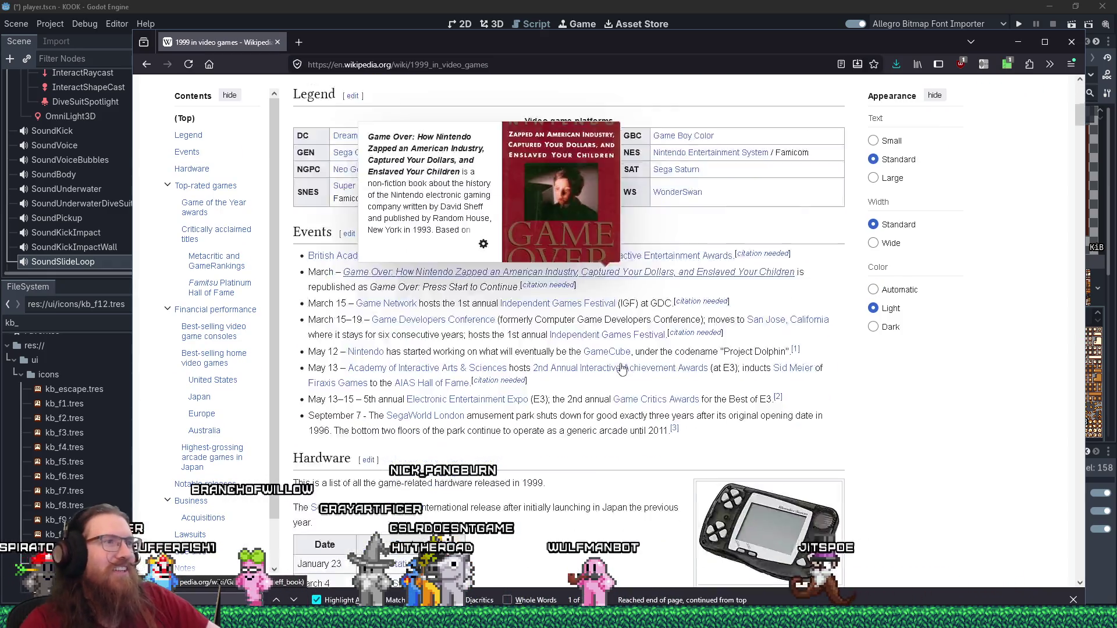
scroll(637, 367, "down", 5)
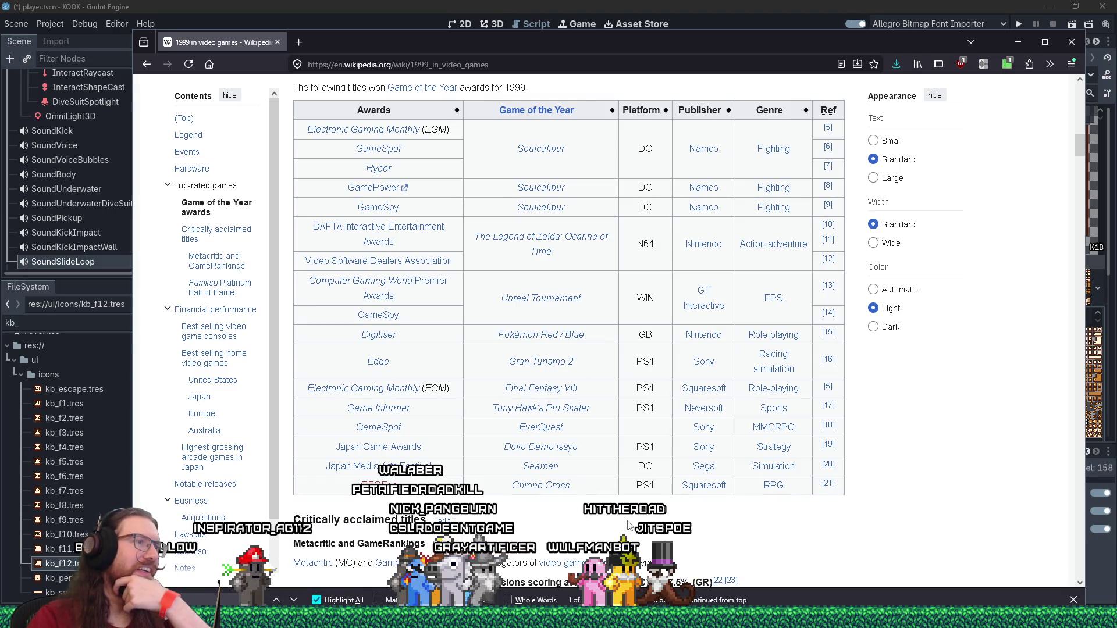
Read the 1999 article down to the Famitsu Platinum Hall of Fame, then go back
mouse_move(581, 412)
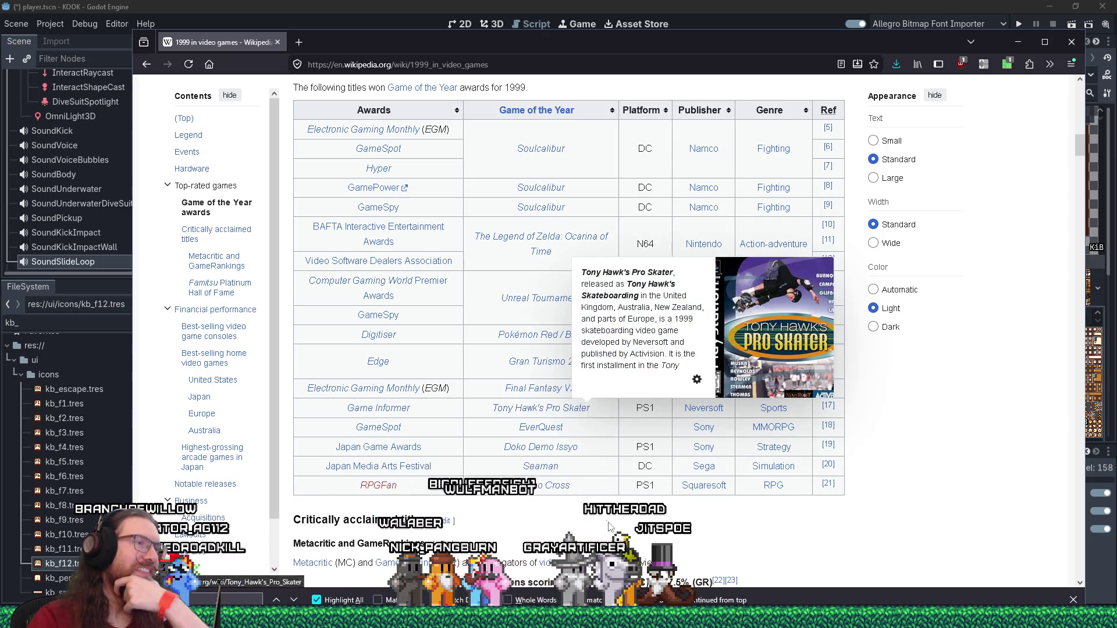
scroll(621, 529, "down", 2)
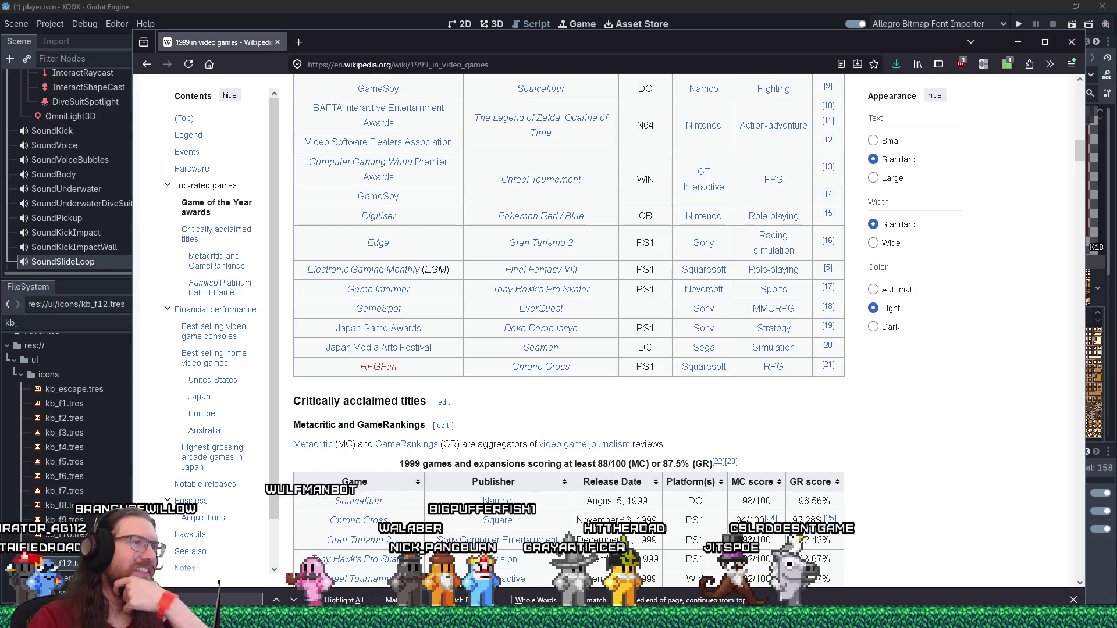
mouse_move(544, 312)
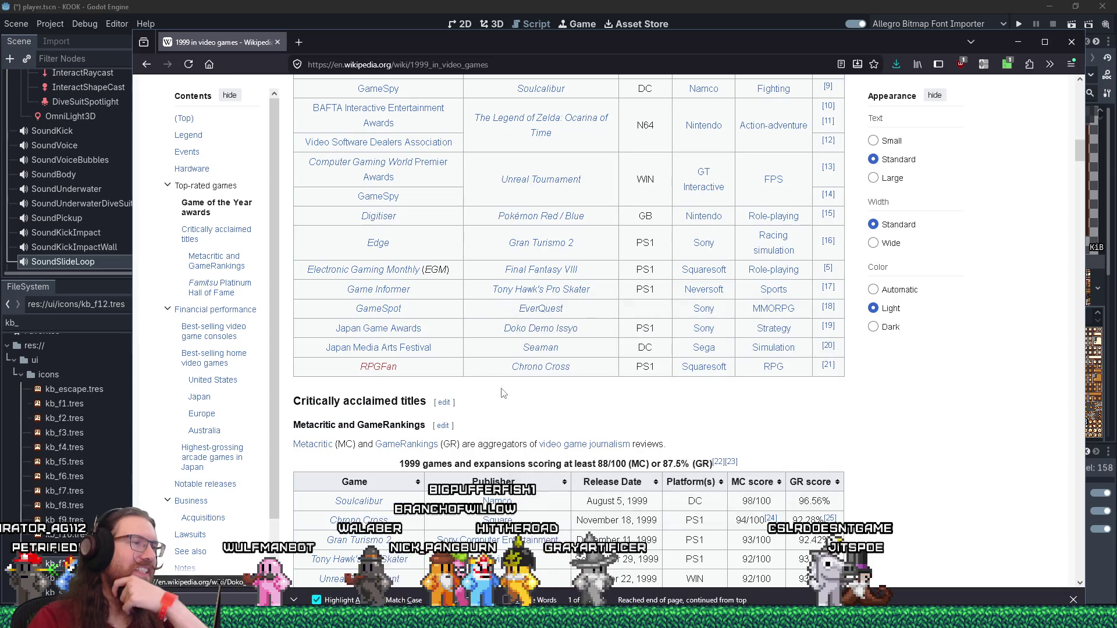
scroll(860, 421, "down", 3)
scroll(924, 436, "down", 2)
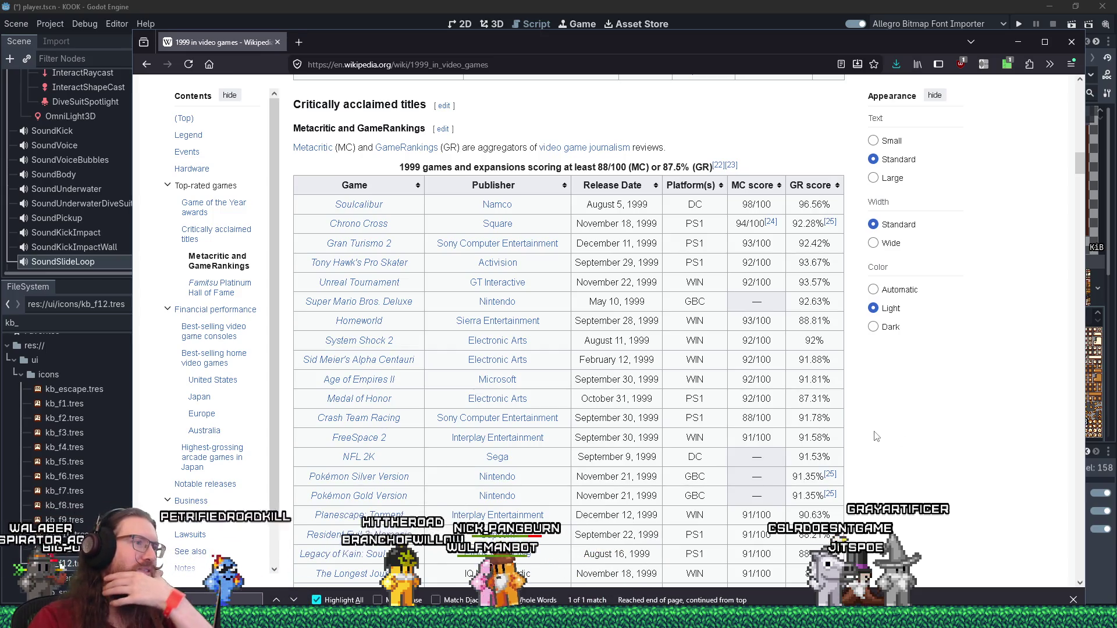
scroll(375, 402, "down", 2)
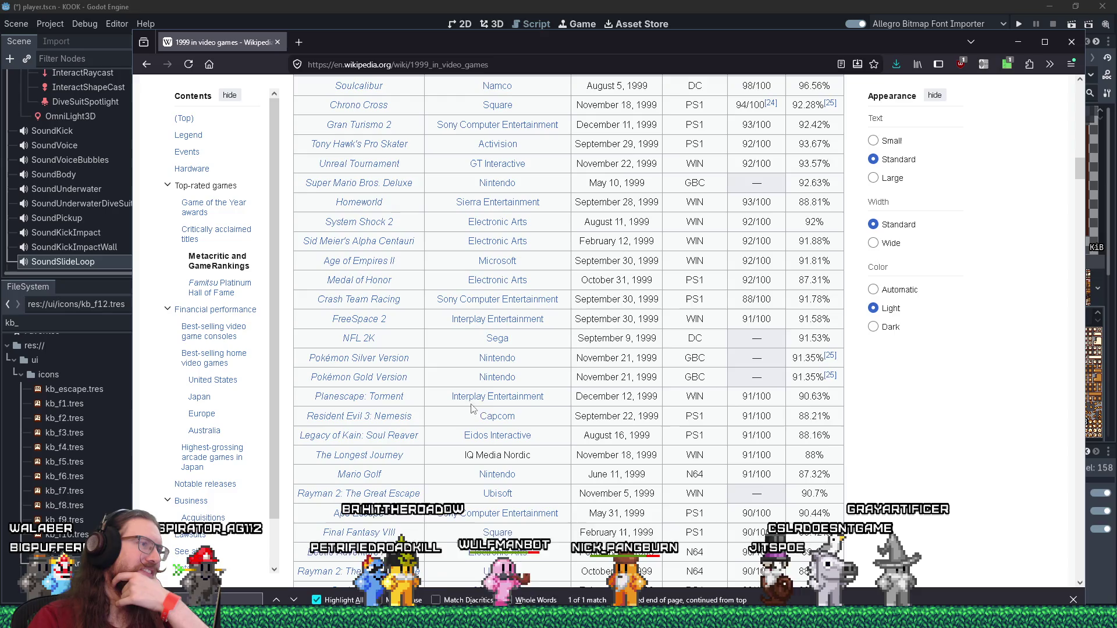
scroll(562, 407, "down", 2)
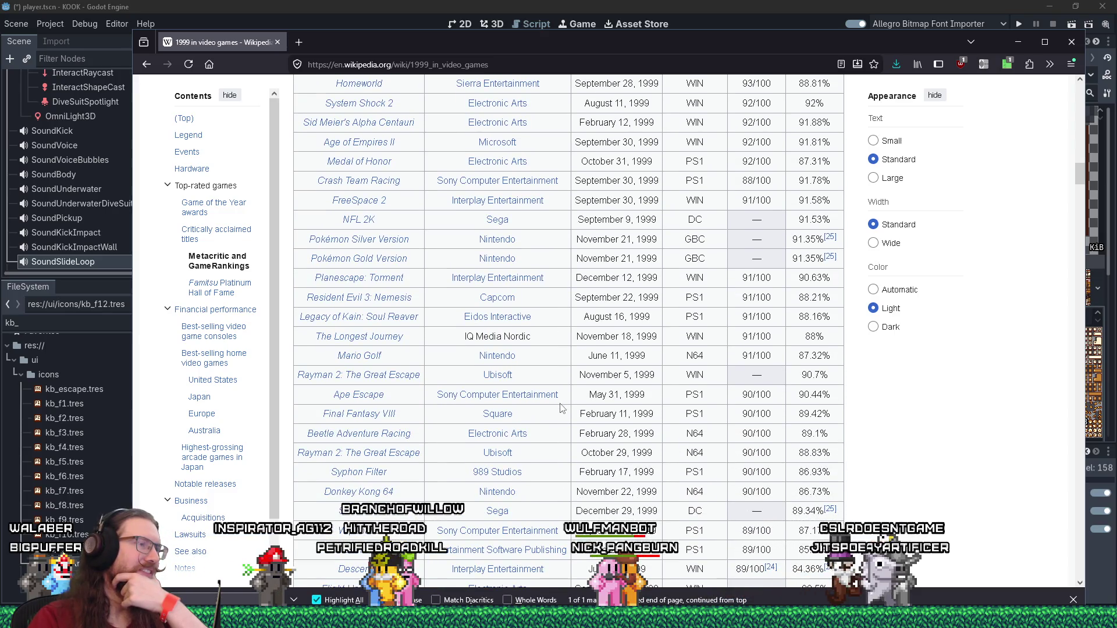
scroll(561, 407, "down", 1)
scroll(561, 407, "down", 1)
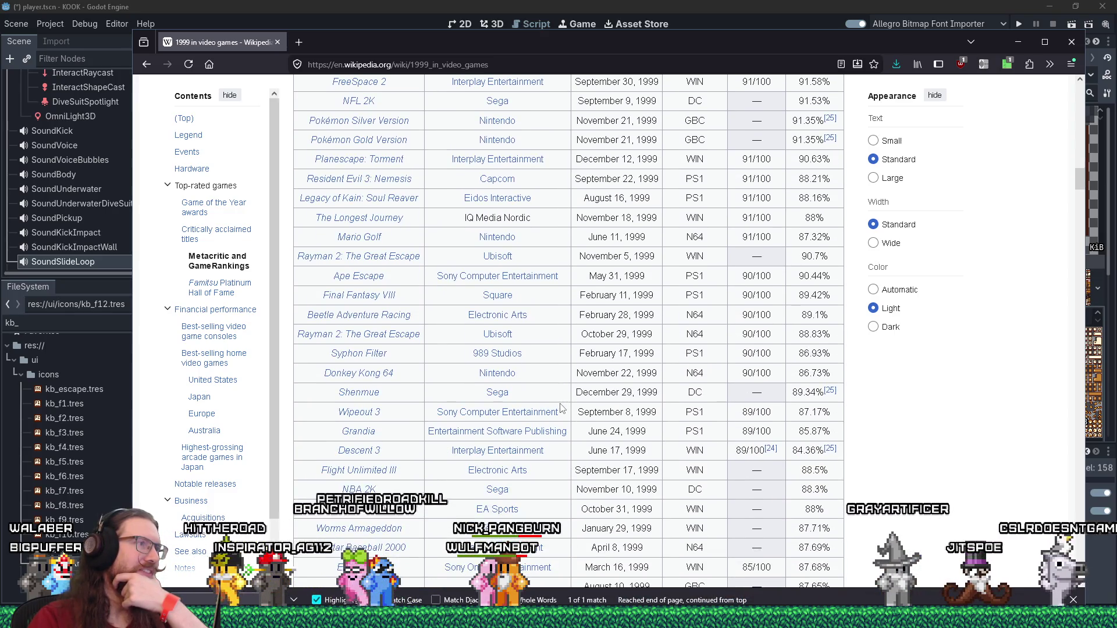
scroll(561, 407, "down", 1)
scroll(562, 407, "down", 1)
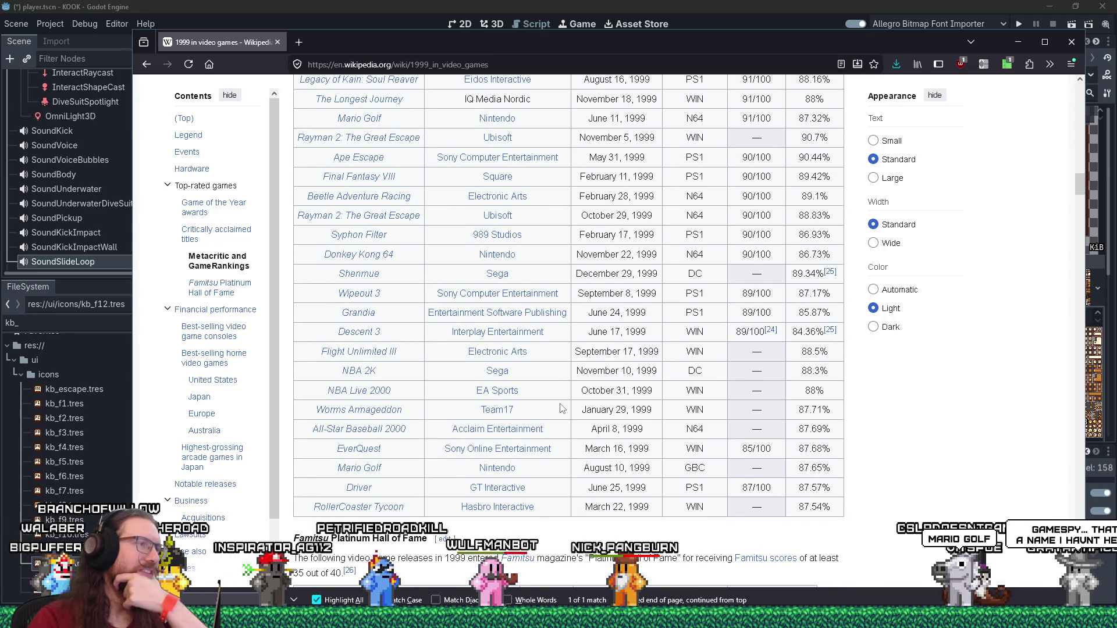
scroll(561, 408, "down", 1)
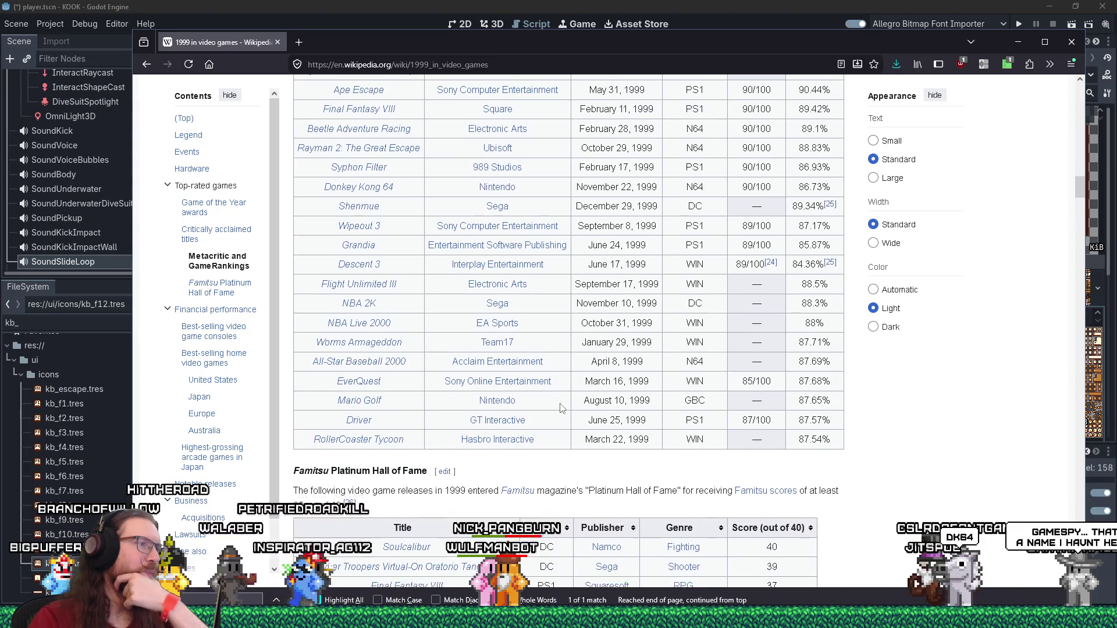
scroll(561, 407, "down", 1)
scroll(561, 407, "down", 1)
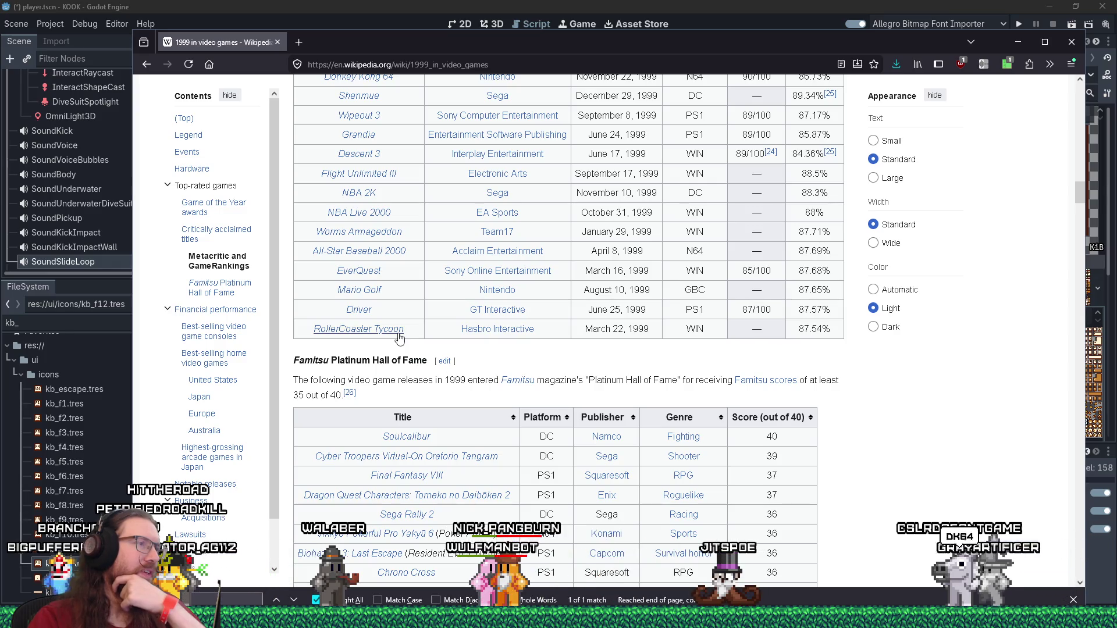
mouse_move(399, 338)
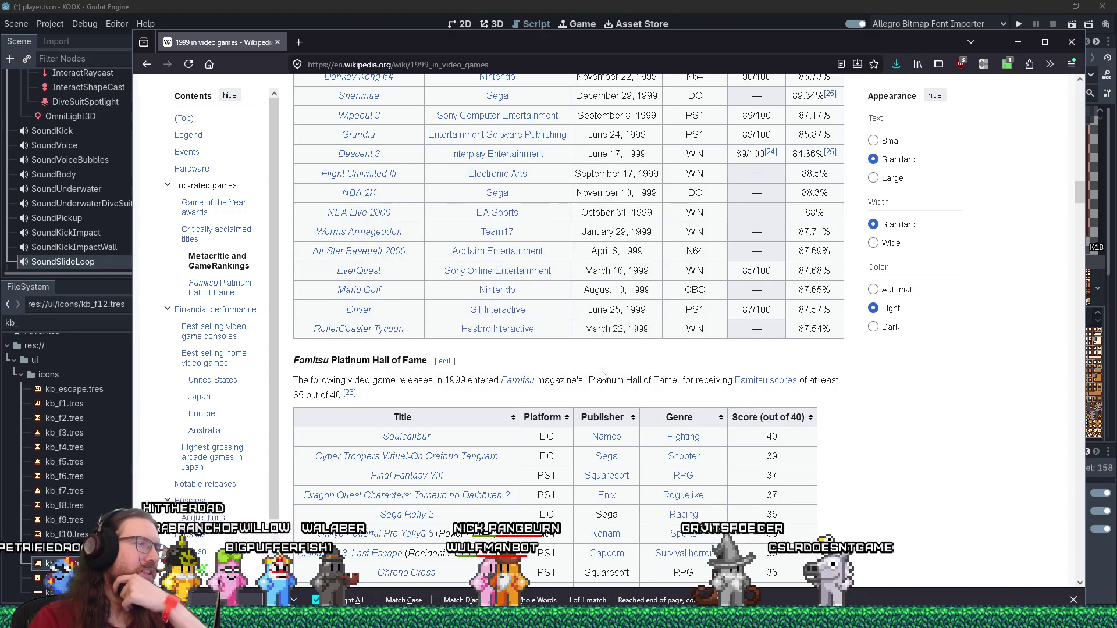
scroll(324, 246, "down", 3)
left_click(147, 66)
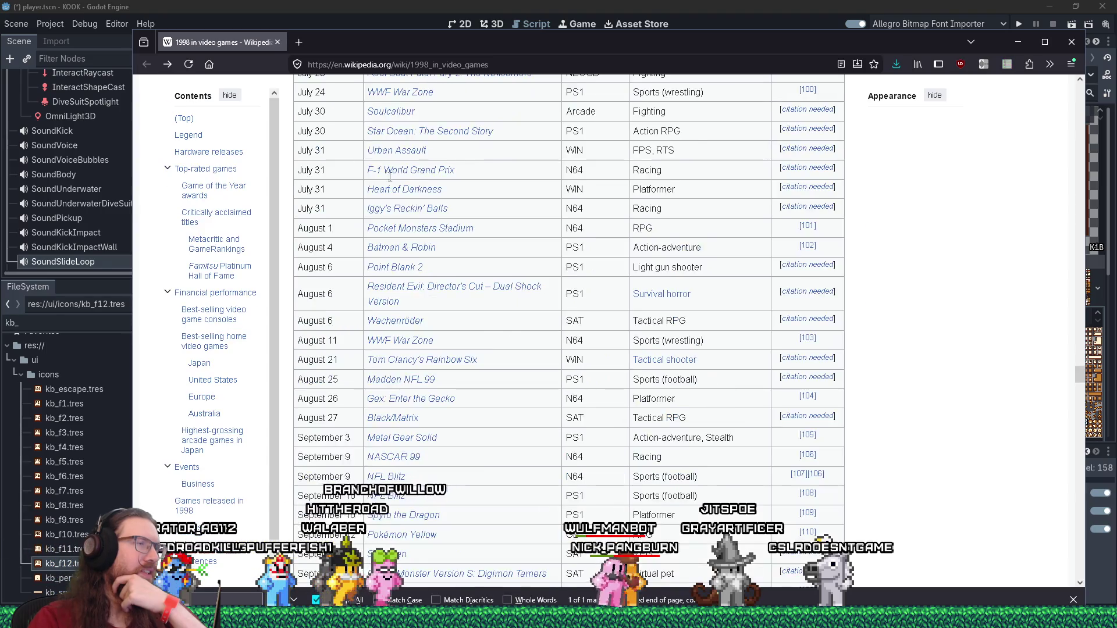
Search the 1998 page for 'tycoon' and jump to the next match
key("ctrl+v")
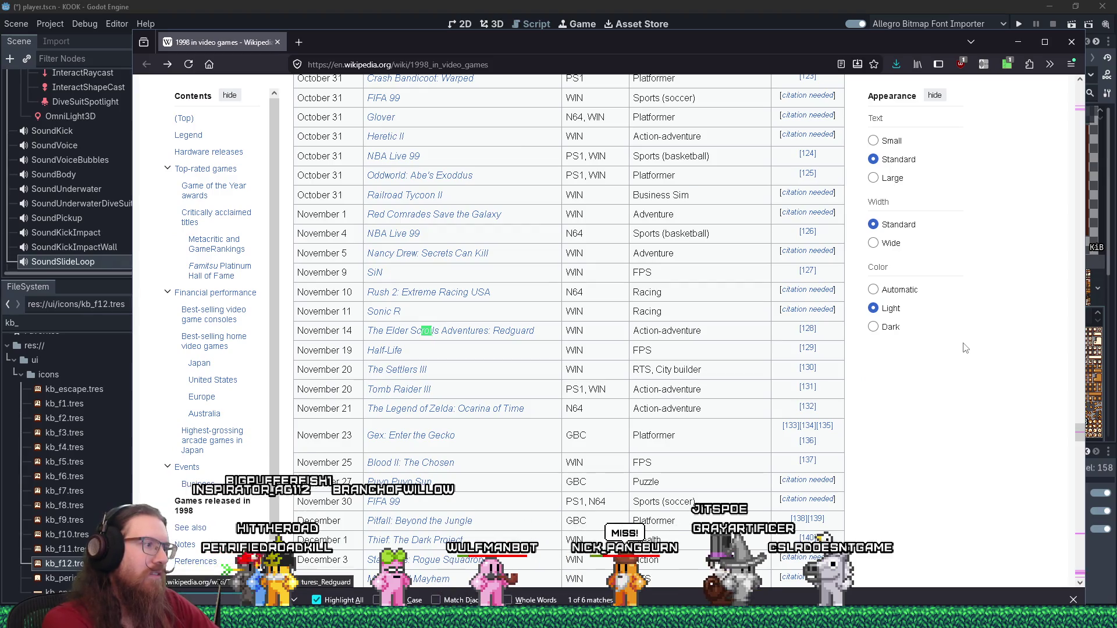
type("tycoon")
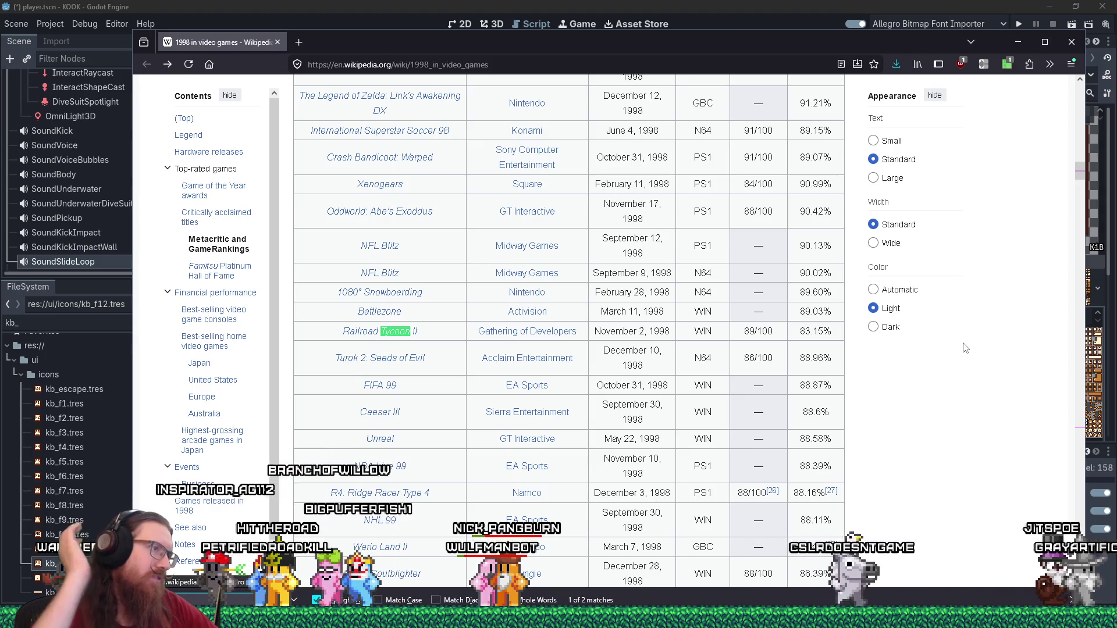
key("Return")
key("Return")
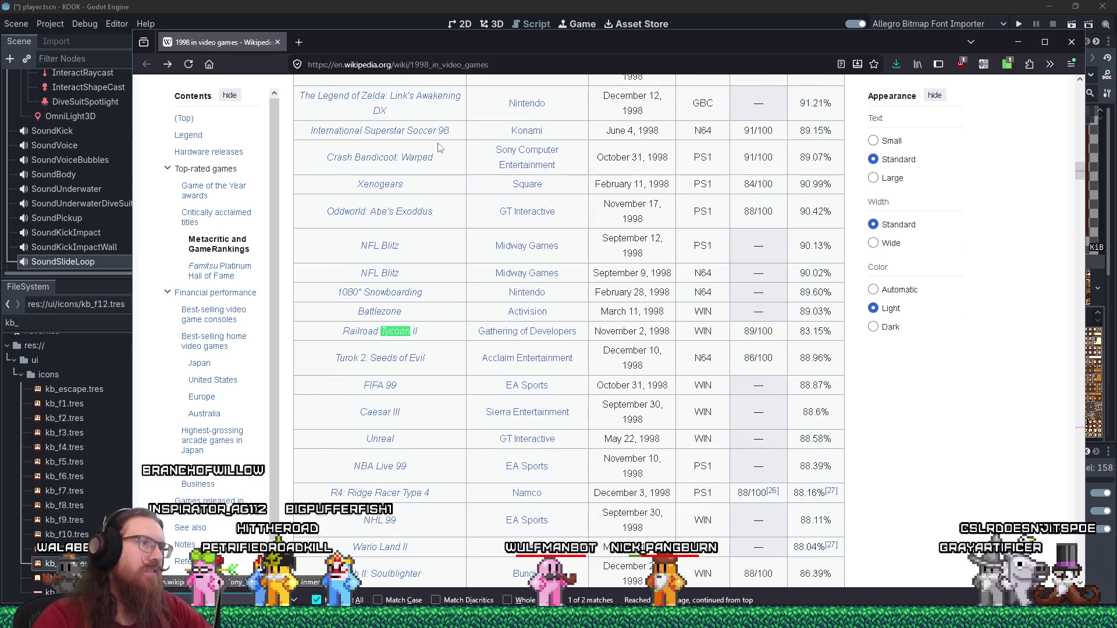
Go forward to the 1999 in video games article and return to its top
left_click(171, 69)
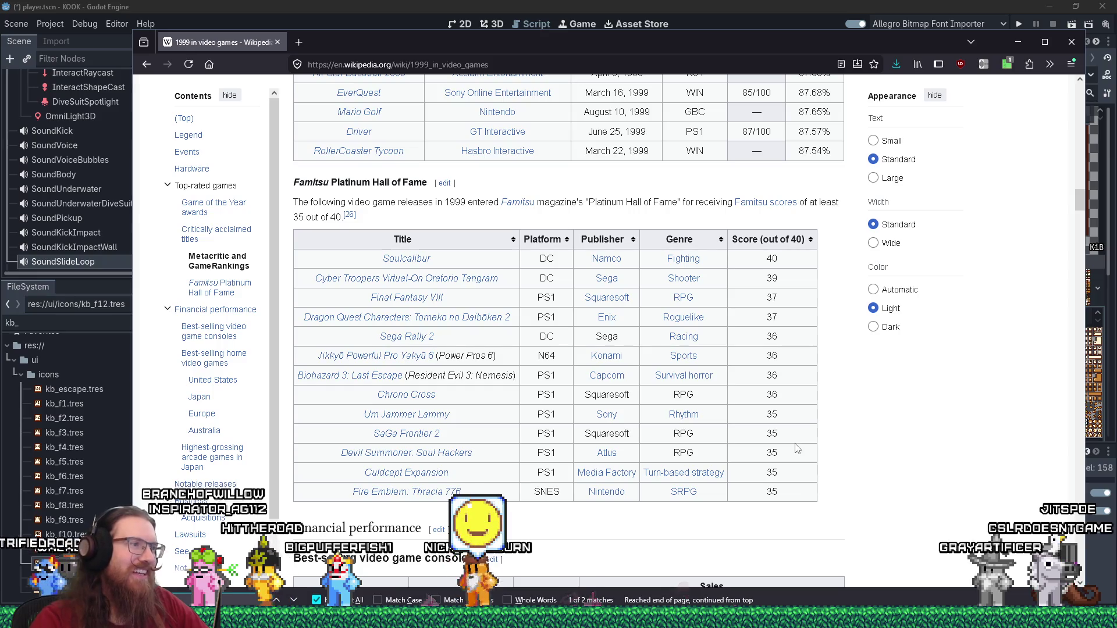
scroll(797, 448, "down", 3)
scroll(797, 448, "down", 6)
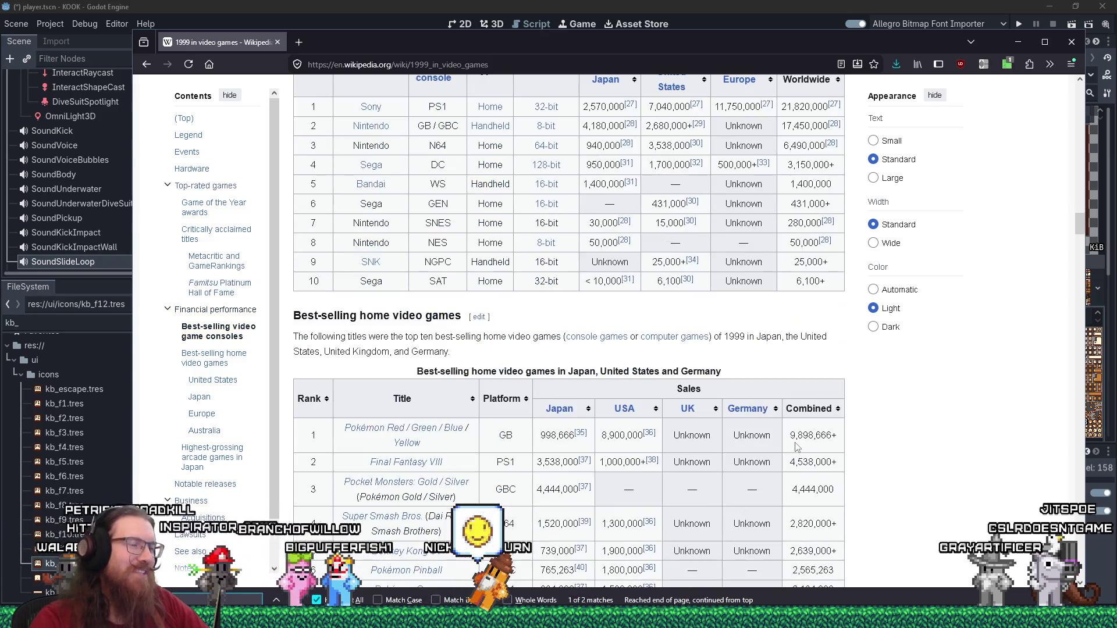
scroll(797, 449, "up", 15)
scroll(797, 446, "up", 20)
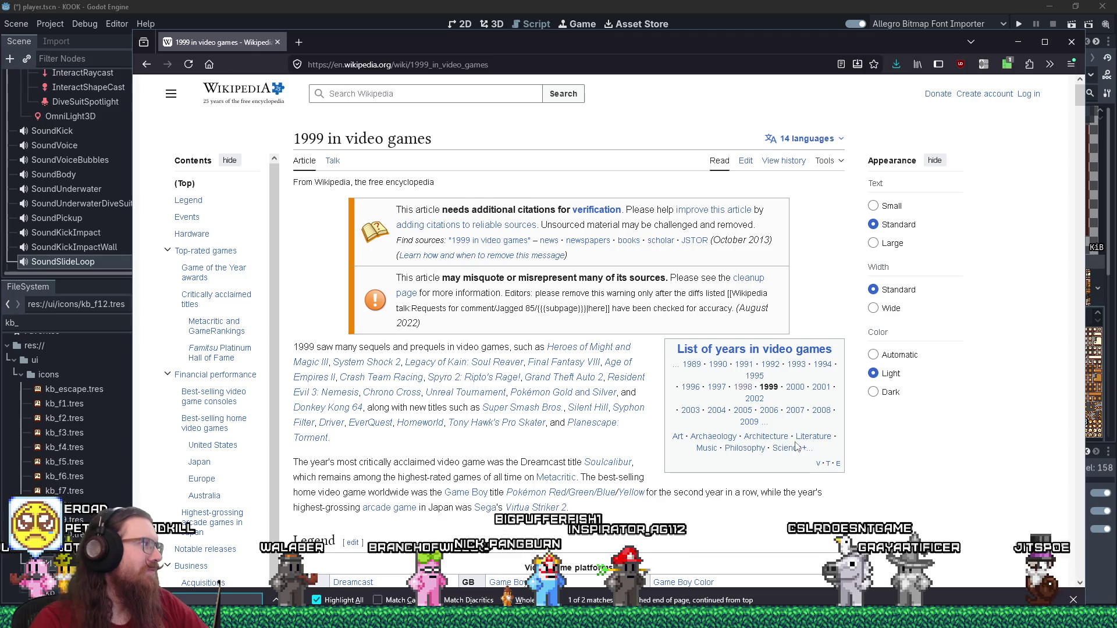
Close Firefox after viewing the Legend and Events sections, returning to input_system.gd in Godot
scroll(797, 446, "down", 5)
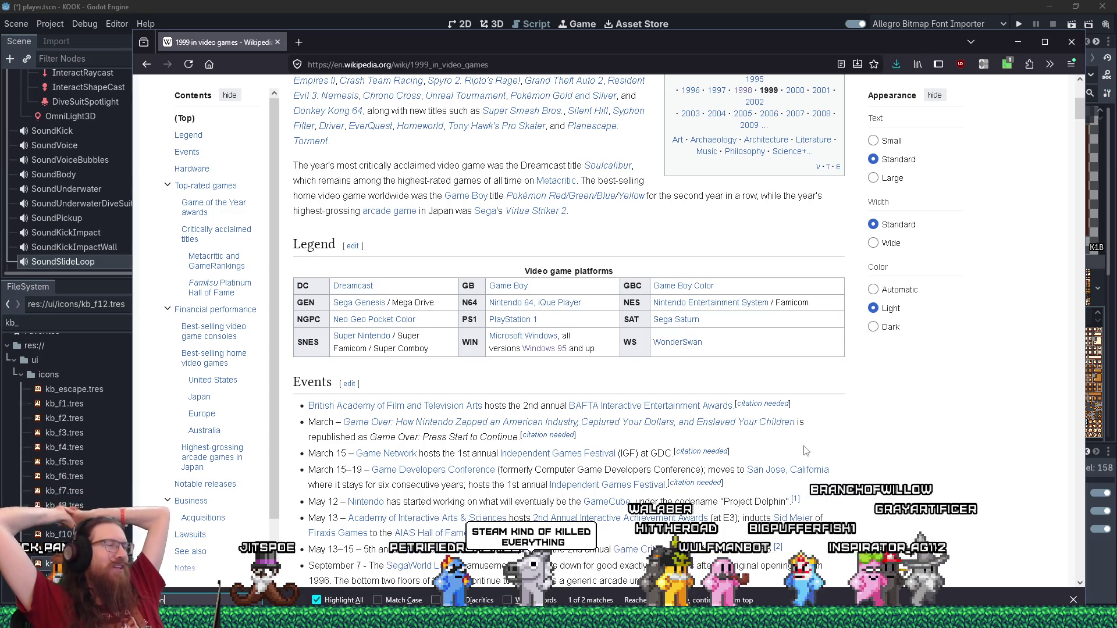
left_click(277, 45)
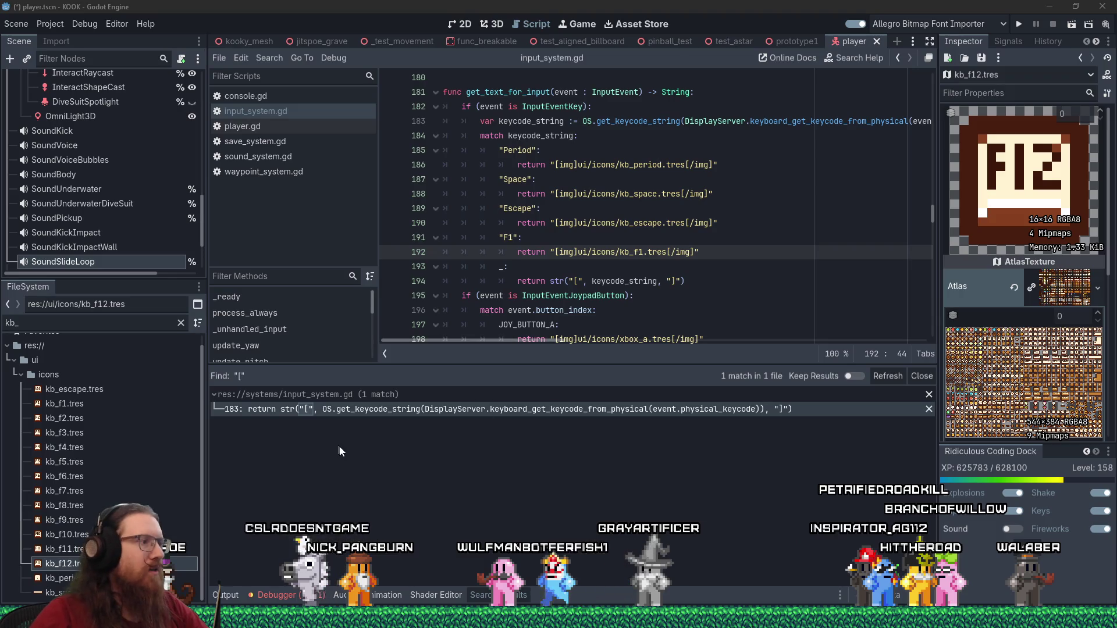
left_click(728, 255)
Copy the F1 case with its kb_f1.tres return and paste many copies above the '_:' default case
mouse_move(728, 255)
left_mouse_down()
mouse_move(407, 230)
mouse_move(403, 240)
left_mouse_up()
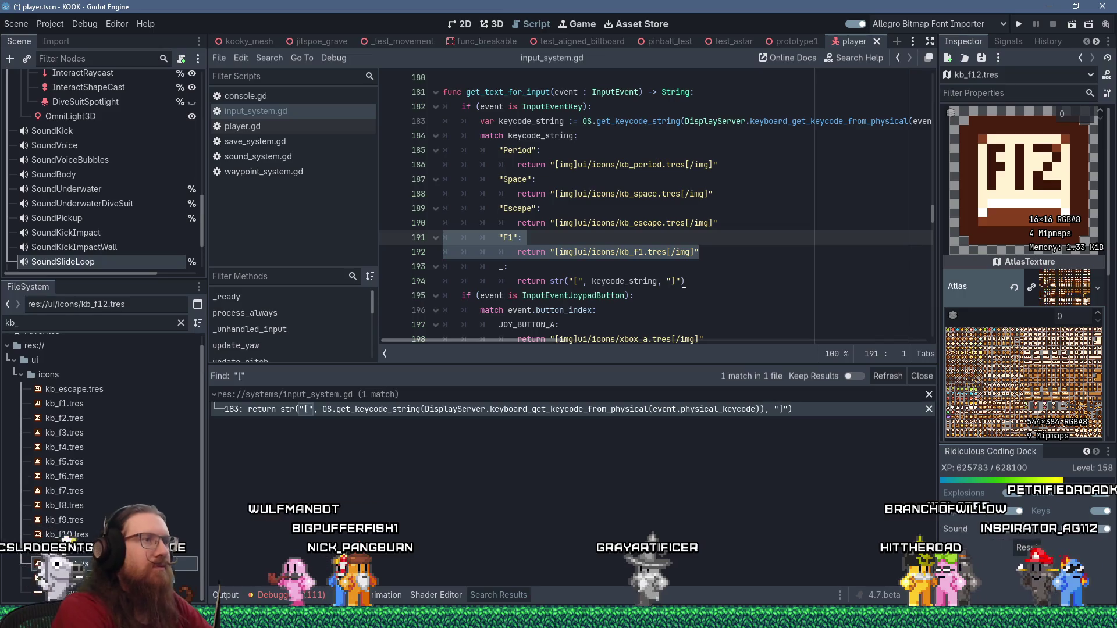
key("ctrl+c")
key("ctrl+v")
key("Return")
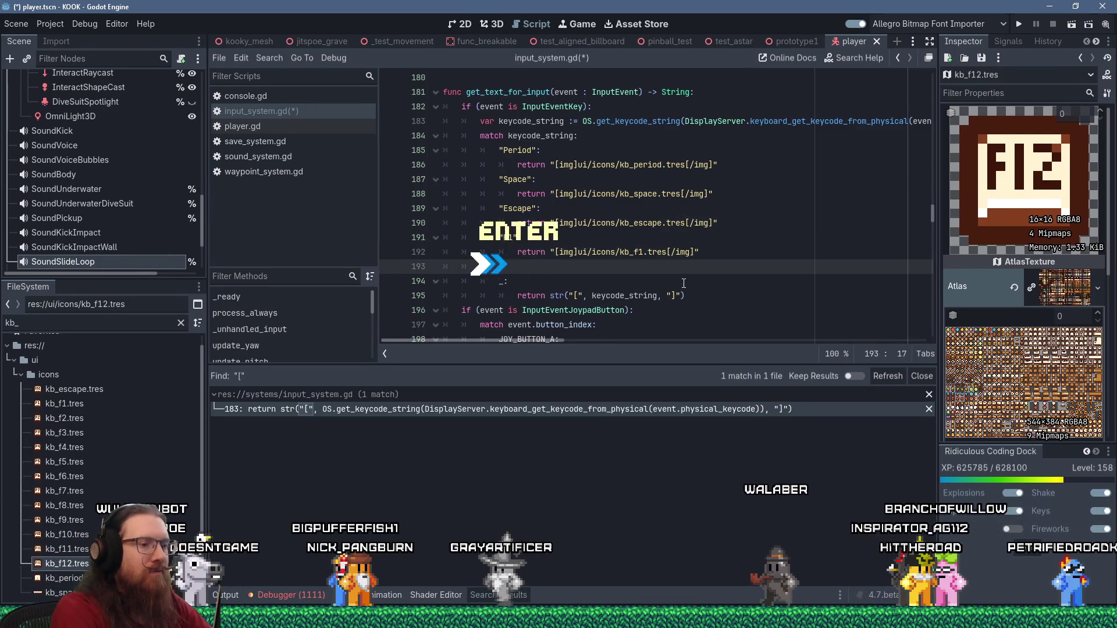
key("shift+Insert")
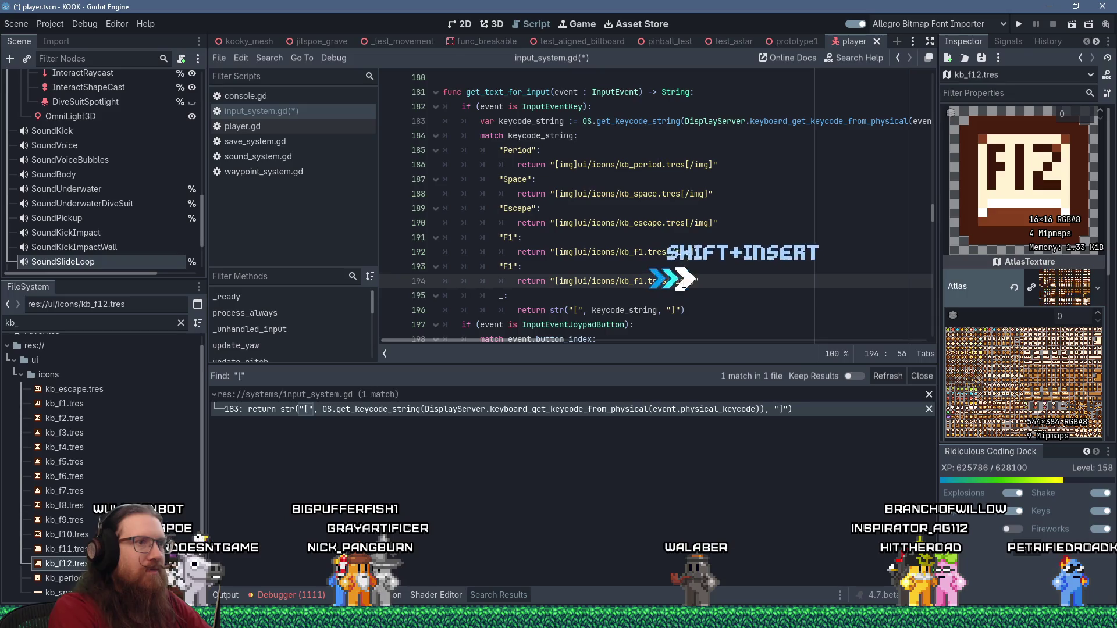
key("Down")
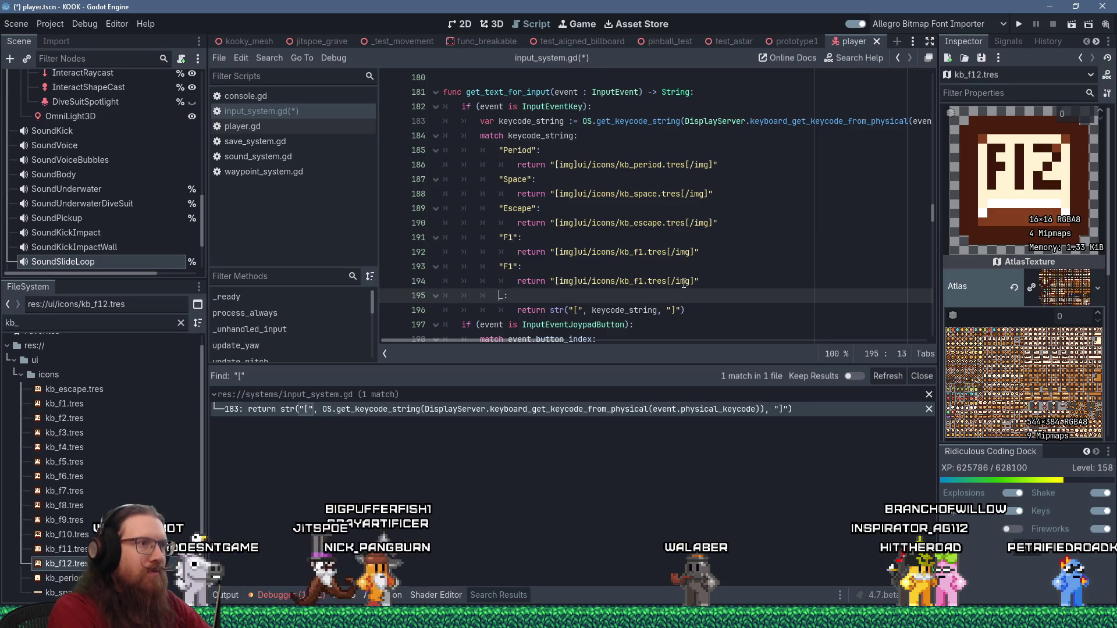
key("Return")
key("shift+Insert")
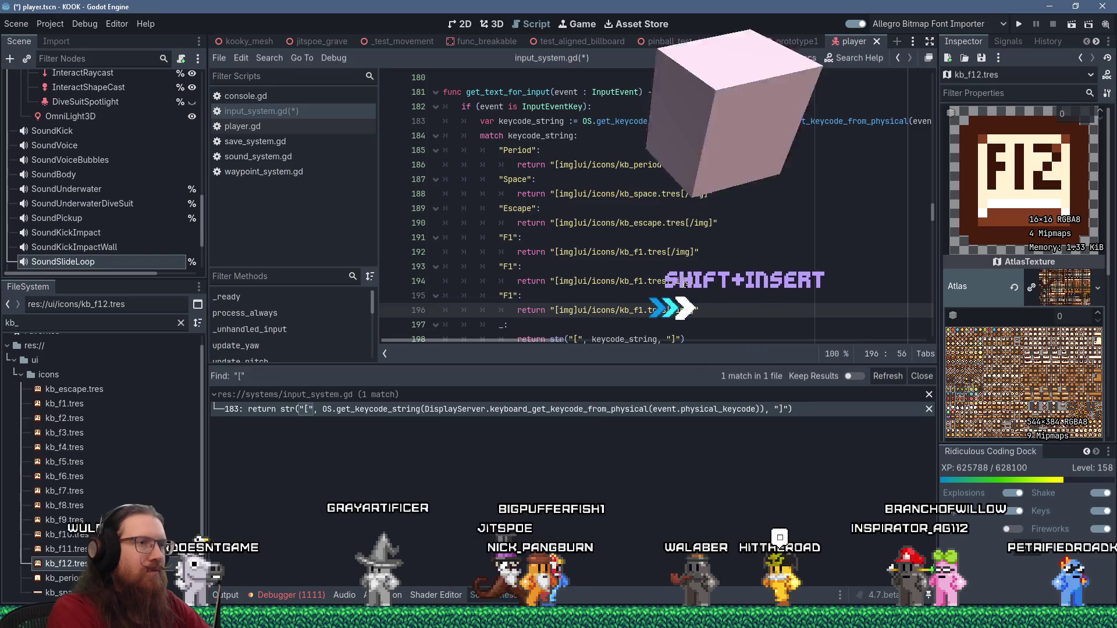
key("Return")
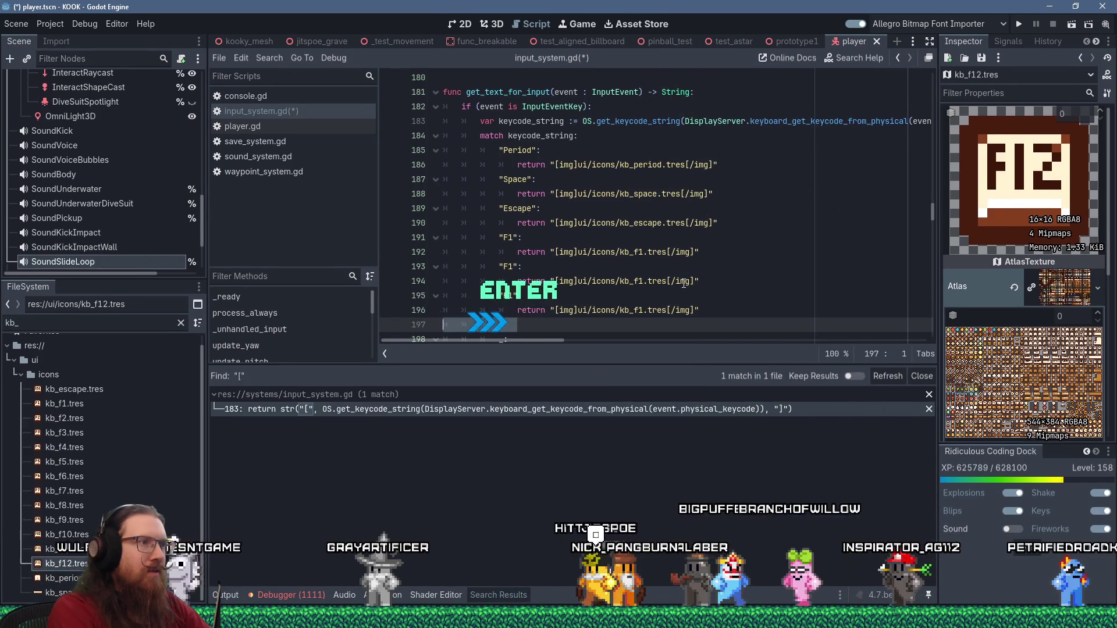
key("shift+Up")
key("shift+Up")
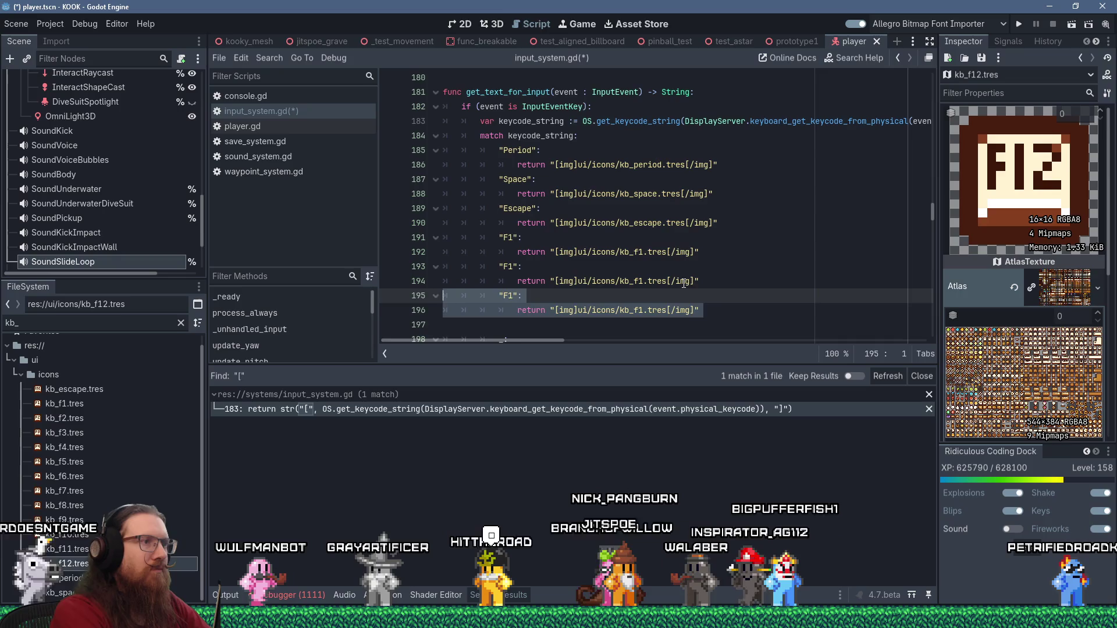
key("ctrl+v")
key("ctrl+v")
key("ctrl+v")
key("ctrl+v")
key("ctrl+v")
key("ctrl+v")
scroll(611, 233, "up", 7)
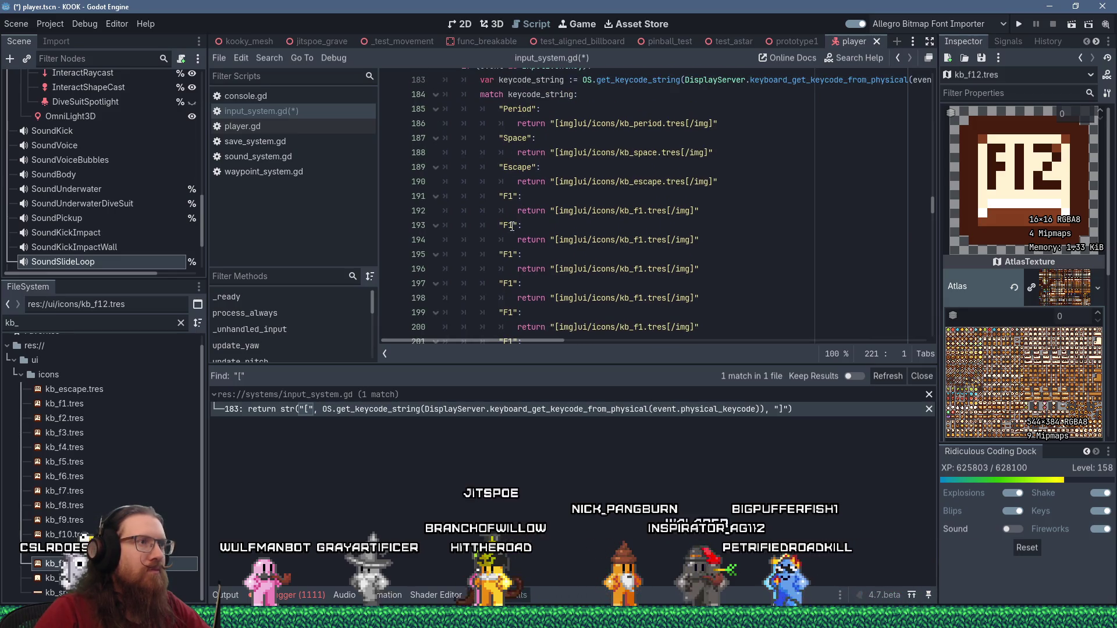
Renumber the first pasted copies to F2–F5, with matching kb_f2–kb_f5 icon names
left_click(512, 224)
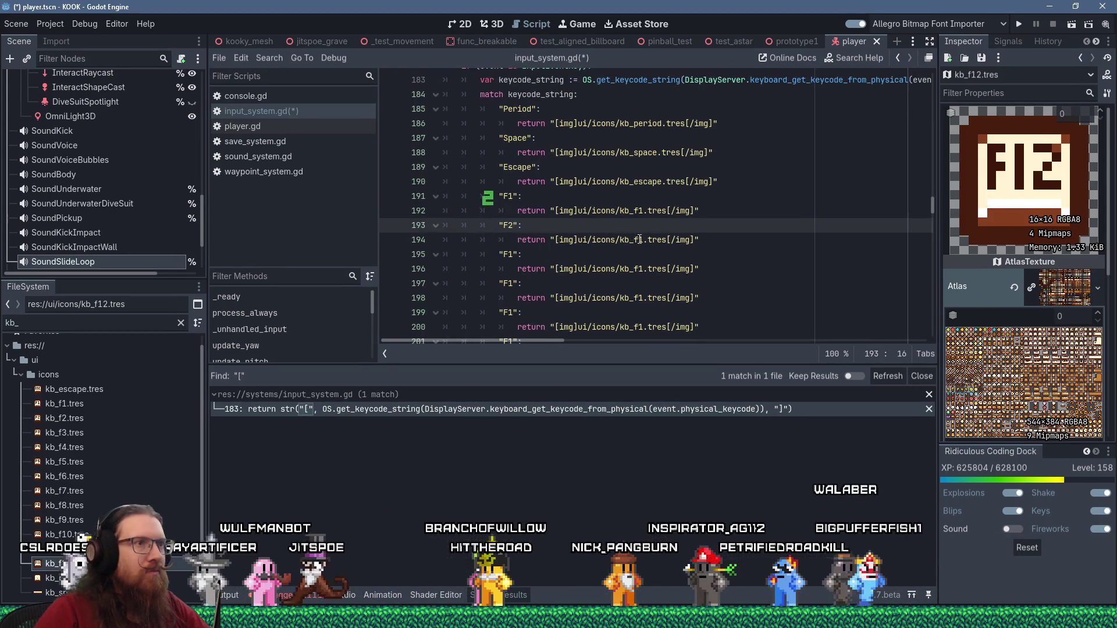
left_click(639, 238)
key("BackSpace")
type("2")
left_click(512, 254)
key("BackSpace")
type("3")
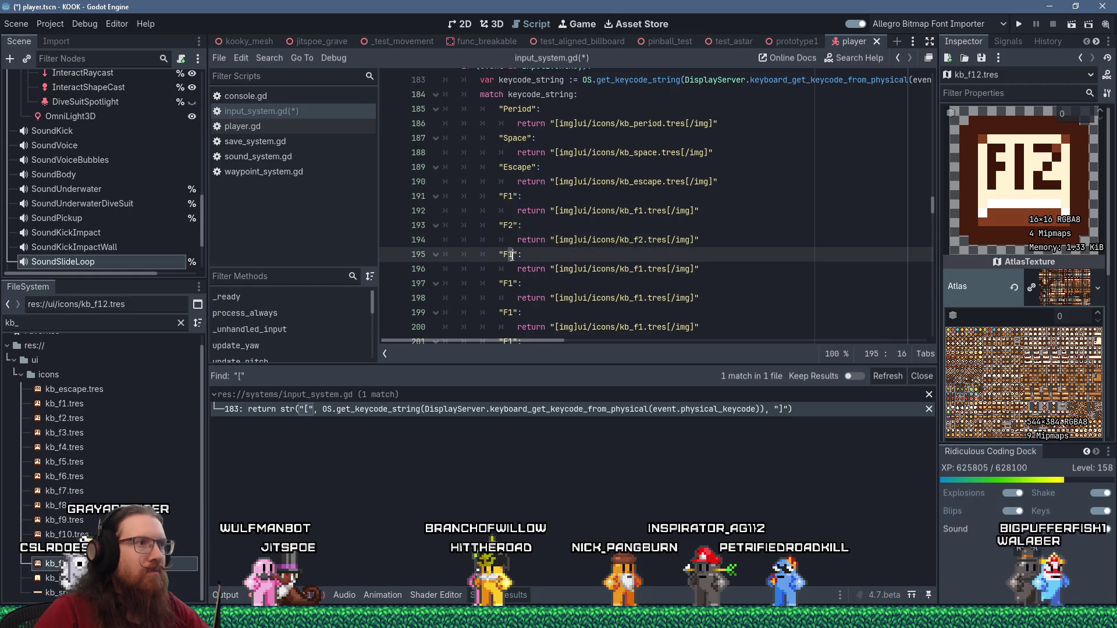
left_click(643, 269)
key("BackSpace")
type("3")
left_click(512, 283)
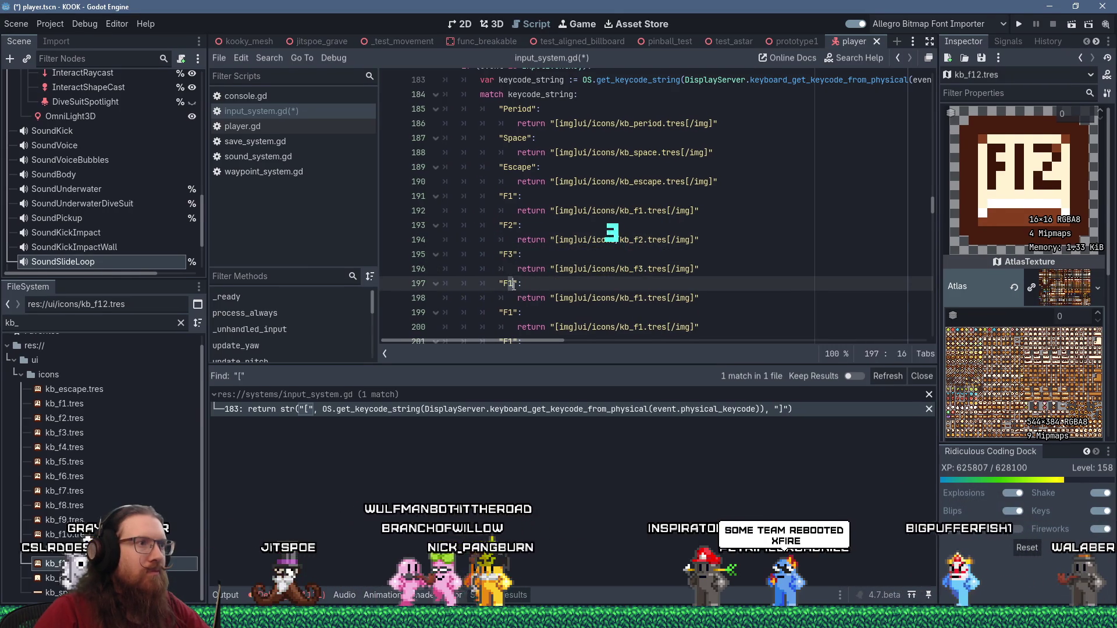
key("BackSpace")
type("4")
left_click(643, 298)
key("BackSpace")
type("4")
left_click(512, 313)
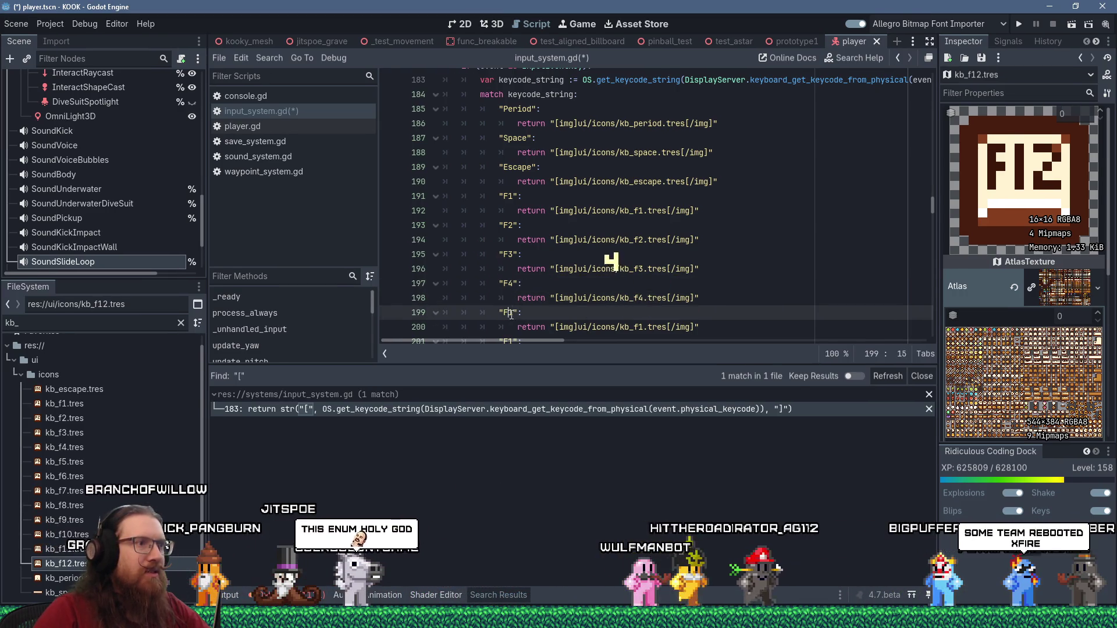
key("BackSpace")
type("5")
left_click(643, 327)
key("BackSpace")
type("5")
Move on to the next copies for F6 and F7 and review the renumbered cases
scroll(571, 283, "down", 2)
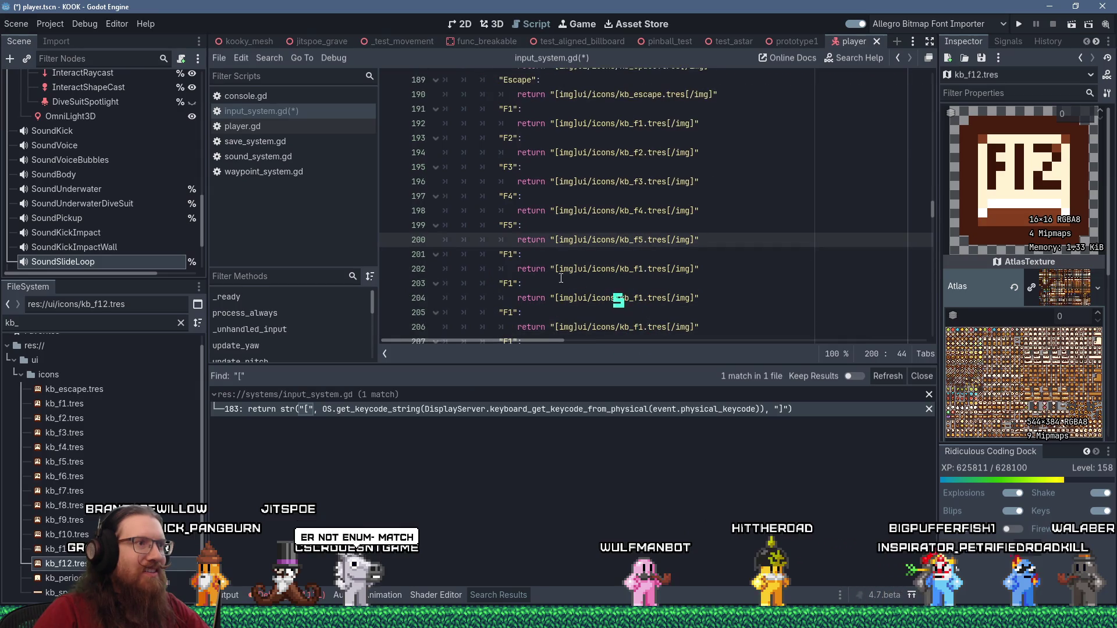
left_click(512, 255)
type("6")
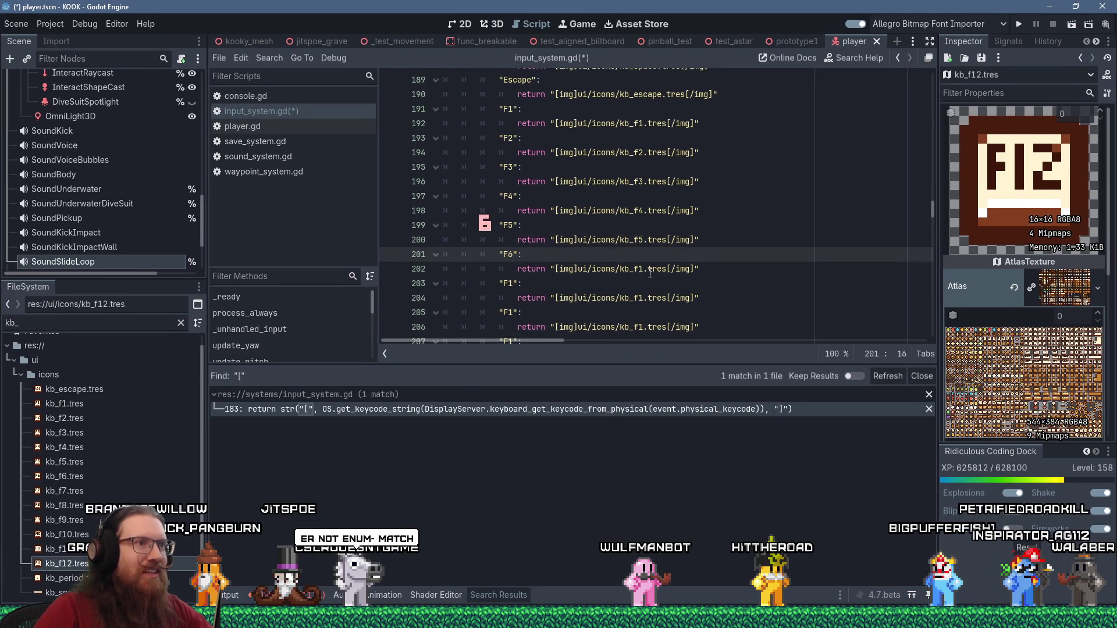
left_click(642, 270)
left_click(510, 284)
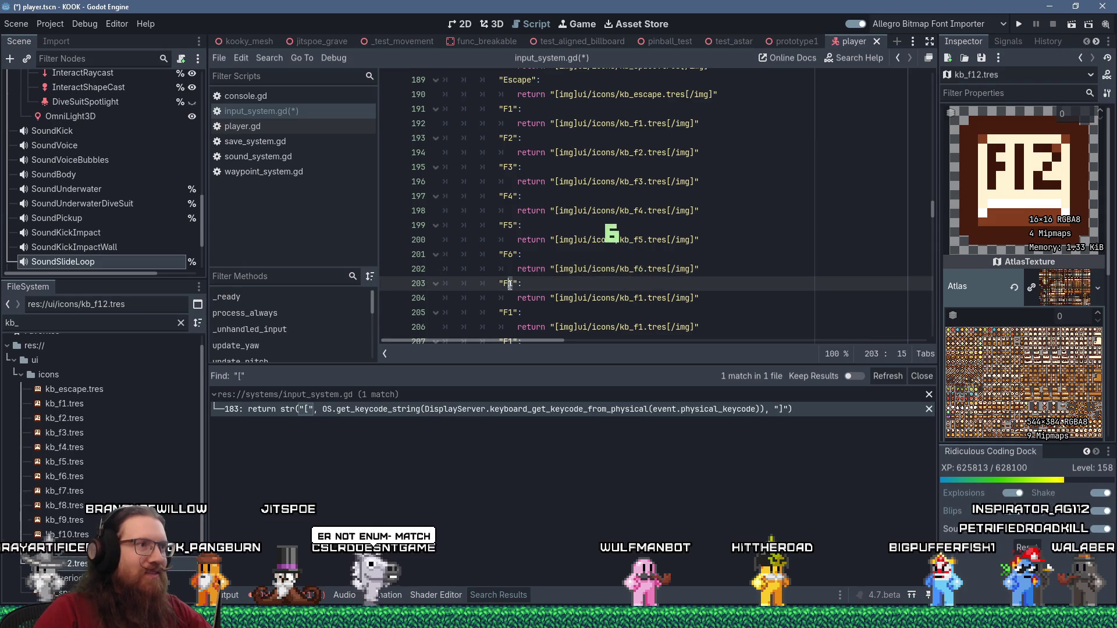
type("7")
left_click(641, 298)
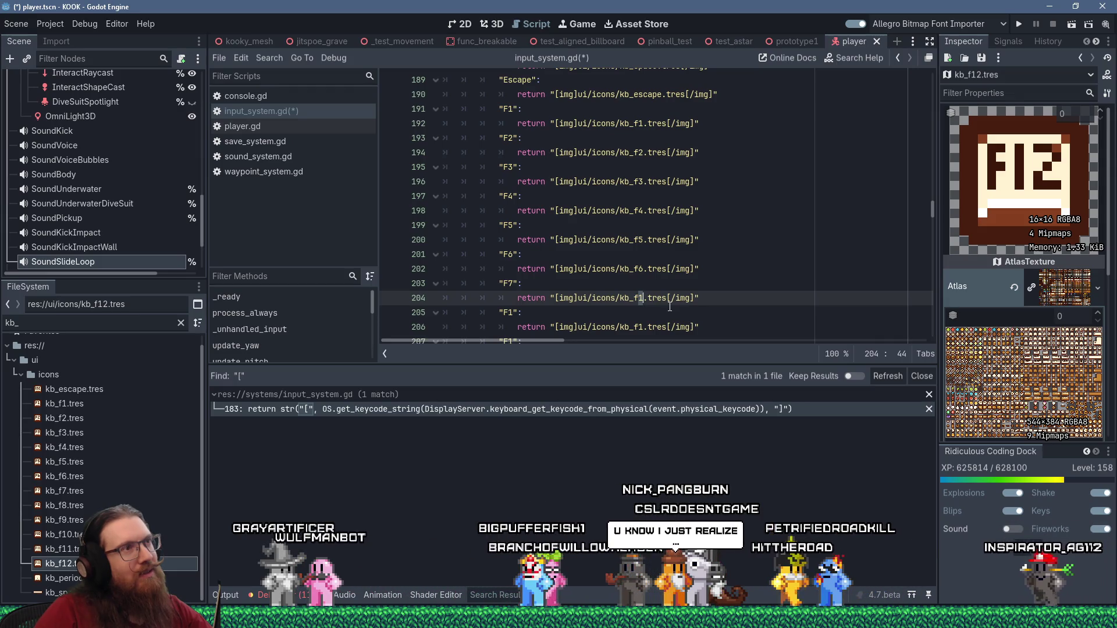
scroll(670, 307, "up", 4)
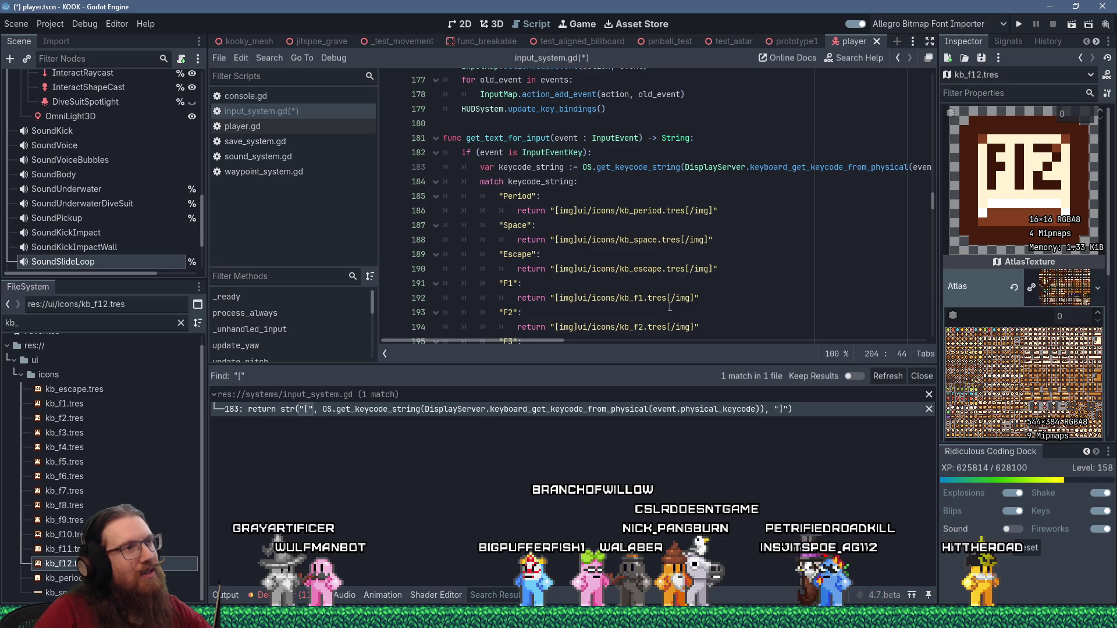
scroll(669, 306, "down", 9)
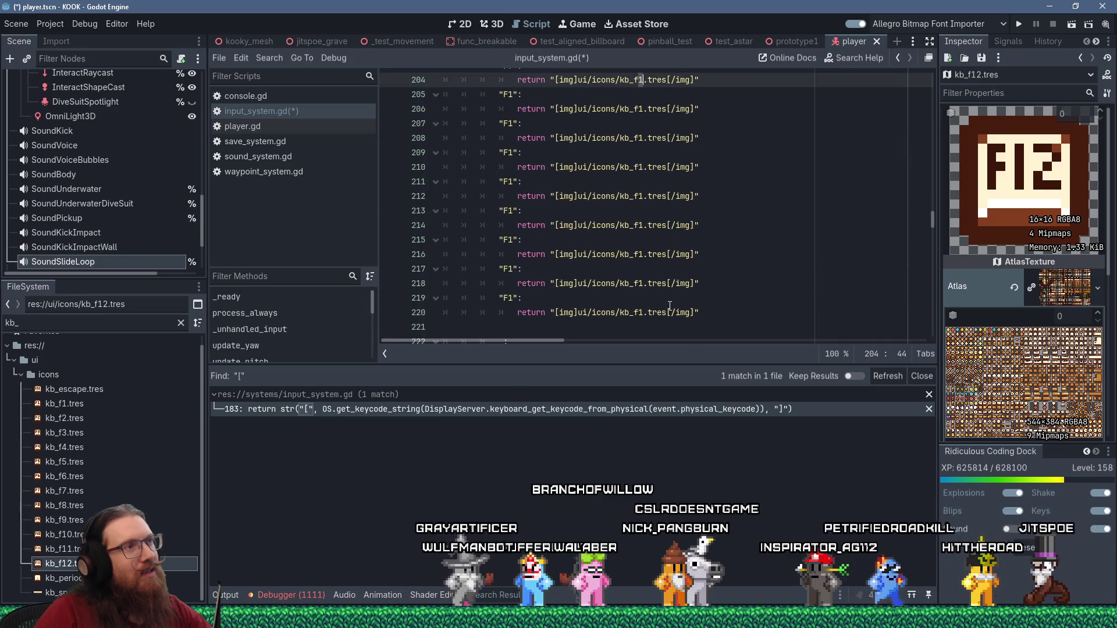
scroll(670, 306, "up", 8)
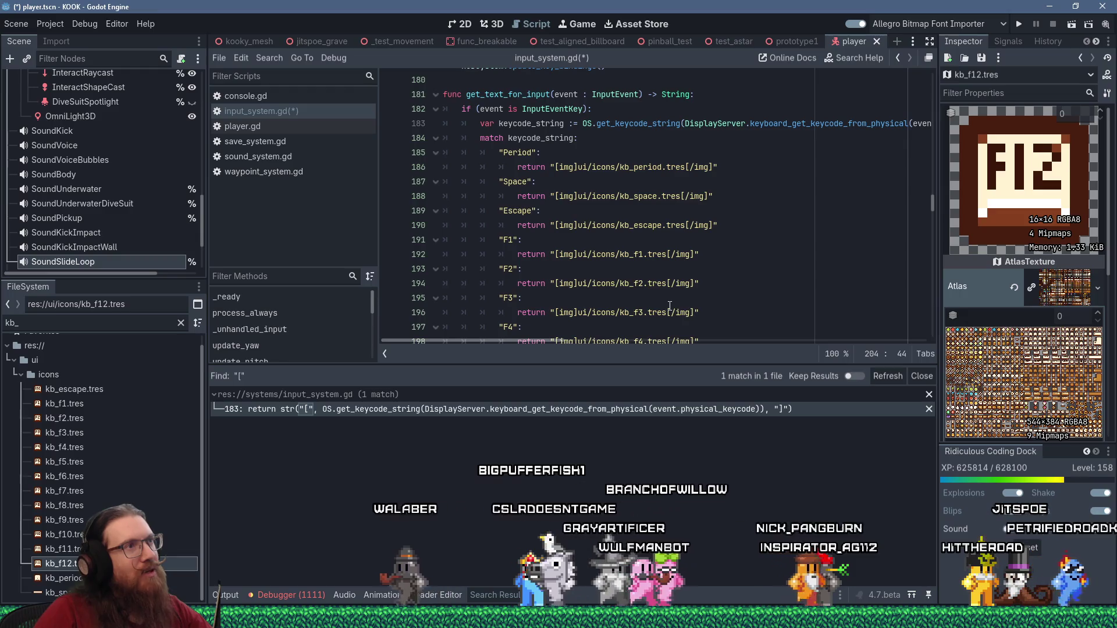
Insert a new line after the keycode_string declaration on line 183 and begin typing 'var resource'
left_click(600, 139)
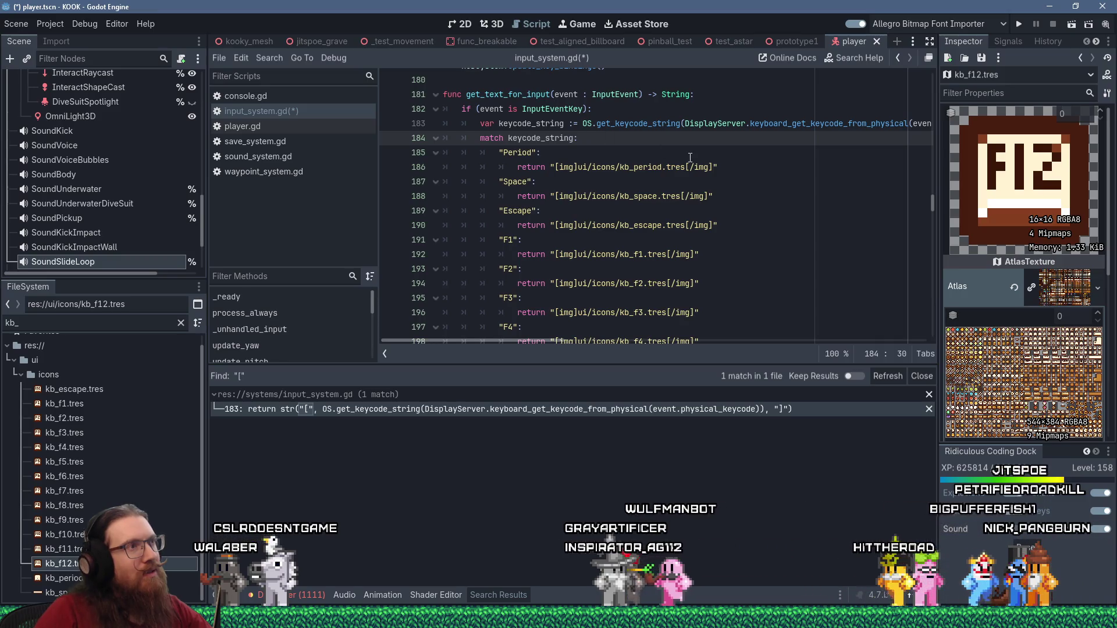
left_click(644, 125)
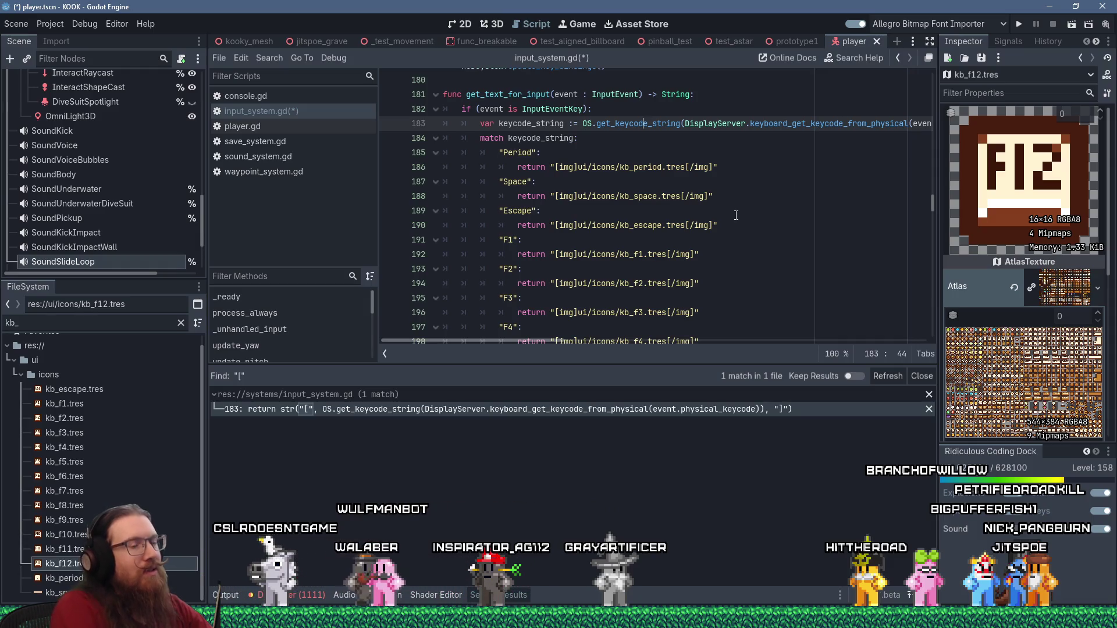
key("End")
key("Return")
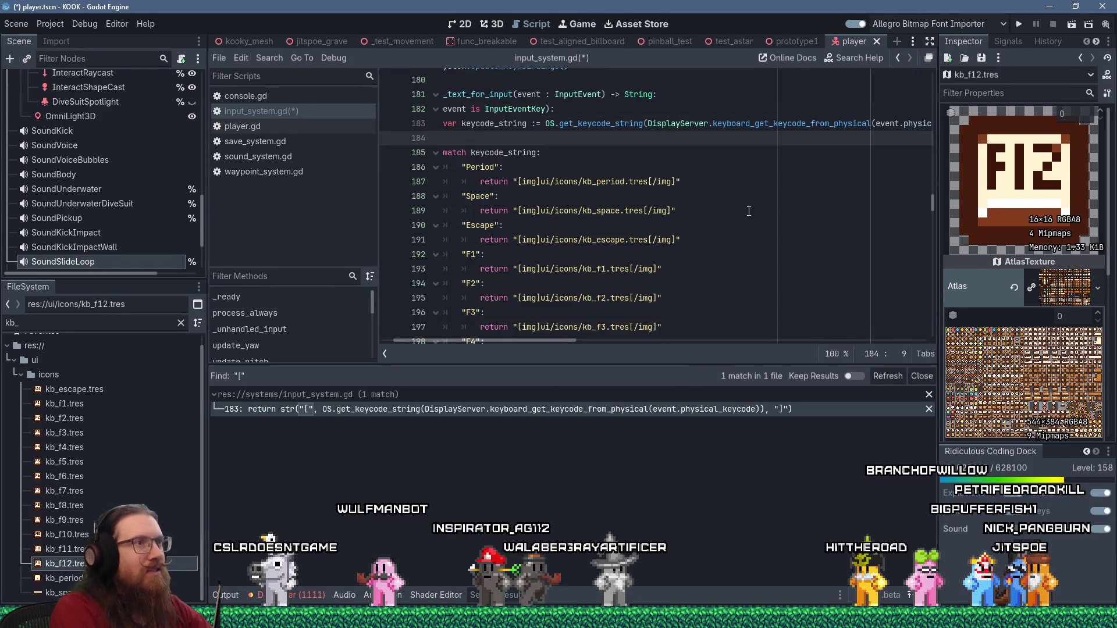
key("Home")
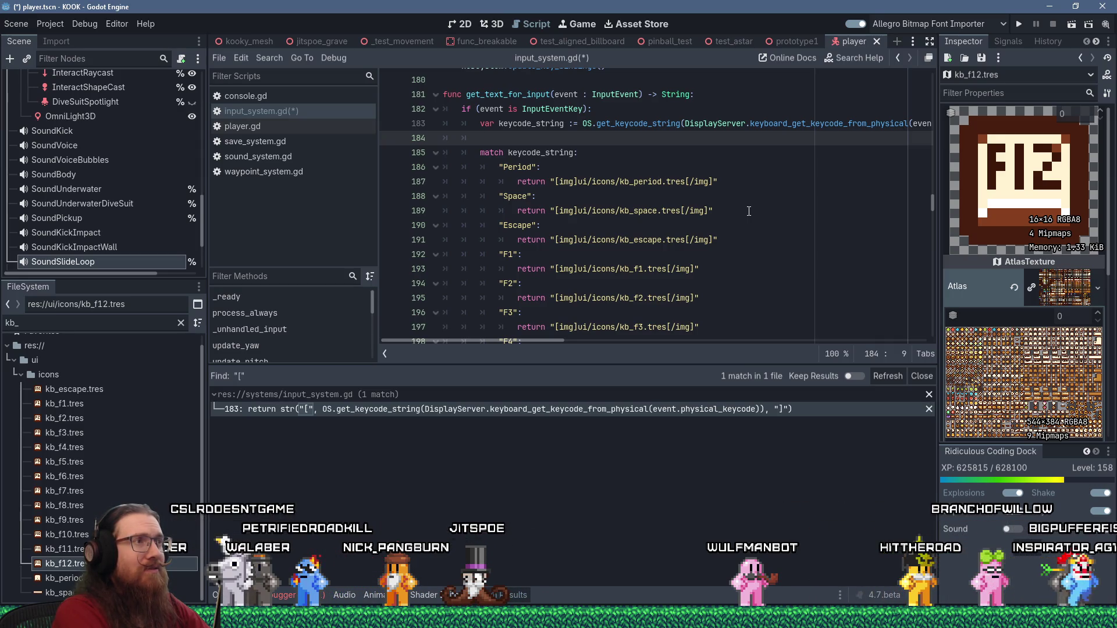
type("var resource")
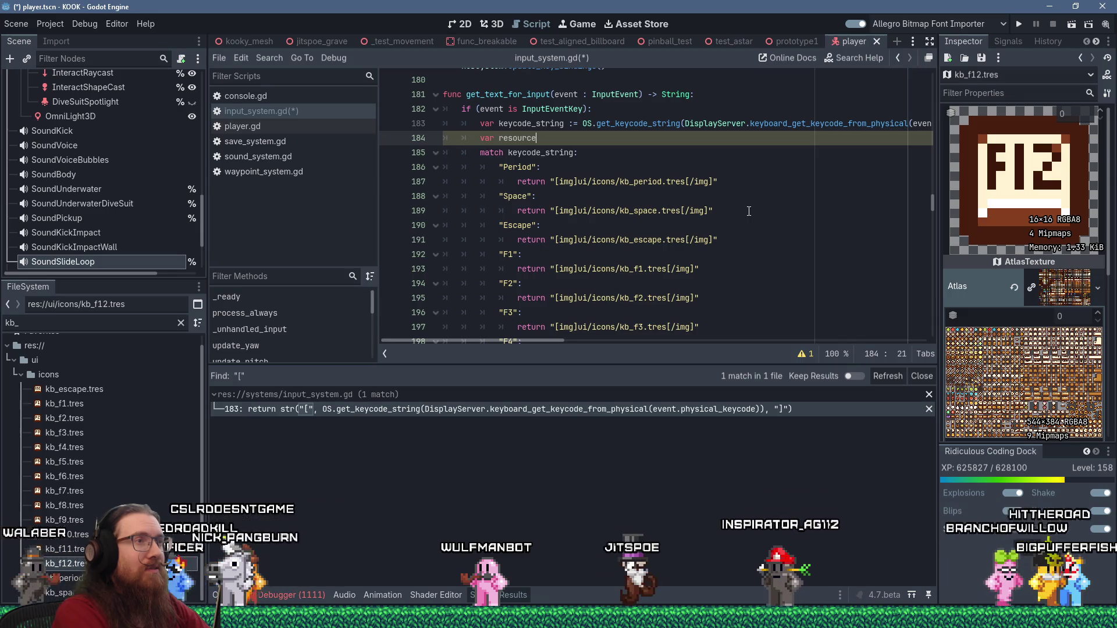
Declare resource_name := str("ui/icons/kb_", keycode_string.to_lower(), ".tres") and begin 'if (ResourceLoader.exist'
type("_name ")
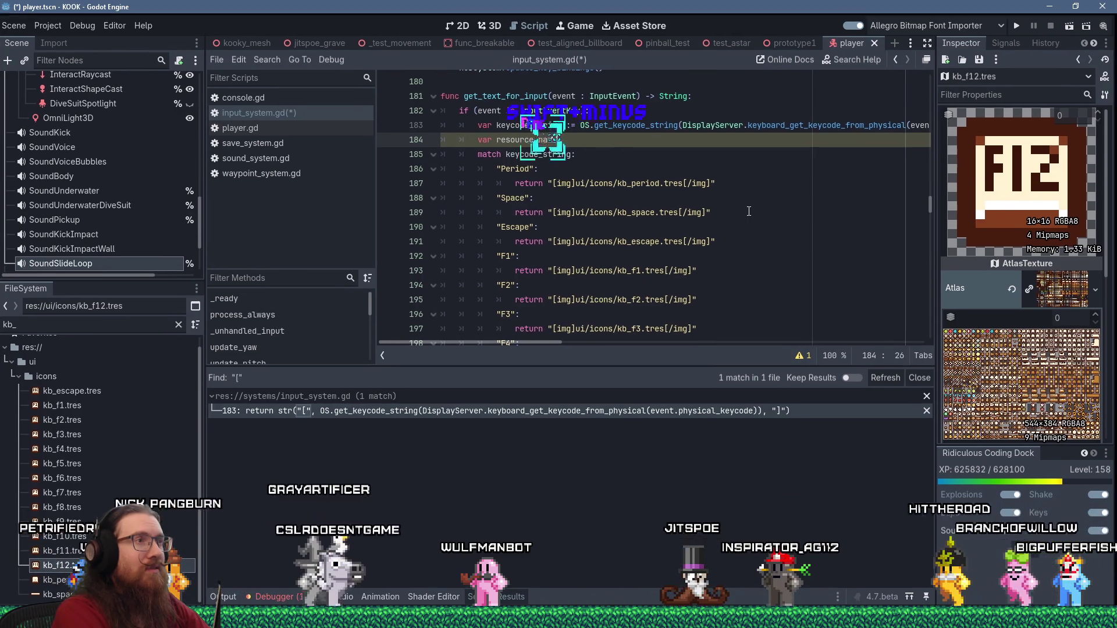
type(":= \"")
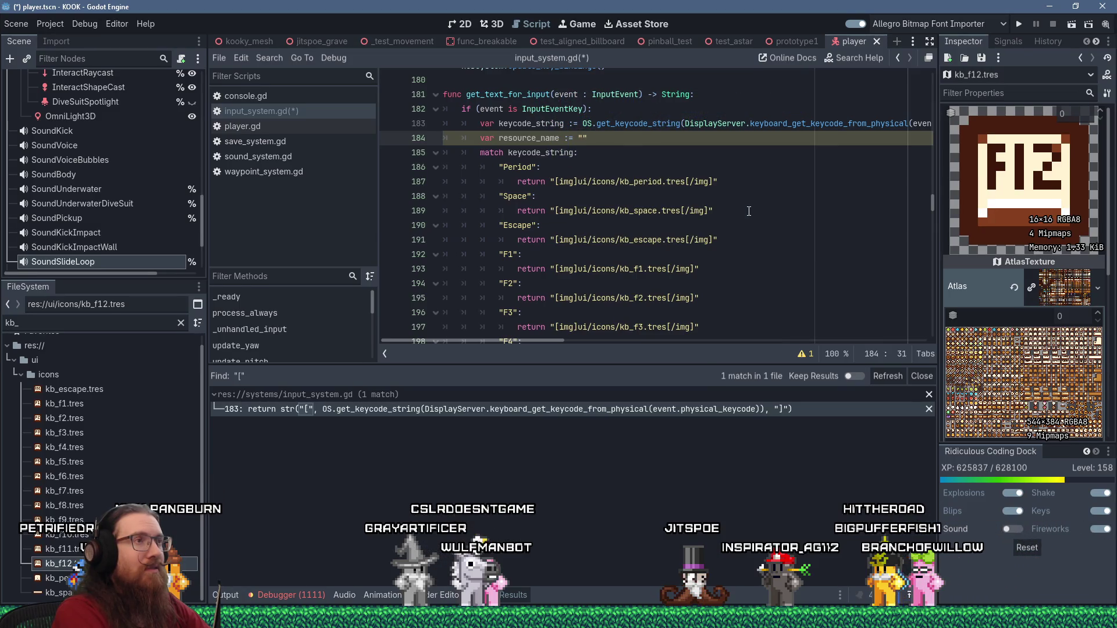
type("str(")
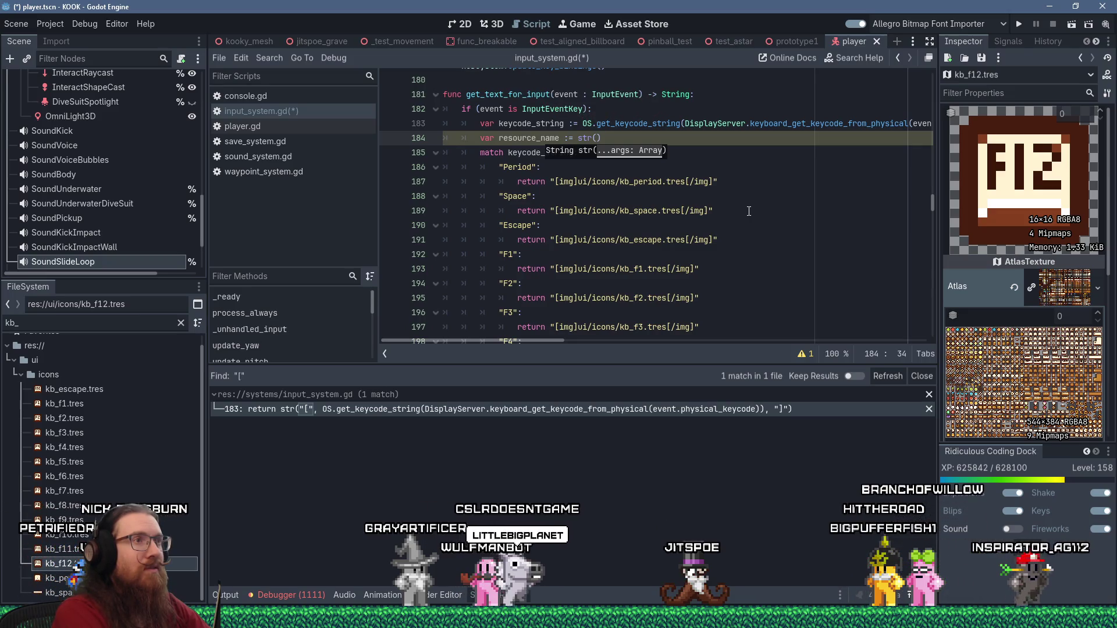
type("\"ui/icons/")
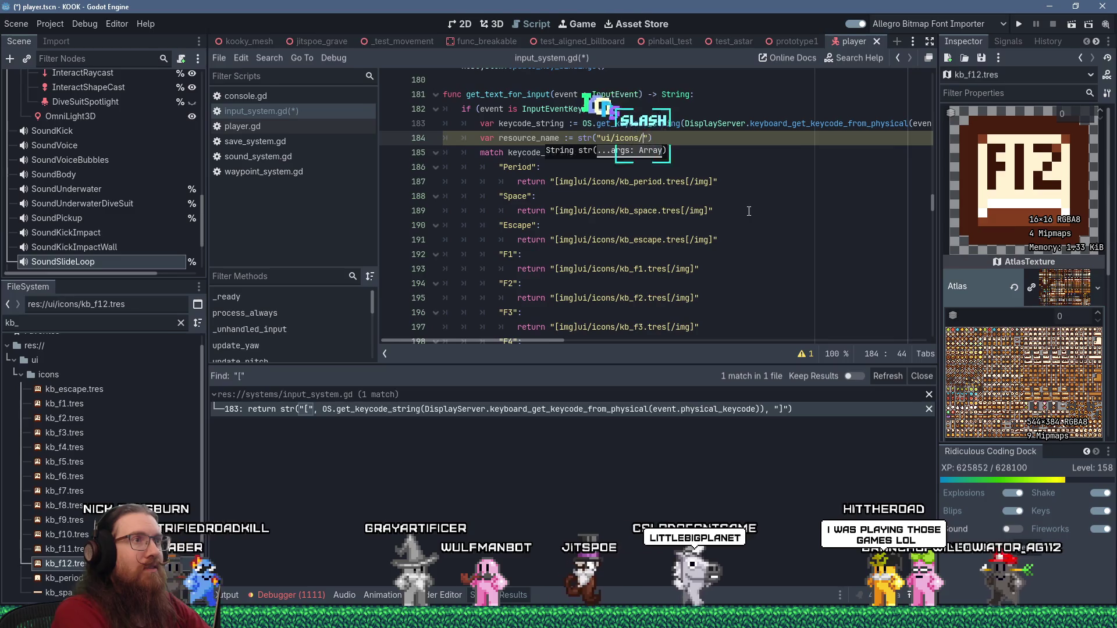
type("kb_\",")
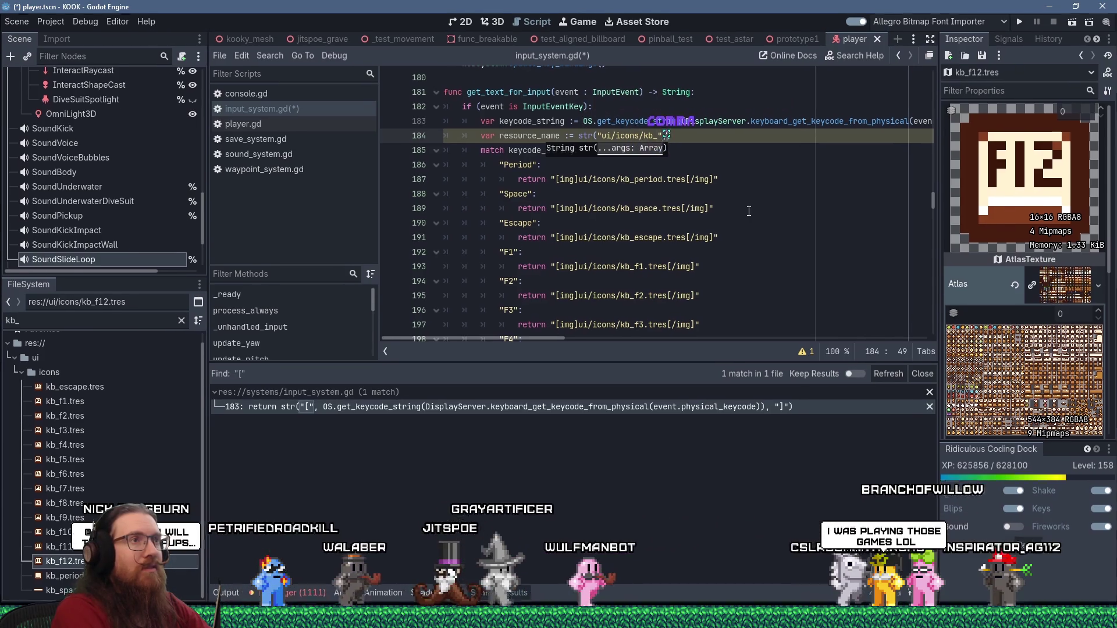
type(" keycode")
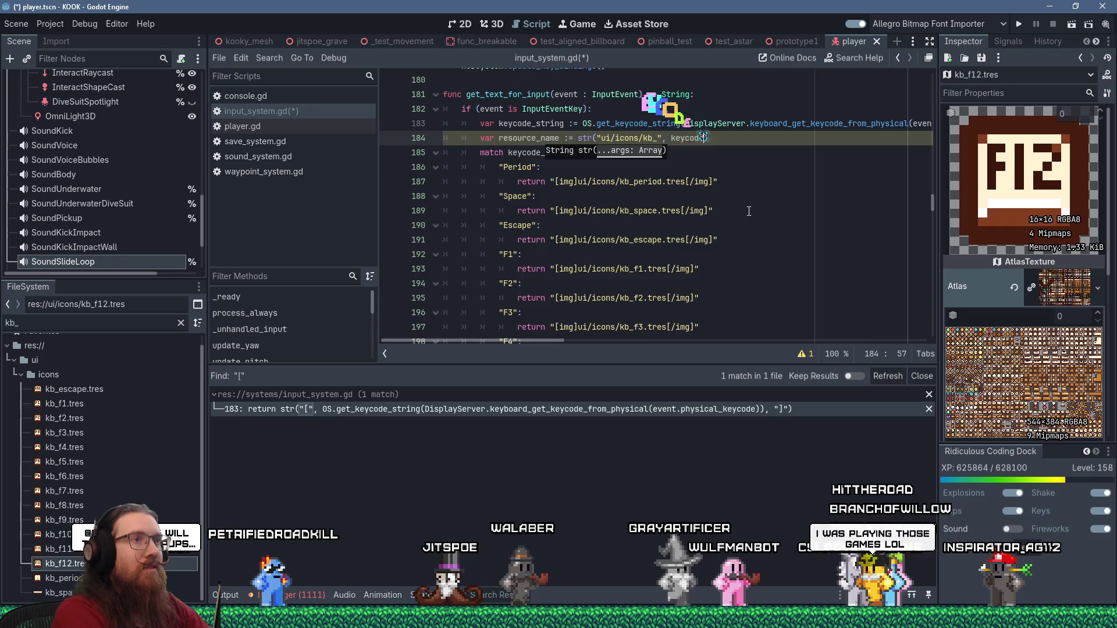
type("_string.to_lower()")
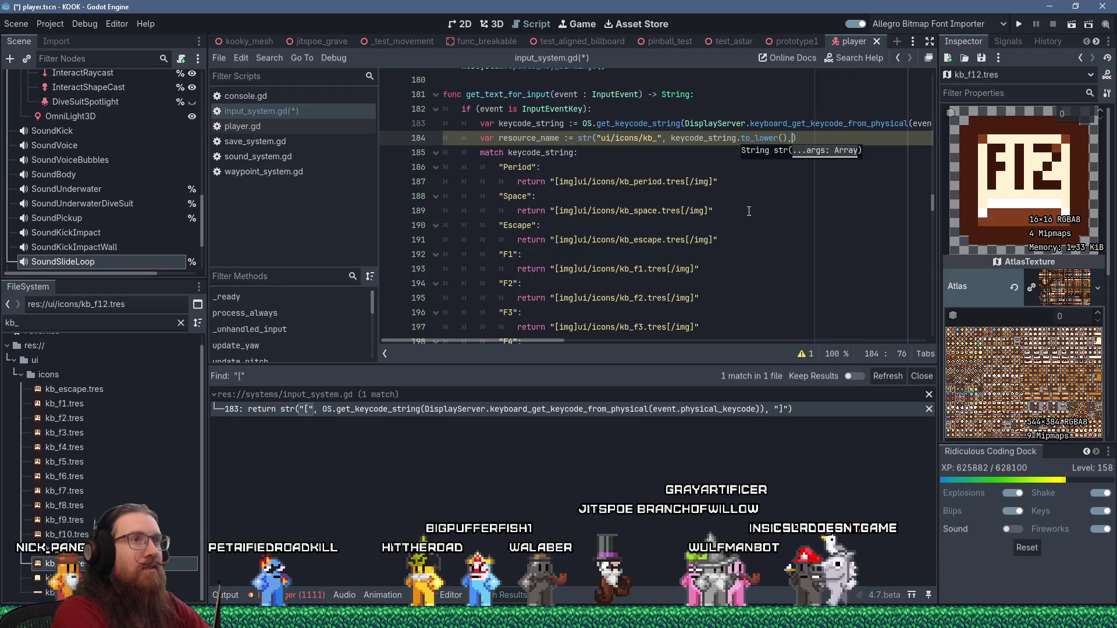
type("\".tres\"")
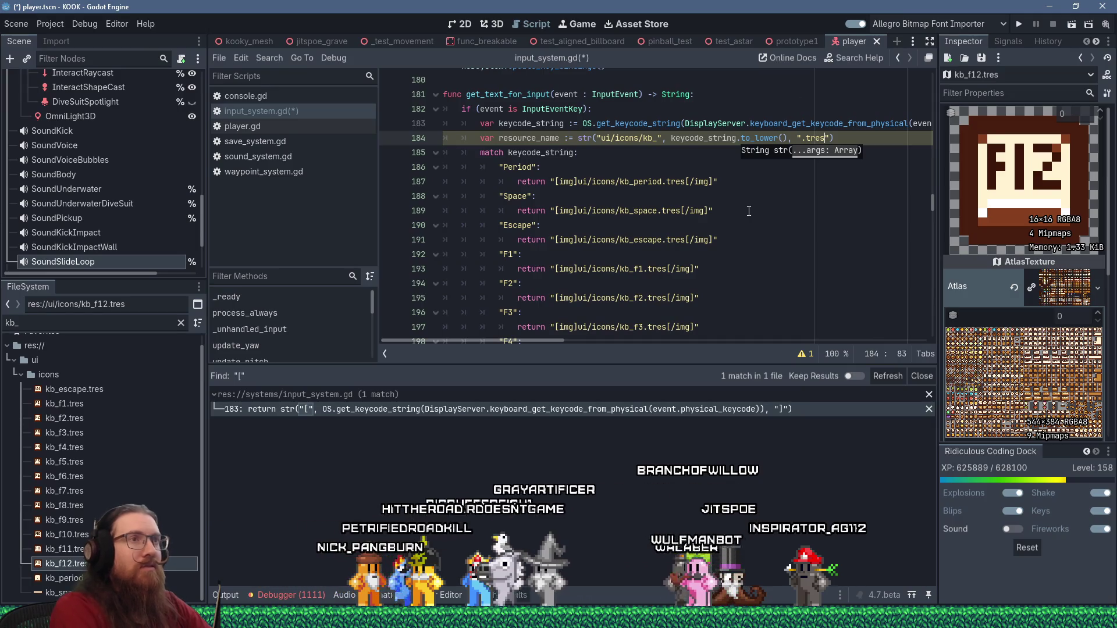
key("Return")
type("if (Resource")
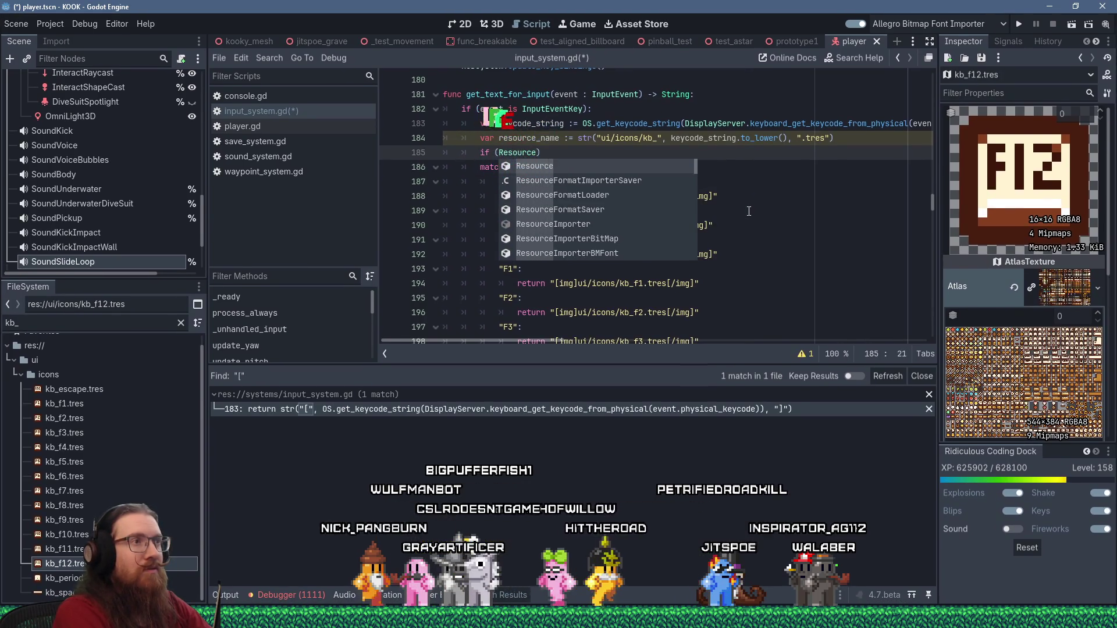
type("Loader")
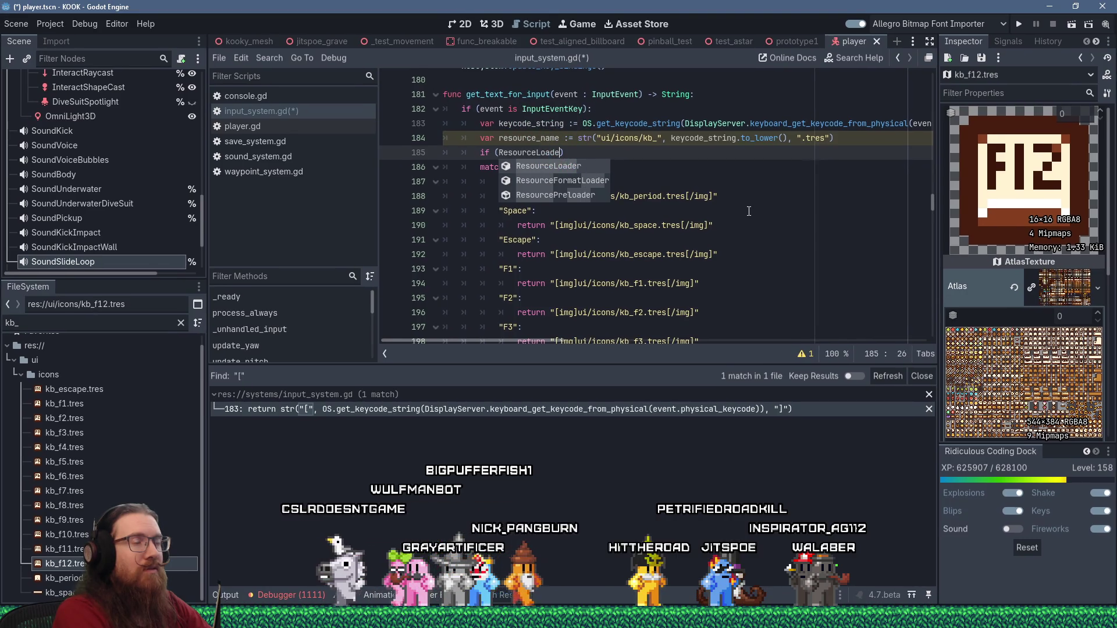
type(".exist")
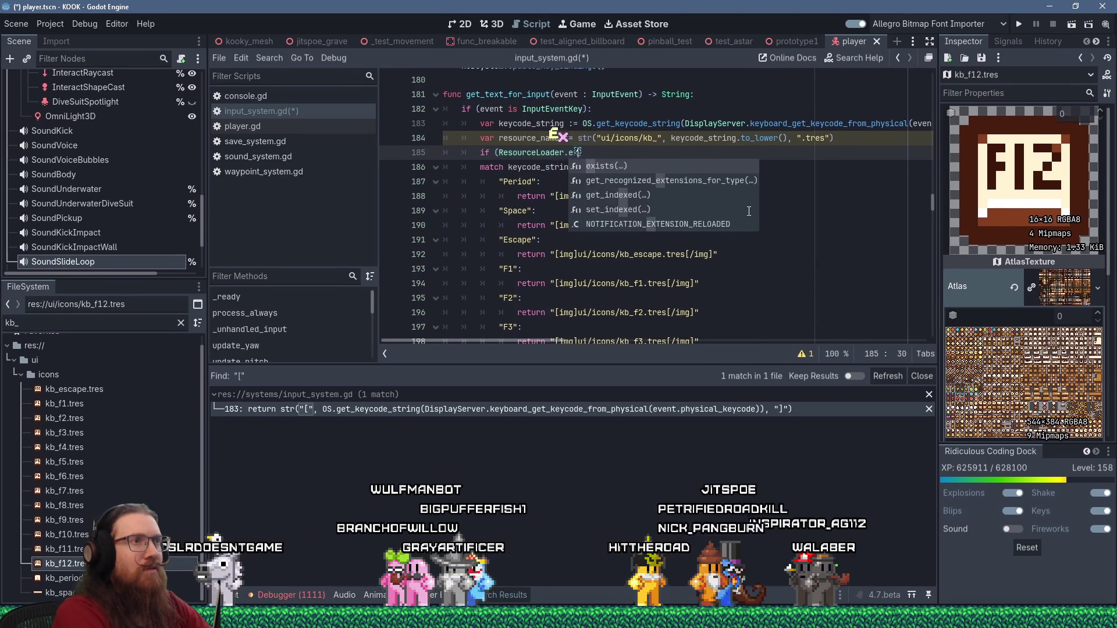
Complete the condition 'if (ResourceLoader.exists(resource_name)):' and start its indented body
key("Return")
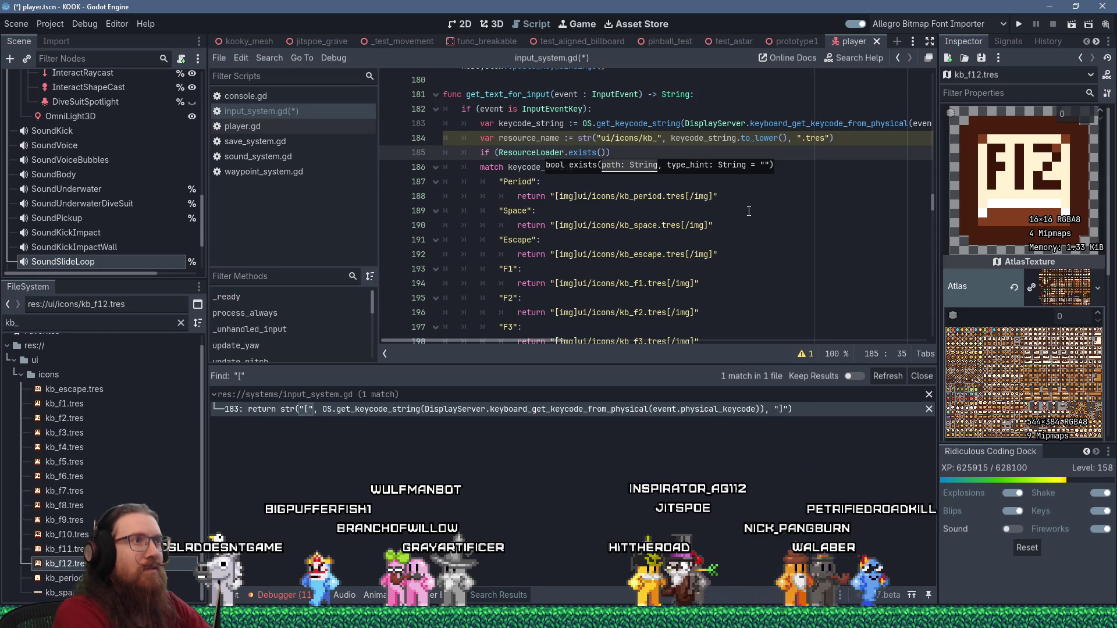
type("resource_name")
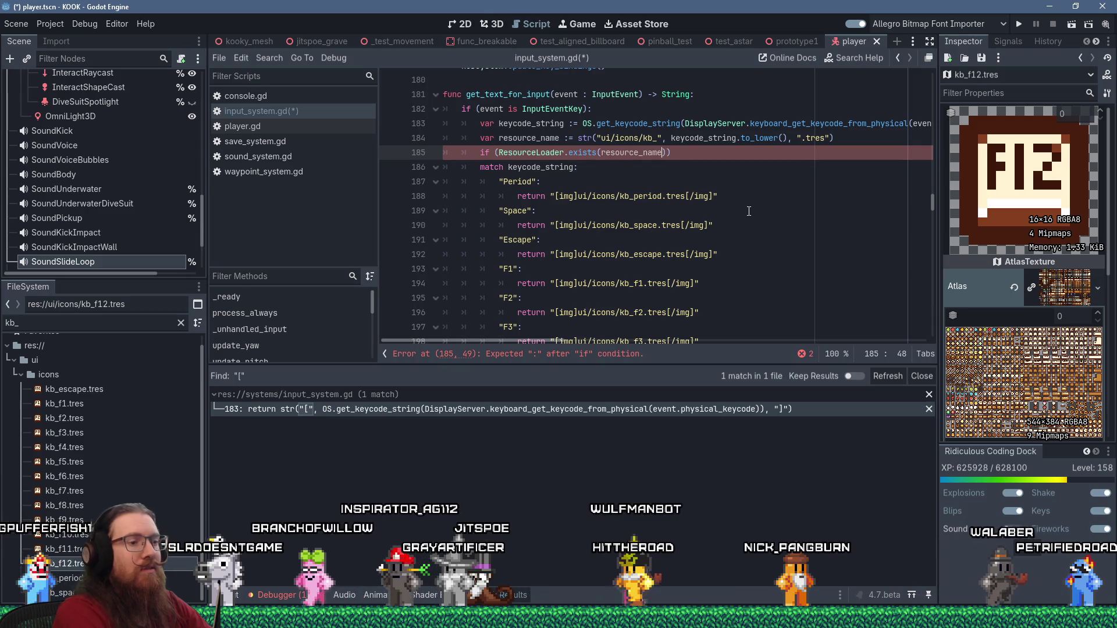
key("End")
type(":")
key("Return")
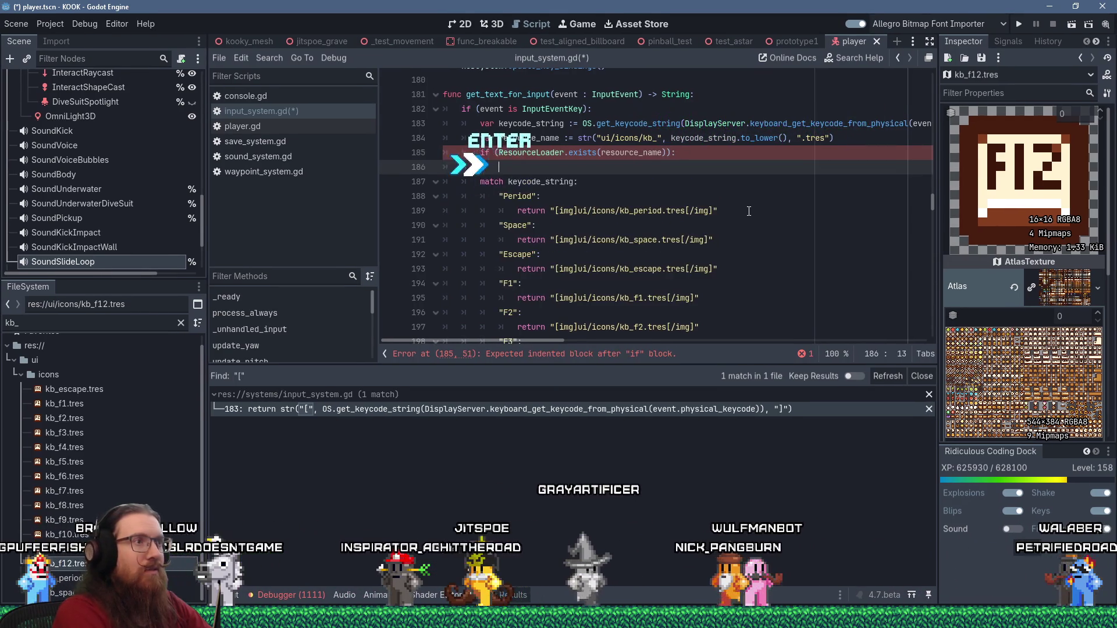
Write 'return str("[img]", resource_name, "[/img]")' inside the if block, followed by a blank line
type("return ")
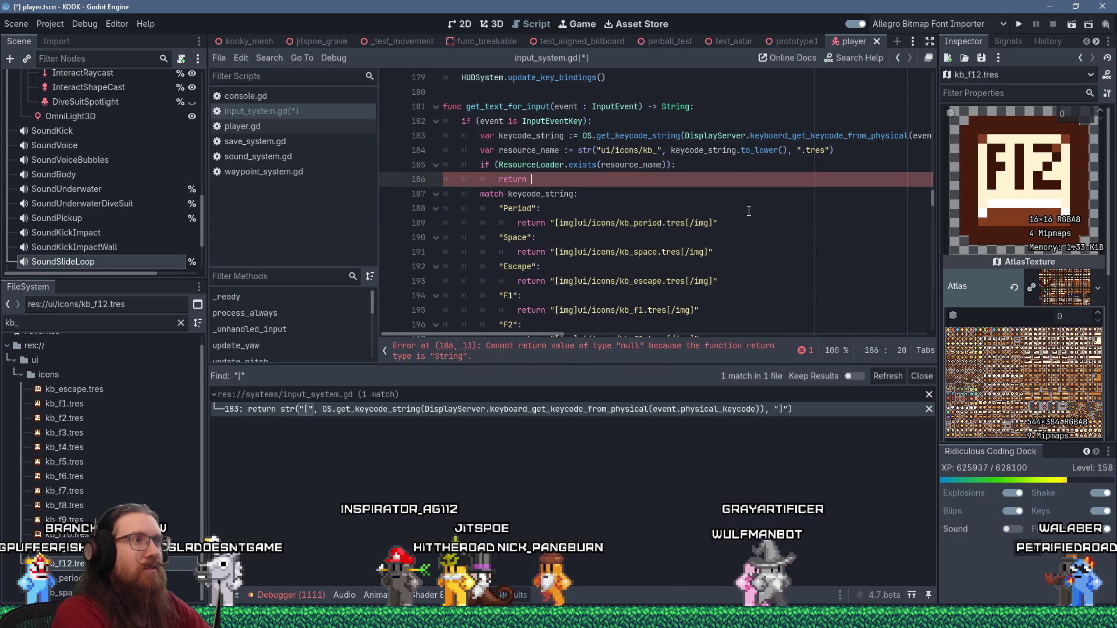
type("str(\"[im")
key("BackSpace")
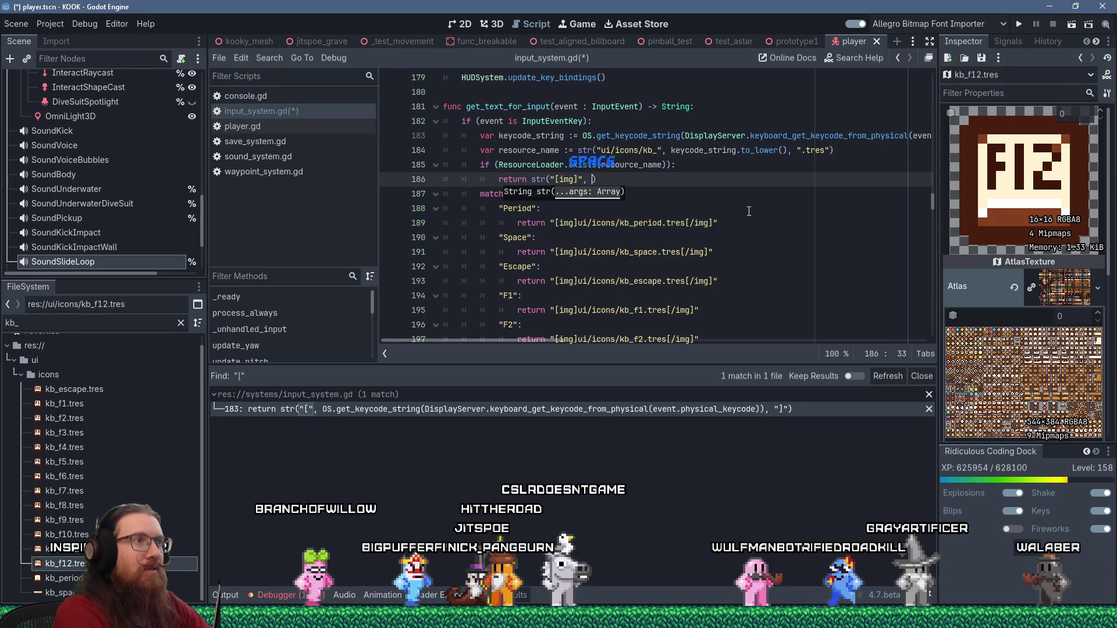
type("resource")
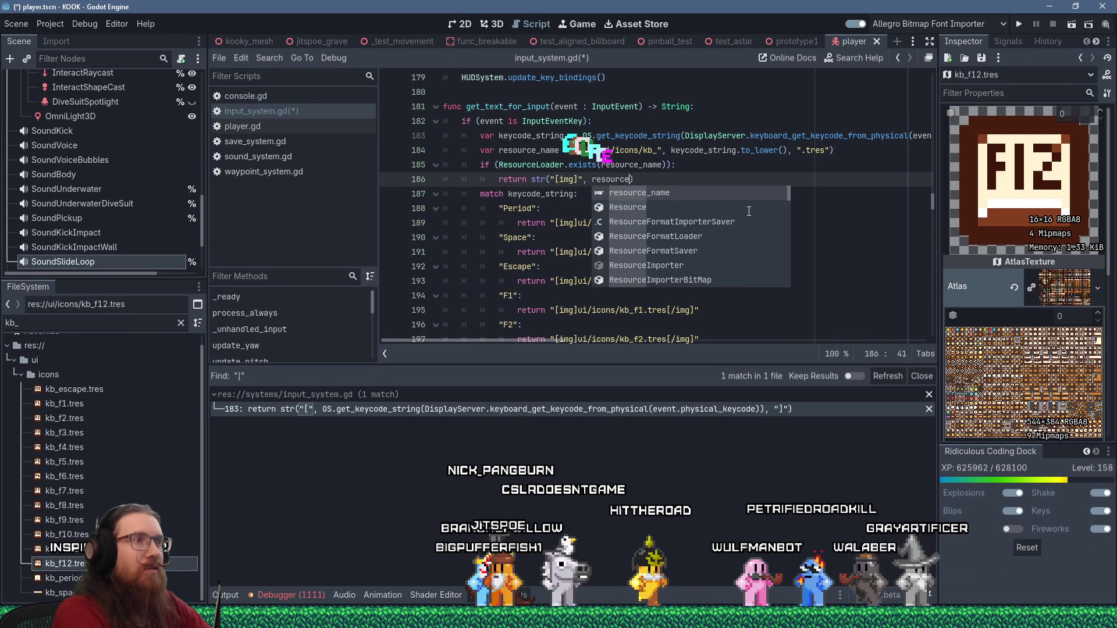
type("_name,")
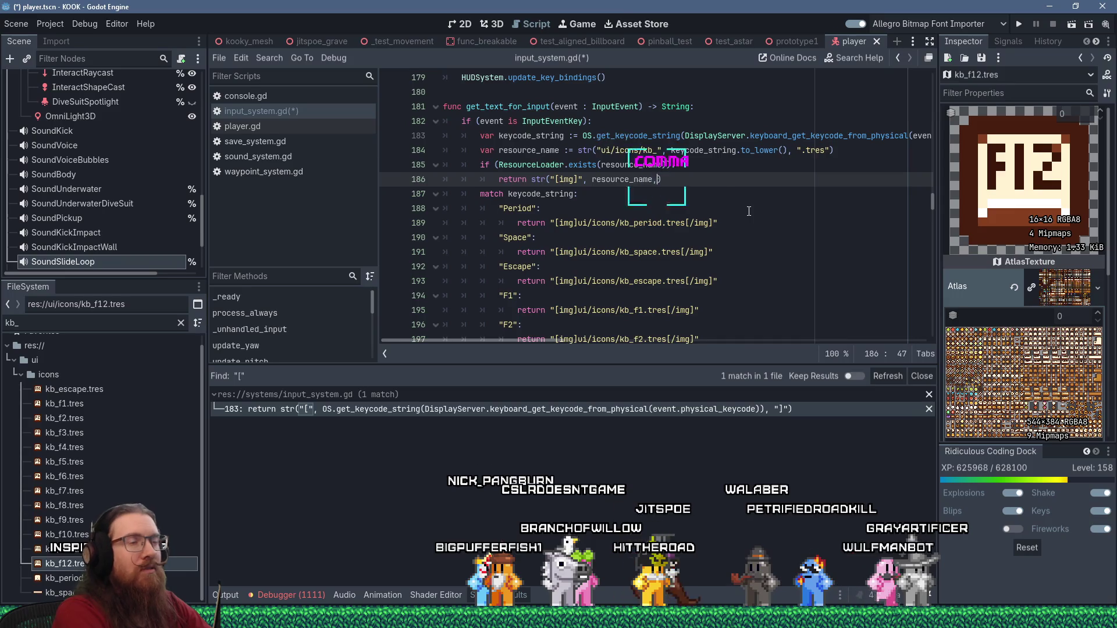
type(" \"]=")
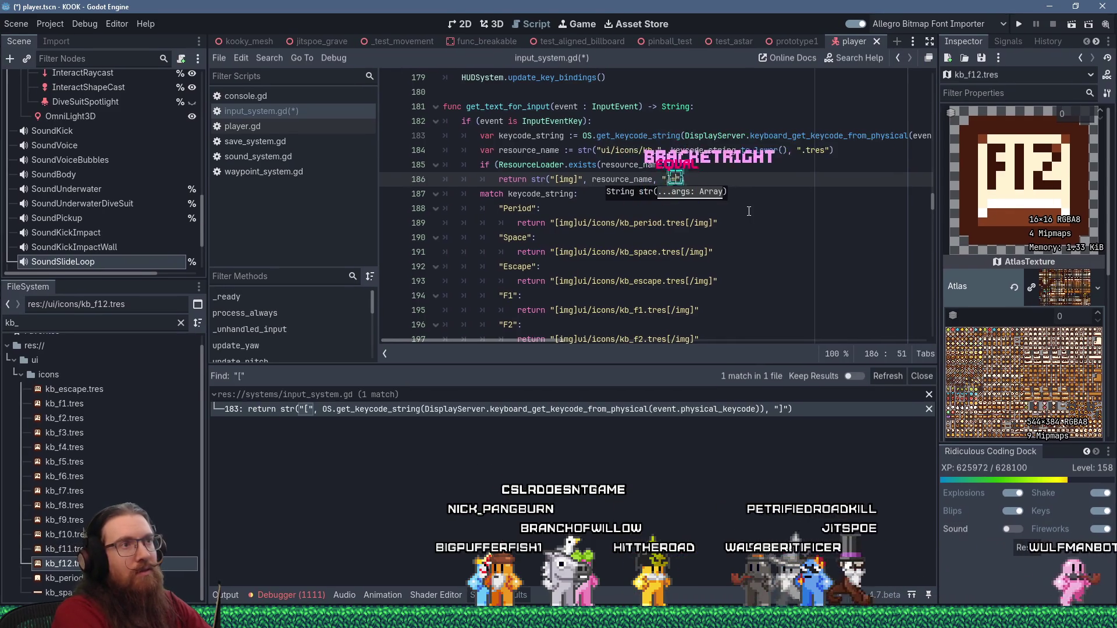
key("BackSpace")
key("BackSpace")
type("[/im")
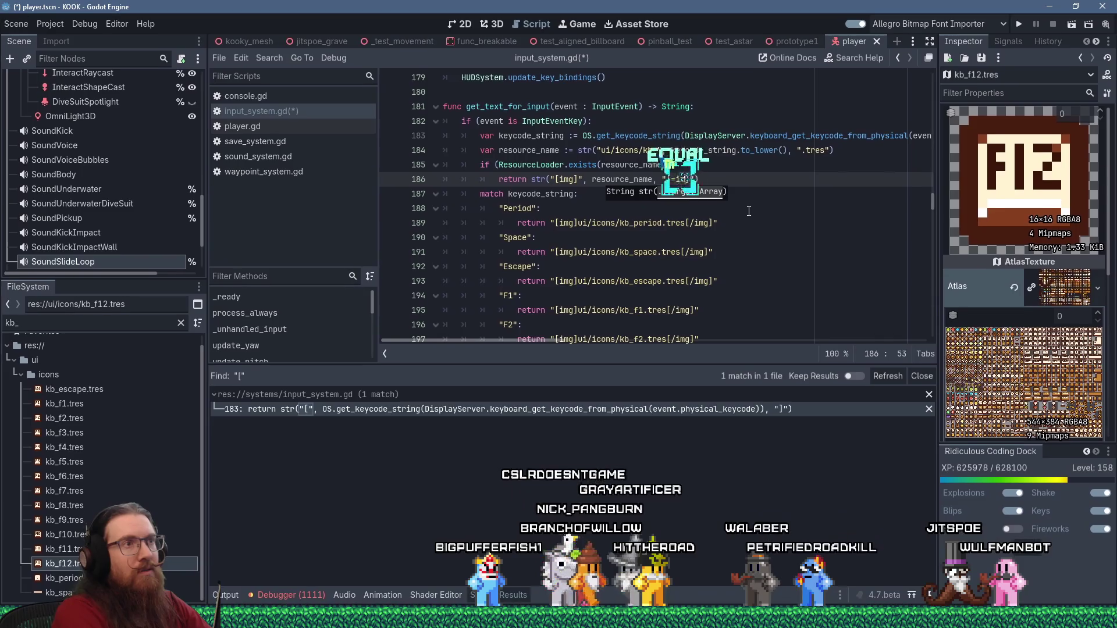
key("BackSpace")
type("/im")
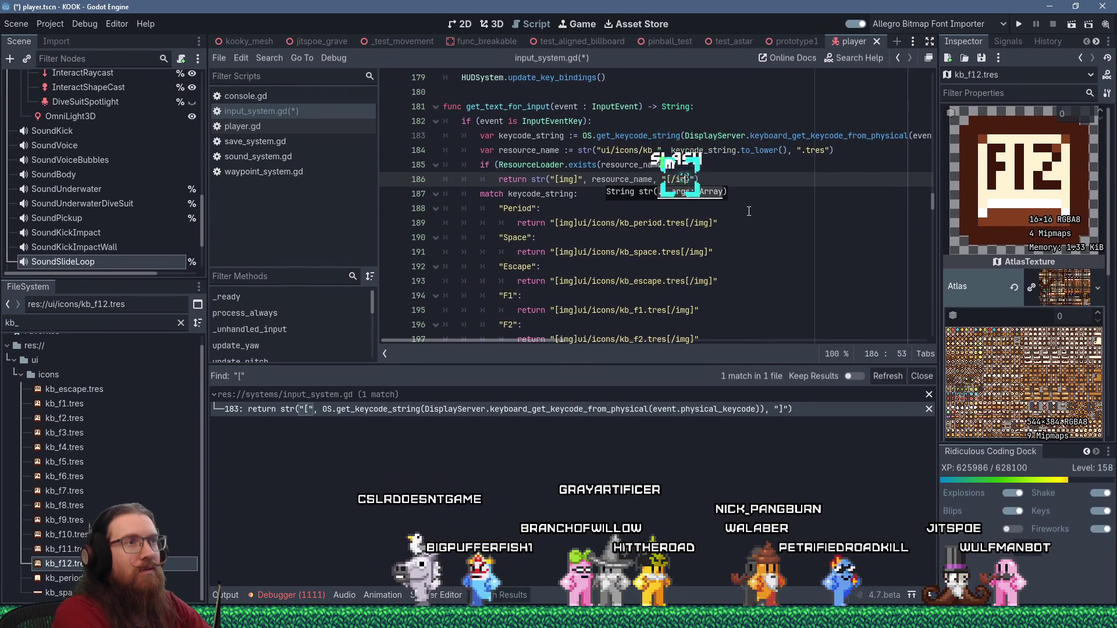
type("g")
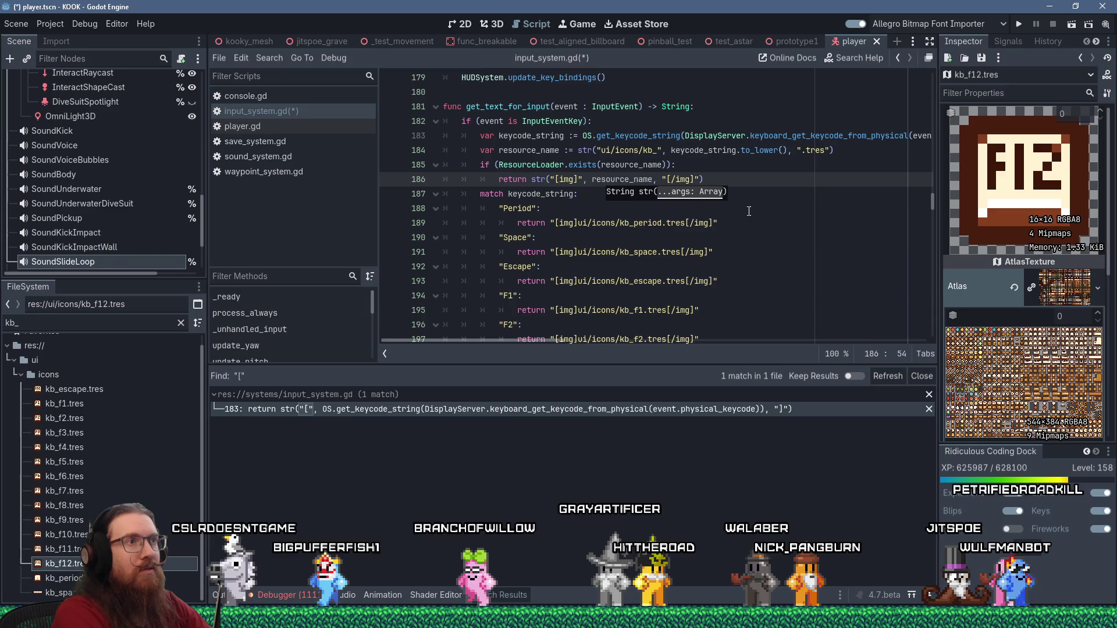
type("]")
key("End")
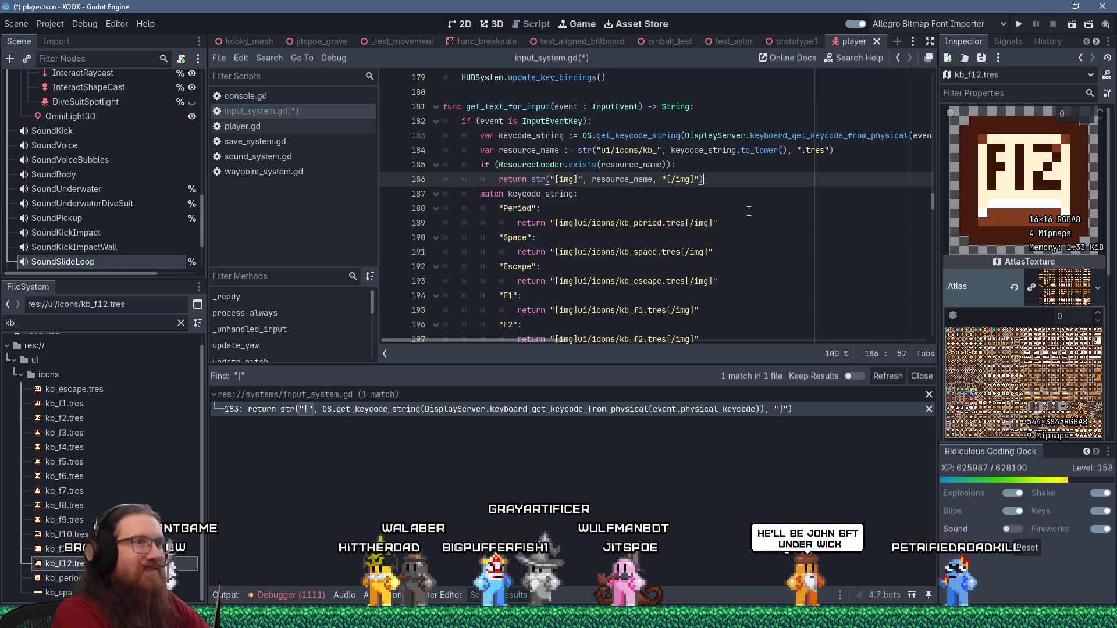
key("Return")
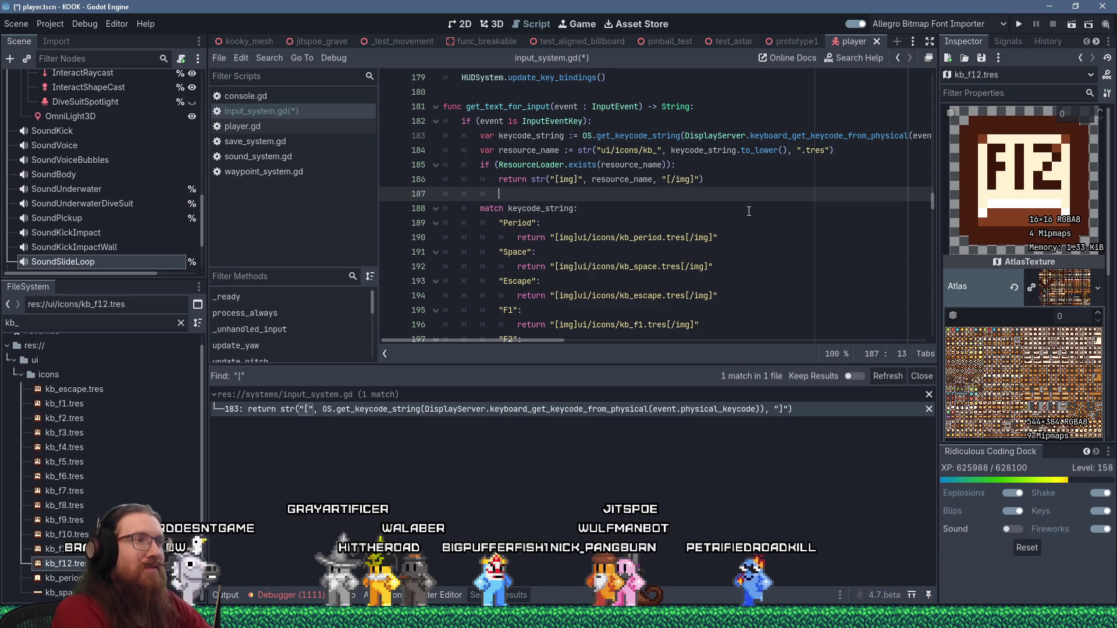
scroll(698, 204, "down", 10)
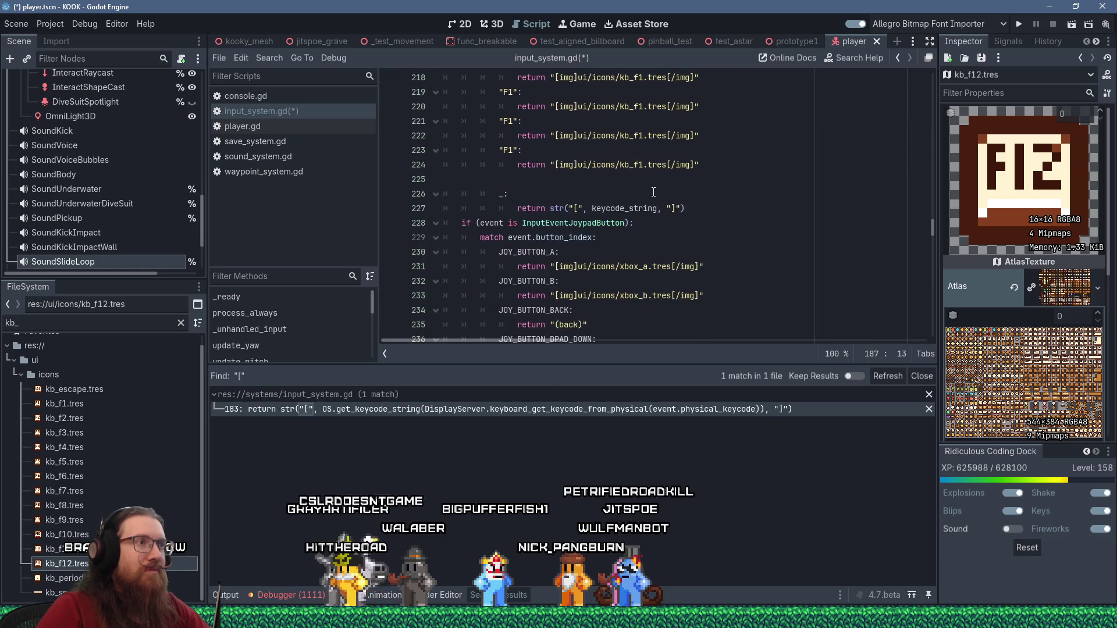
Delete the old hard-coded key cases and join the fallback return line to clear the indent error
left_click(654, 199, "shift")
key("Delete")
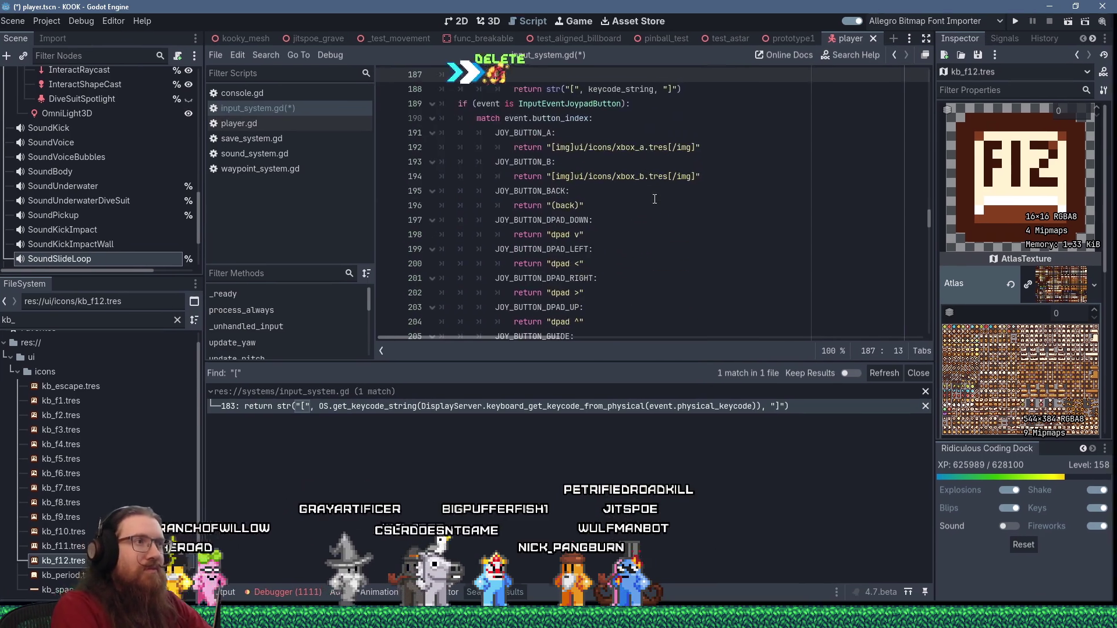
scroll(539, 263, "up", 3)
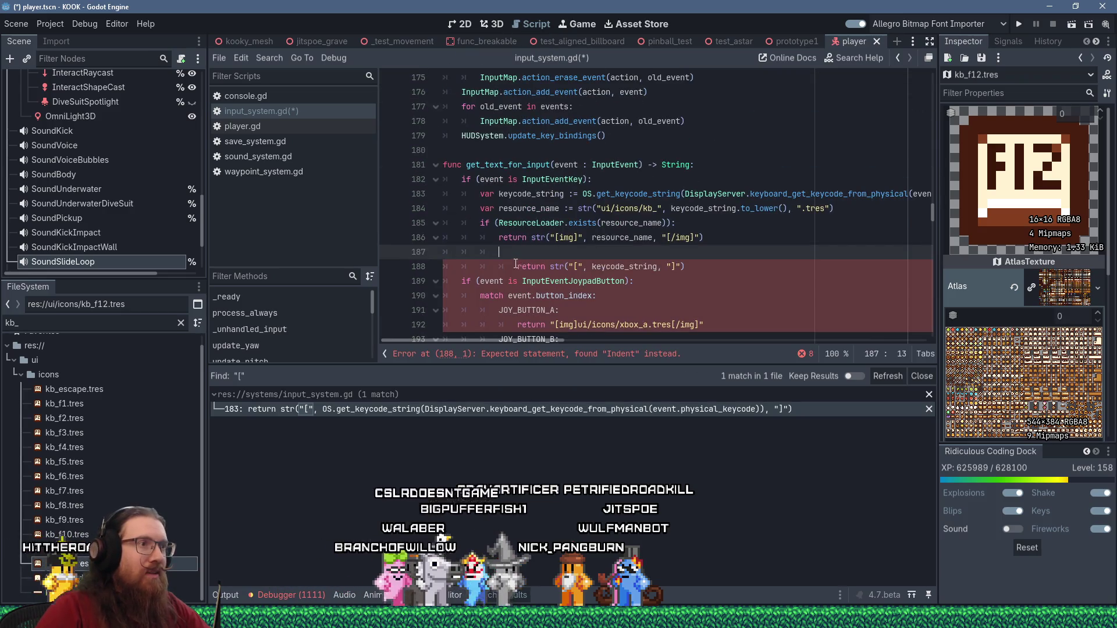
left_click(482, 251)
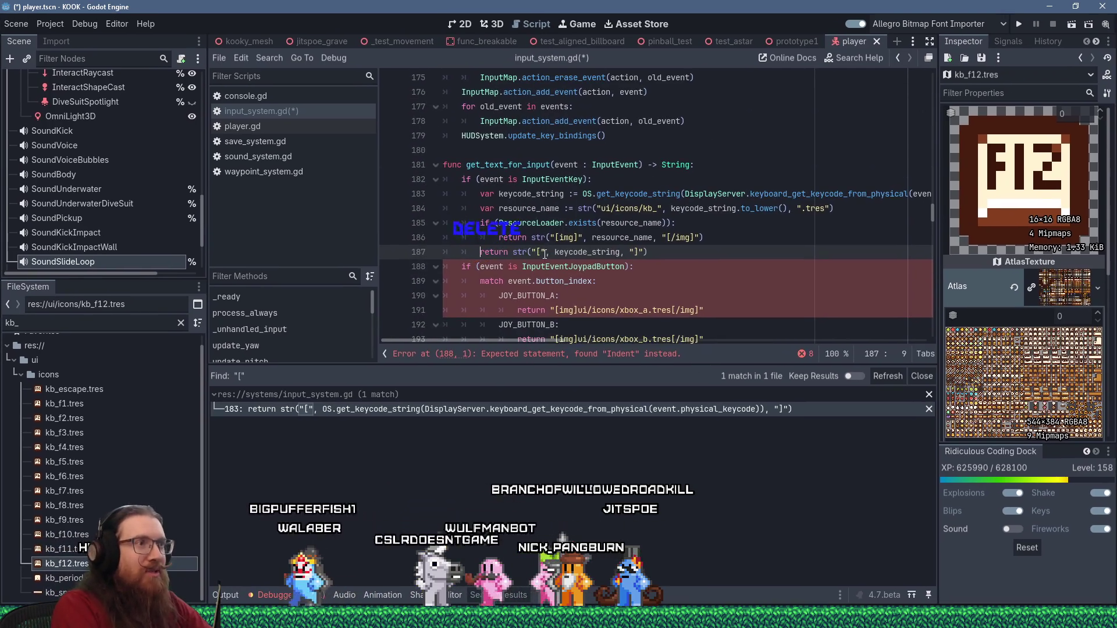
key("Delete")
key("Delete")
key("Delete")
Save input_system.gd and run the project to test it
left_click(708, 216)
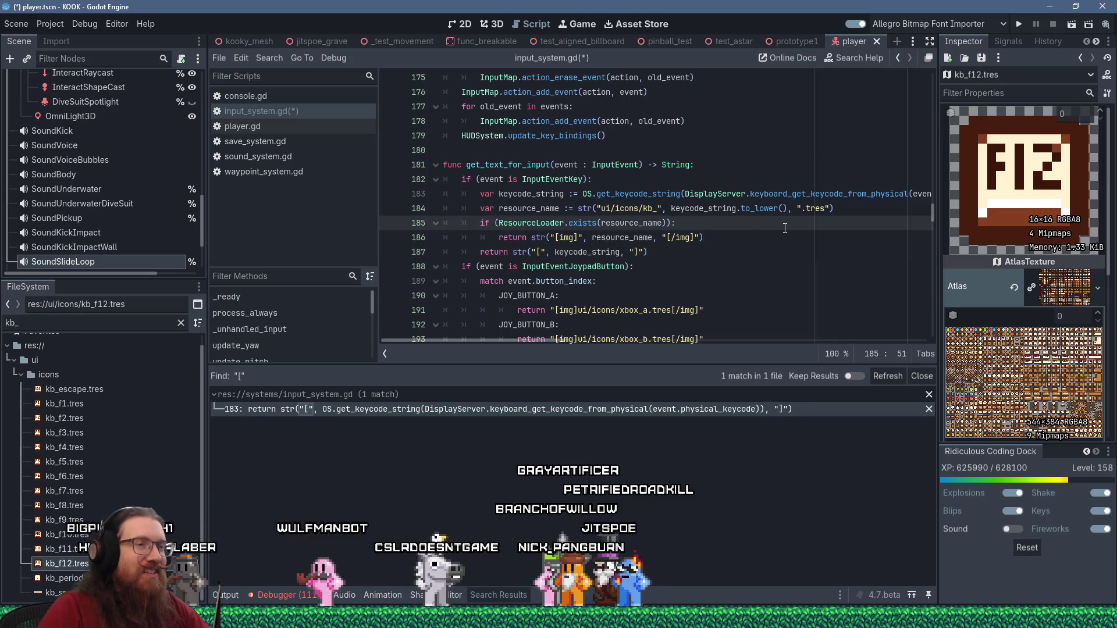
key("ctrl+s")
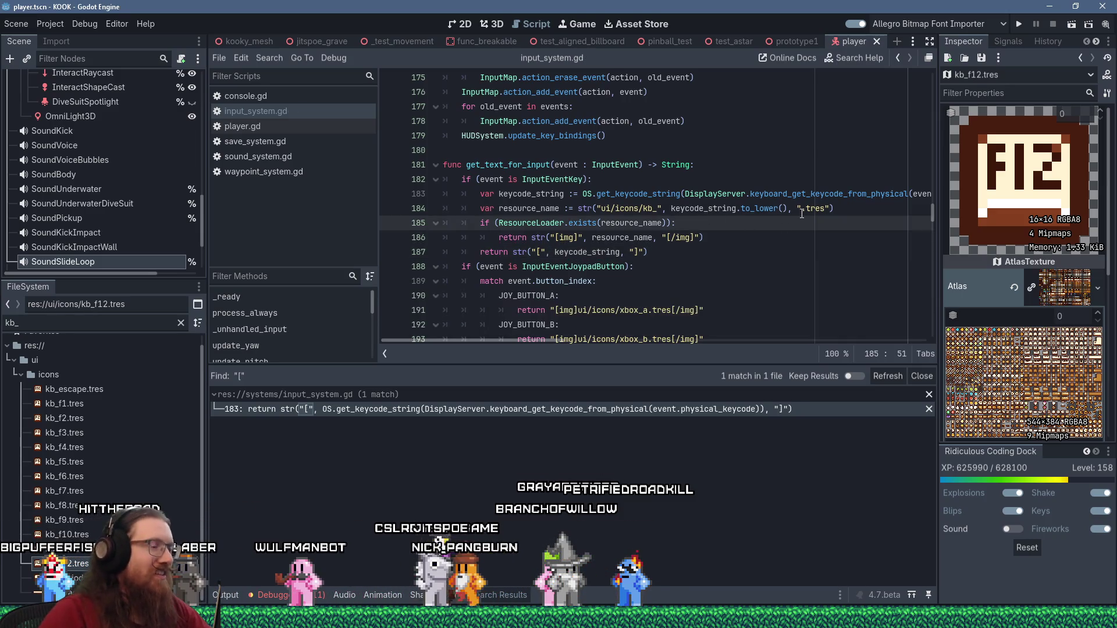
left_click(1019, 25)
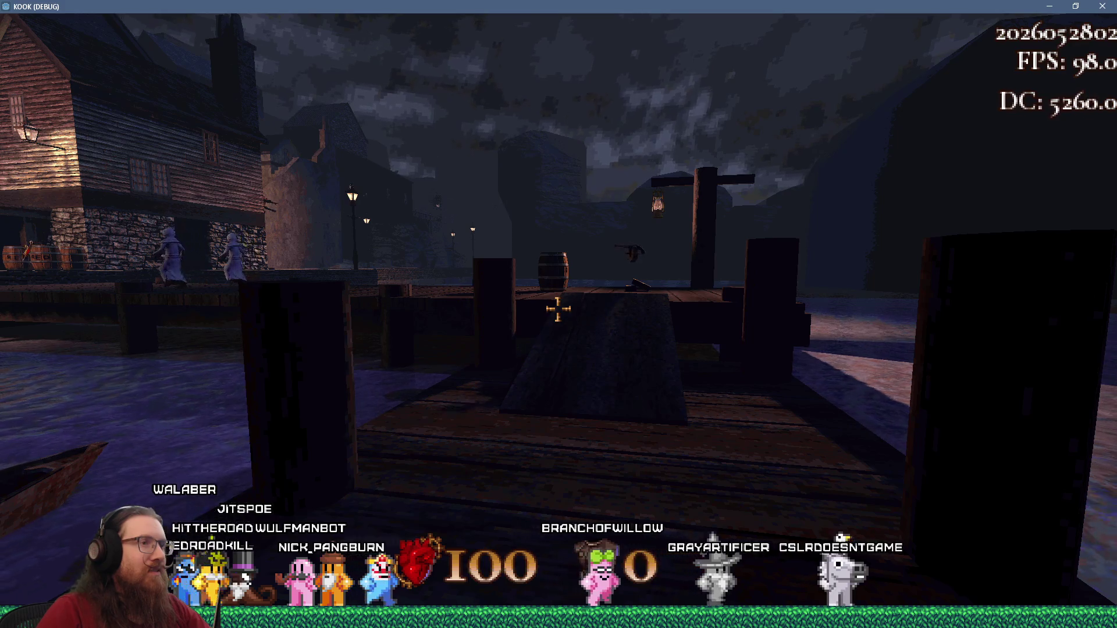
Open Settings > Controls > Key Bindings from the pause menu and scroll through the key icons
key("Escape")
left_click(567, 374)
left_click(570, 372)
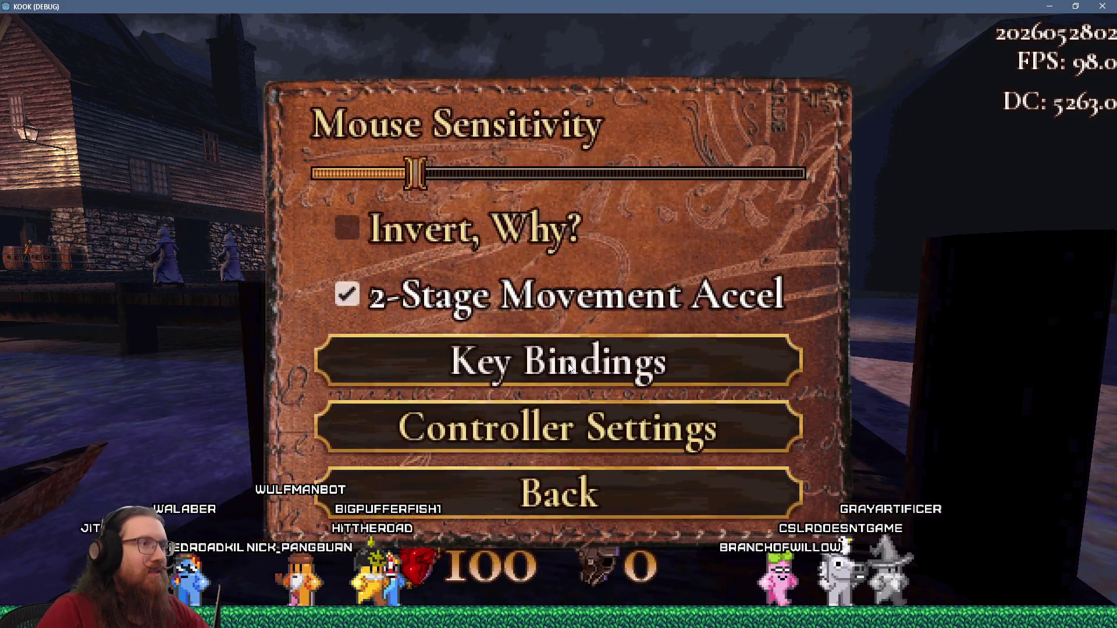
left_click(582, 365)
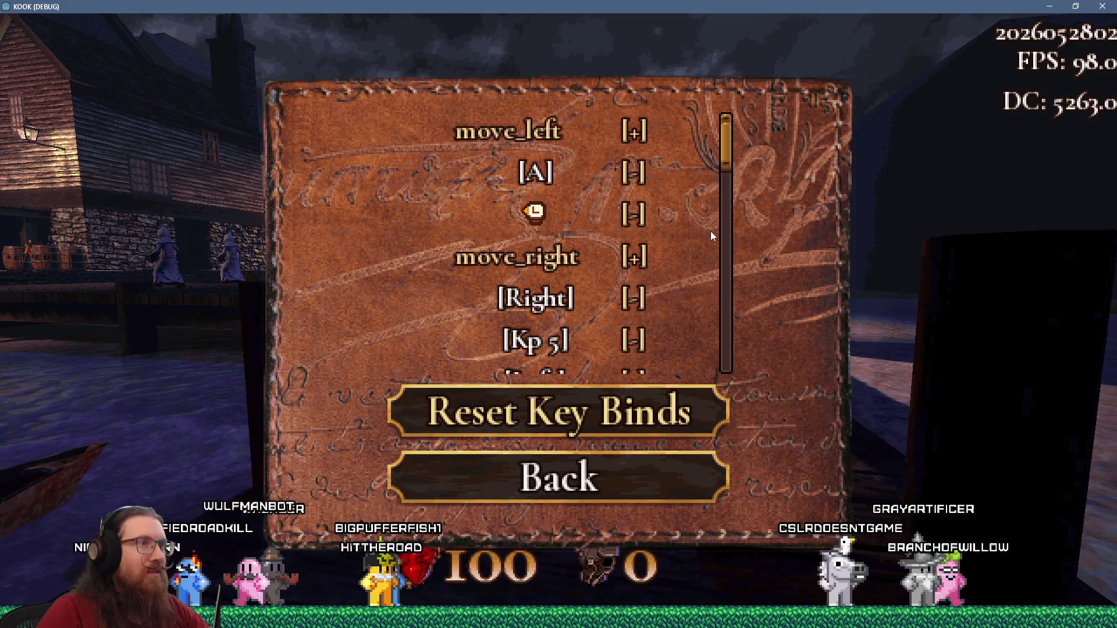
mouse_move(725, 149)
left_mouse_down()
mouse_move(707, 344)
mouse_move(712, 326)
left_mouse_up()
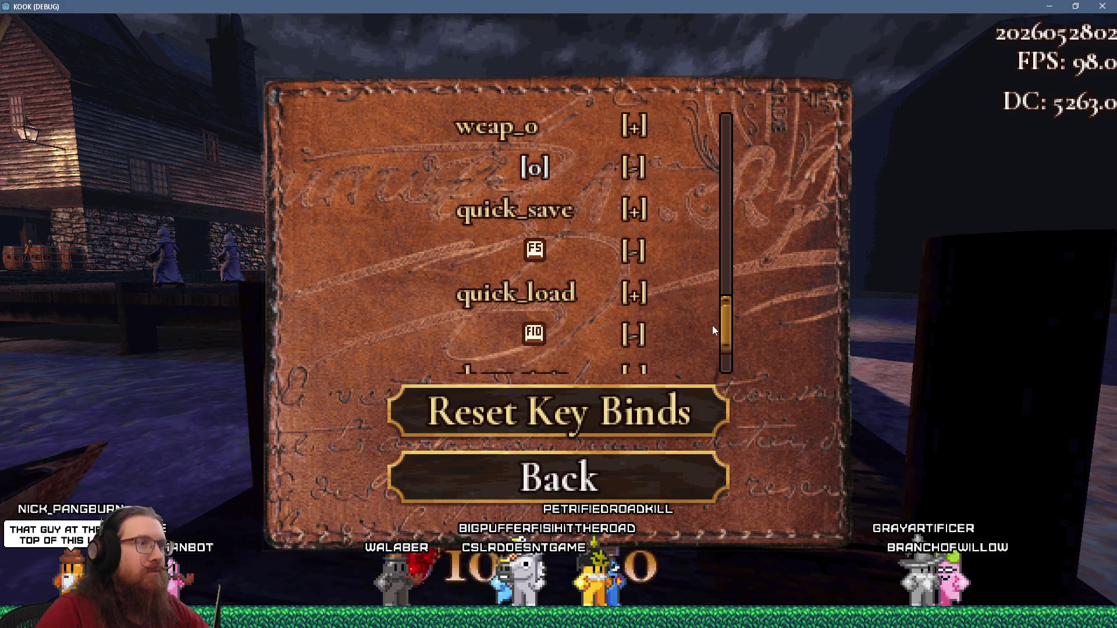
left_click_drag(712, 326, 727, 142)
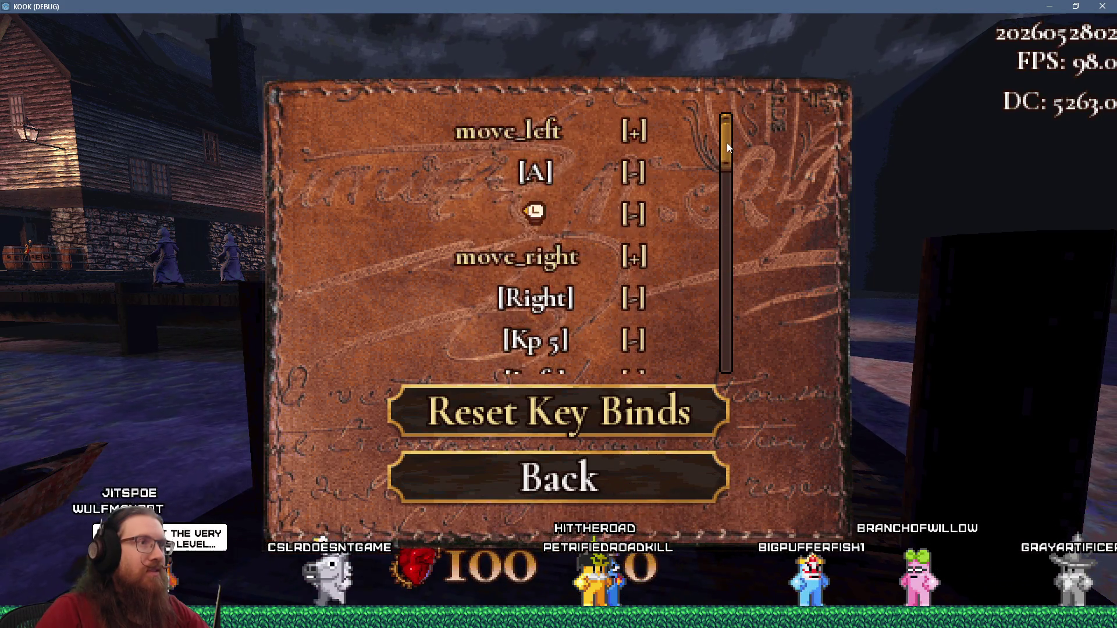
Back out of the bindings list and enter quit in the development console
key("Escape")
key("Escape")
key("Escape")
key("grave")
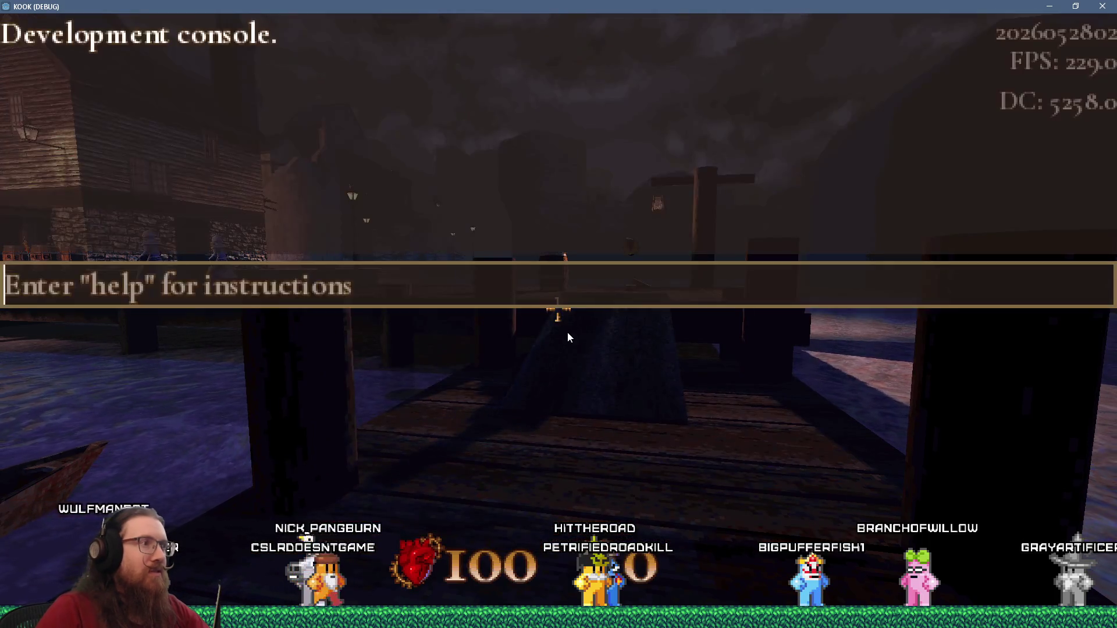
type("quit")
key("Return")
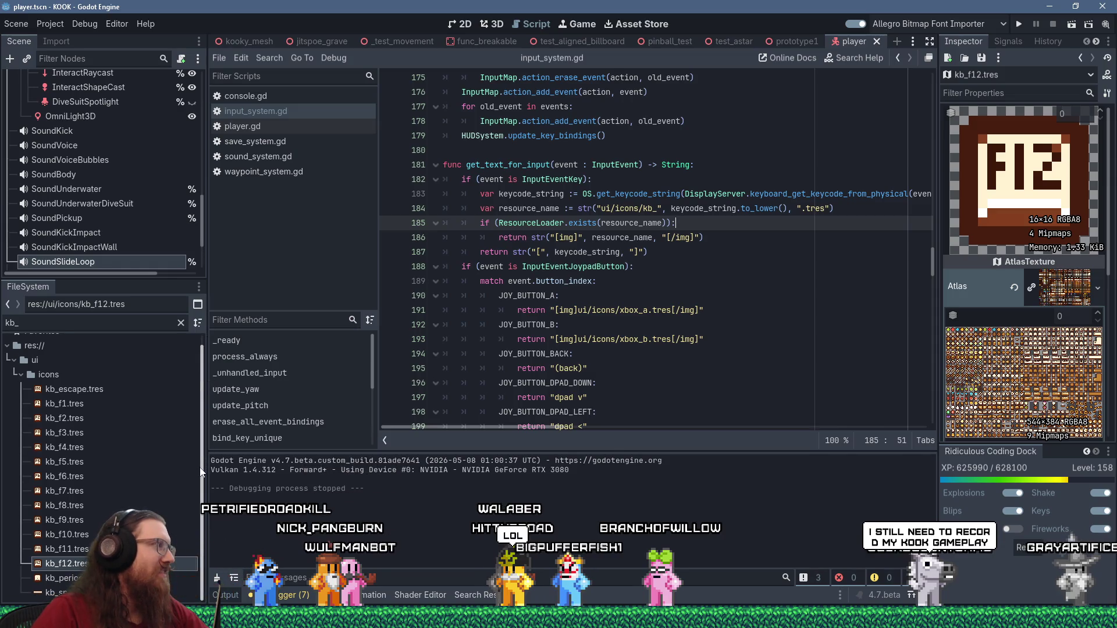
Duplicate kb_f1.tres as kb_1.tres and select it in the inspector
right_click(78, 404)
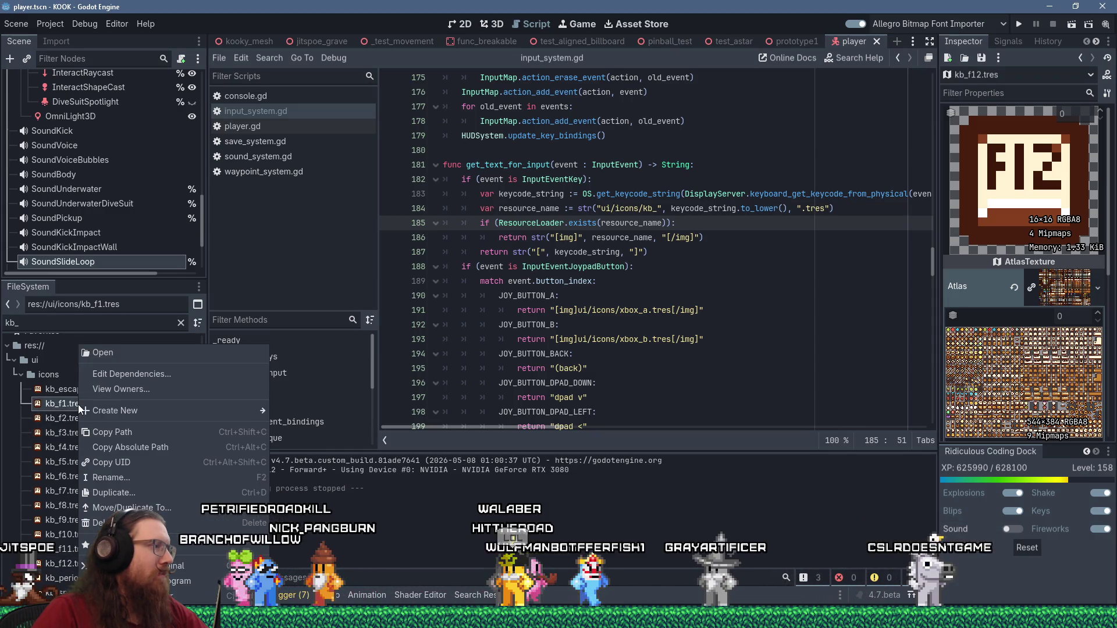
left_click(134, 491)
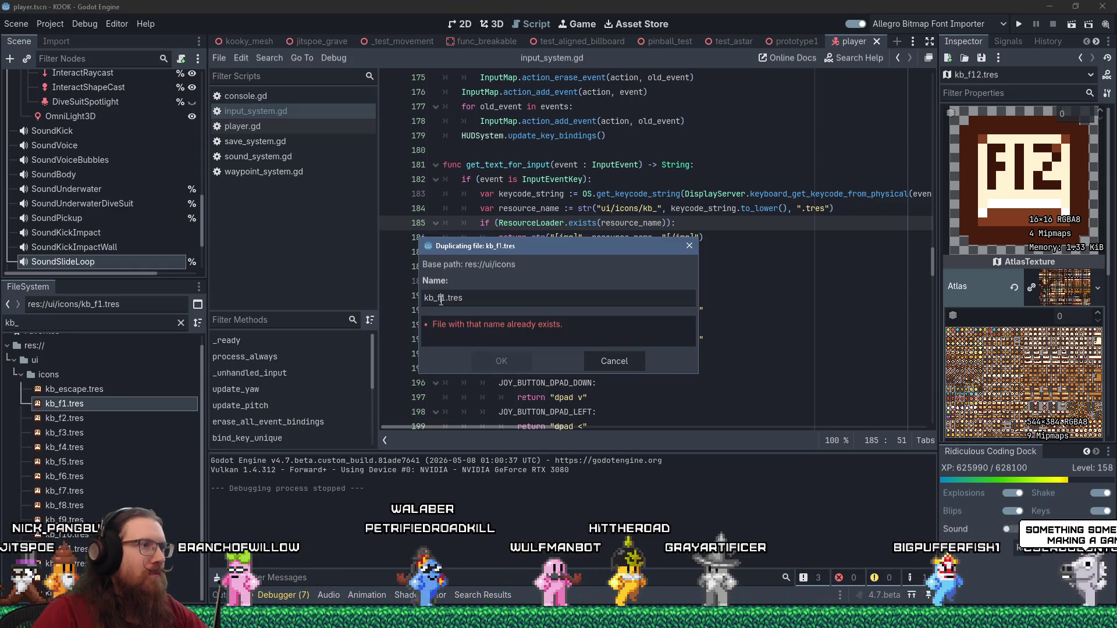
key("BackSpace")
key("BackSpace")
type("f13")
left_click(495, 353)
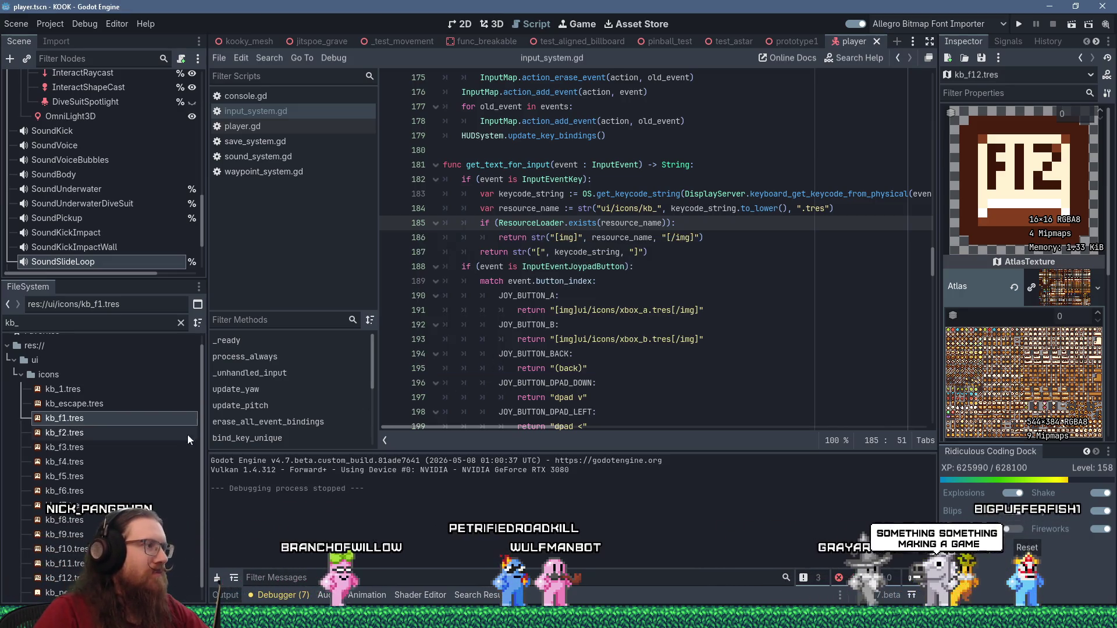
left_click(72, 390)
Move kb_1.tres's atlas region onto the 1 key: x 272, y 16, 15×16 px
scroll(1049, 392, "down", 5)
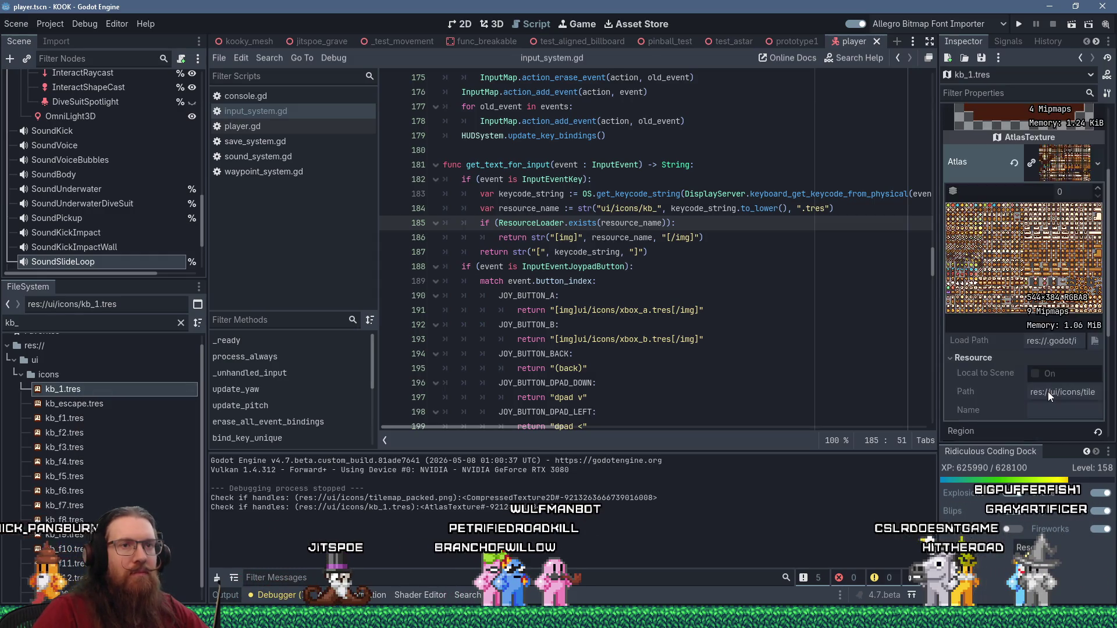
left_click(1030, 320)
scroll(692, 308, "down", 6)
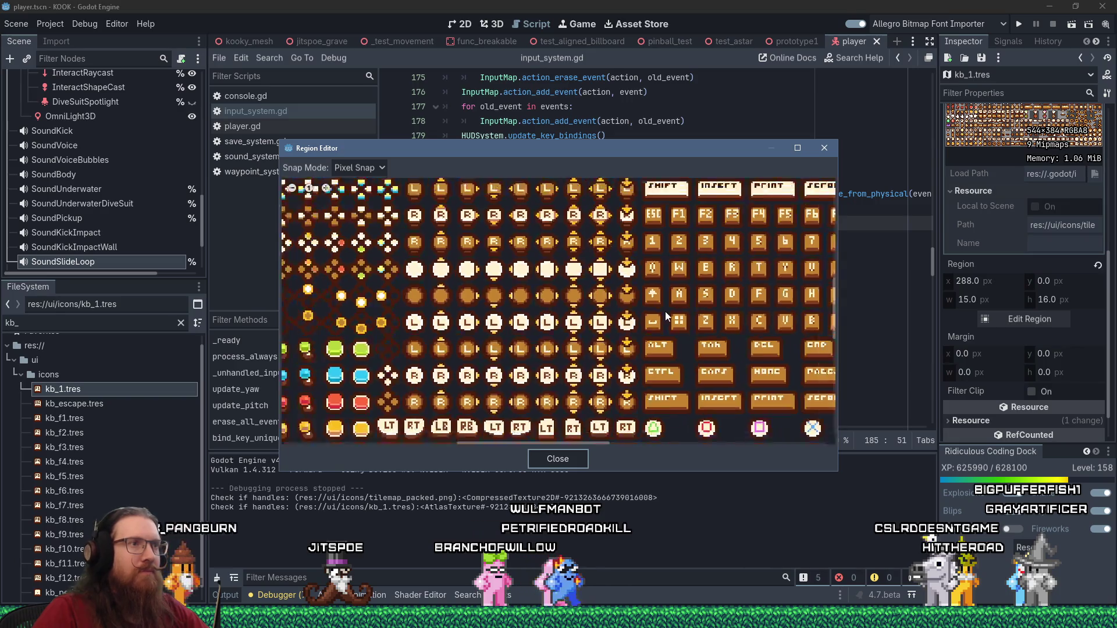
scroll(592, 393, "up", 6)
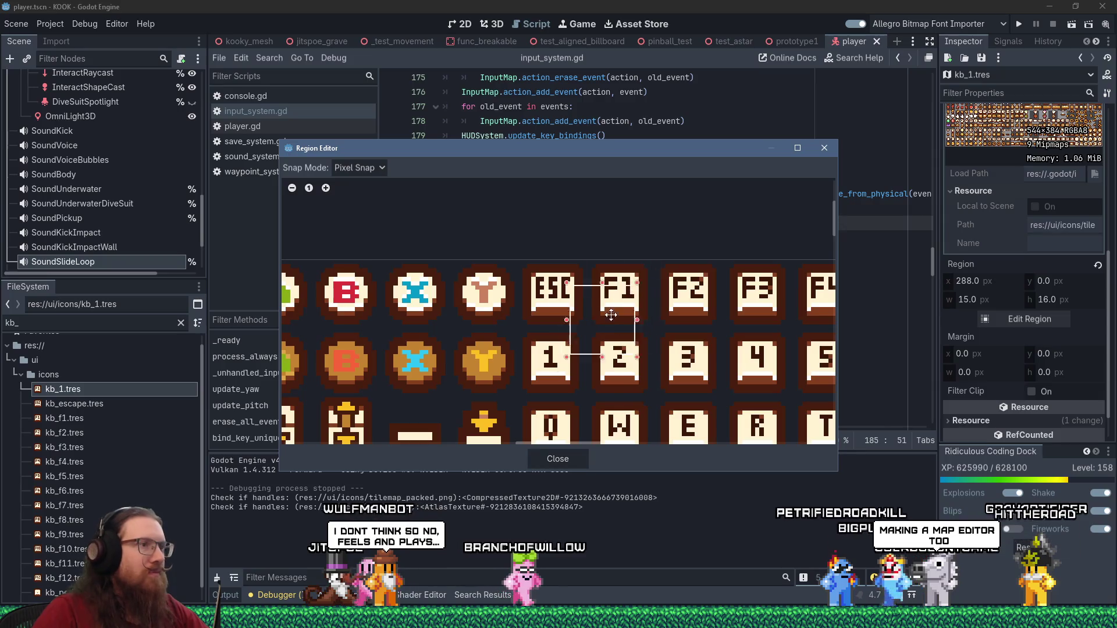
left_click_drag(560, 348, 560, 348)
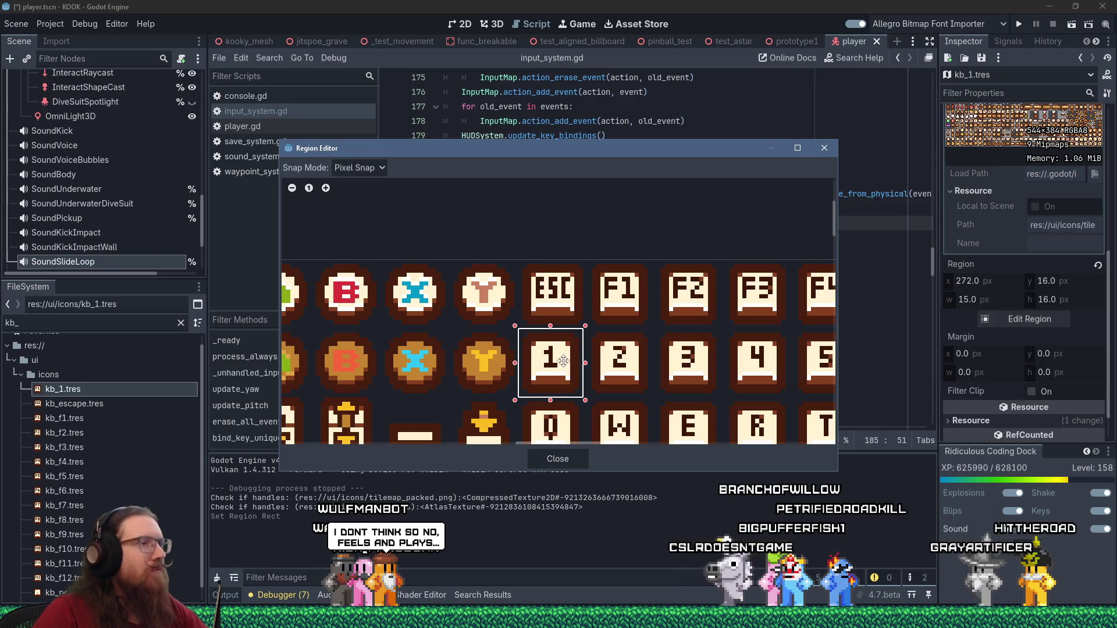
scroll(562, 351, "up", 3)
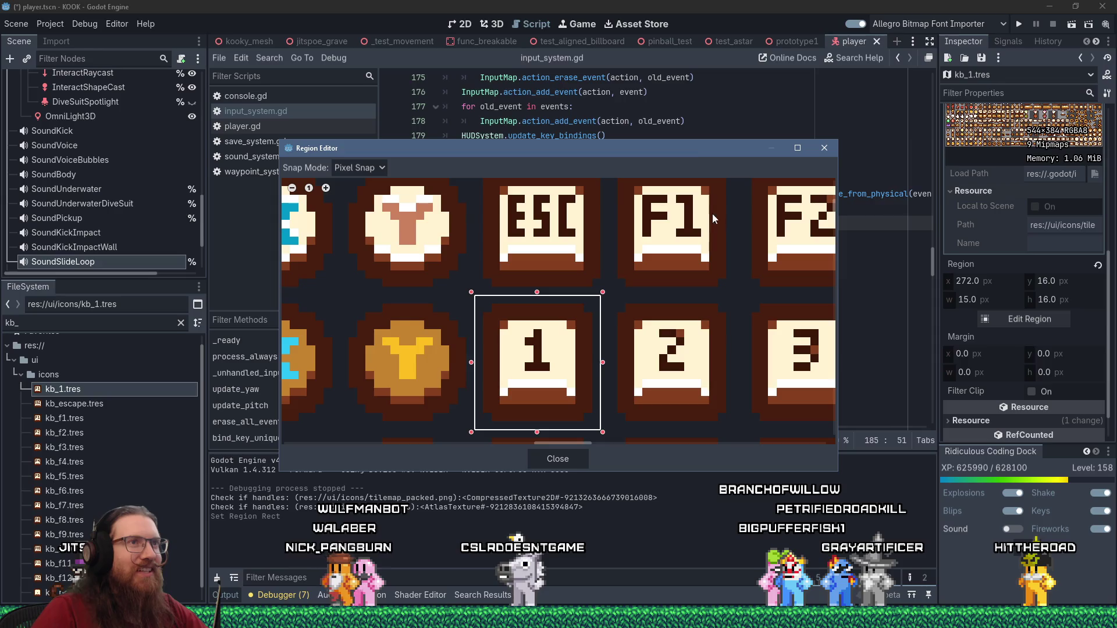
mouse_move(697, 149)
left_mouse_down()
mouse_move(726, 320)
mouse_move(641, 166)
left_mouse_up()
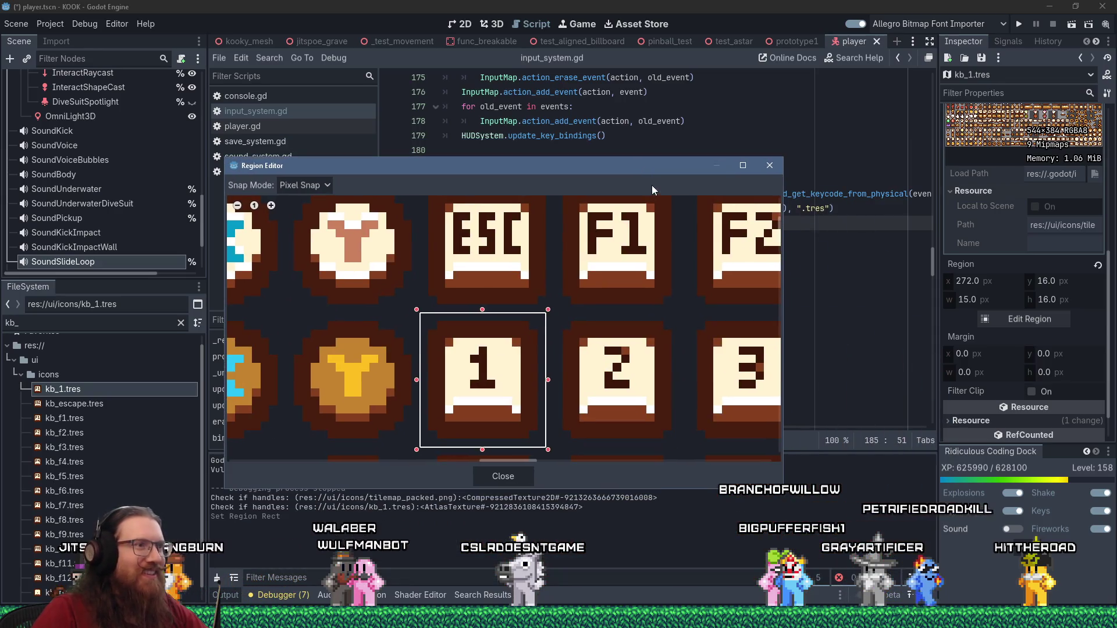
left_click(769, 167)
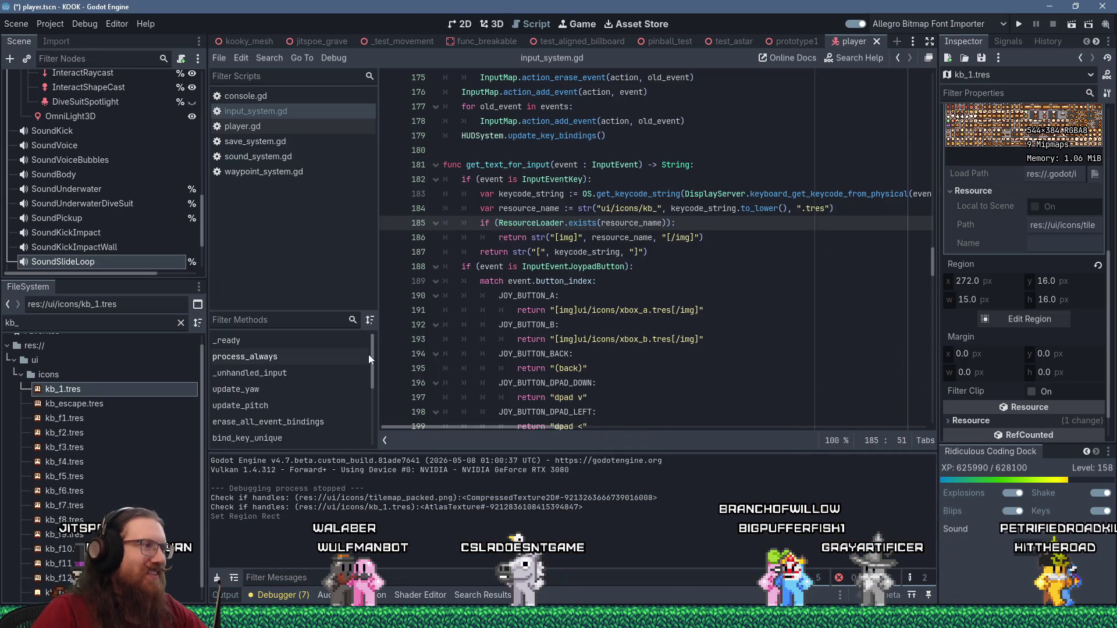
Duplicate kb_1.tres as kb_2.tres and move its region onto the 2 key at x 288
right_click(132, 389)
left_click(191, 490)
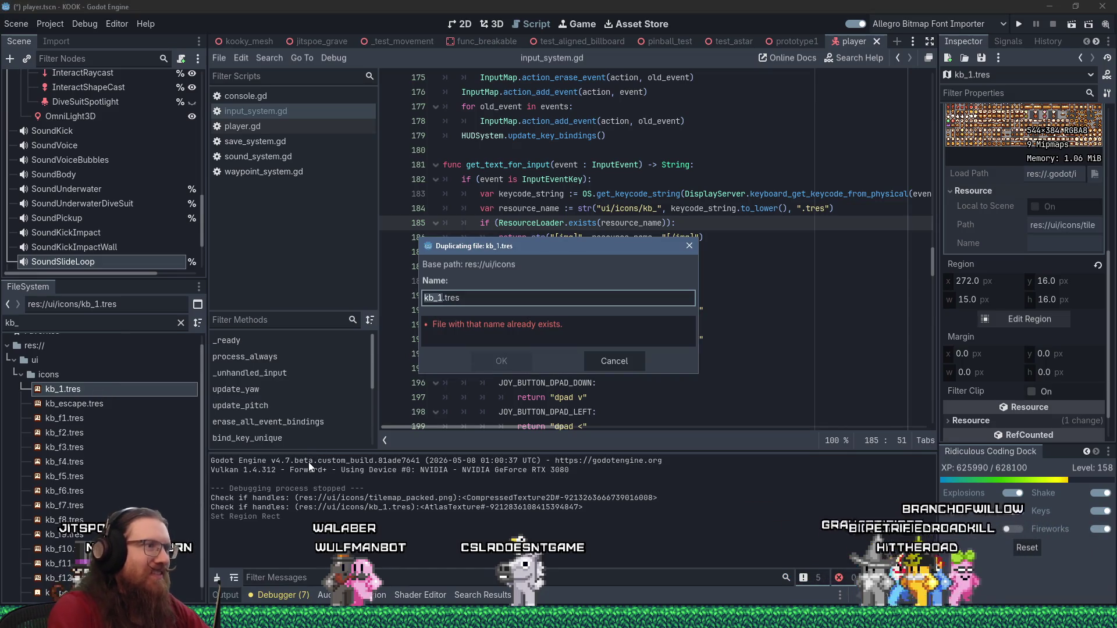
type("kb_2")
key("Return")
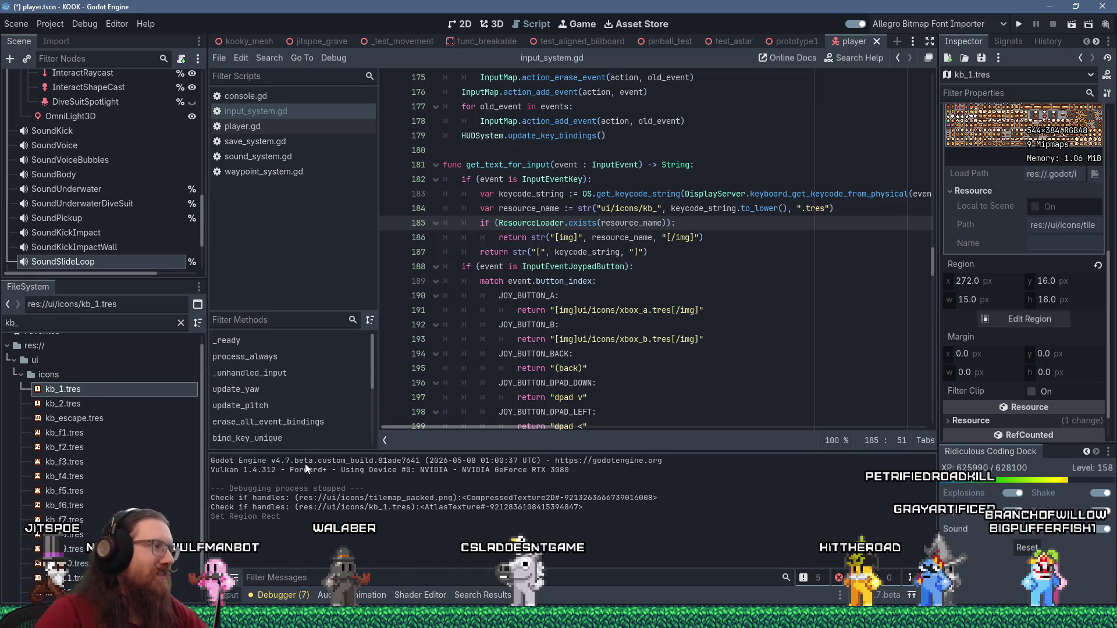
left_click(53, 399)
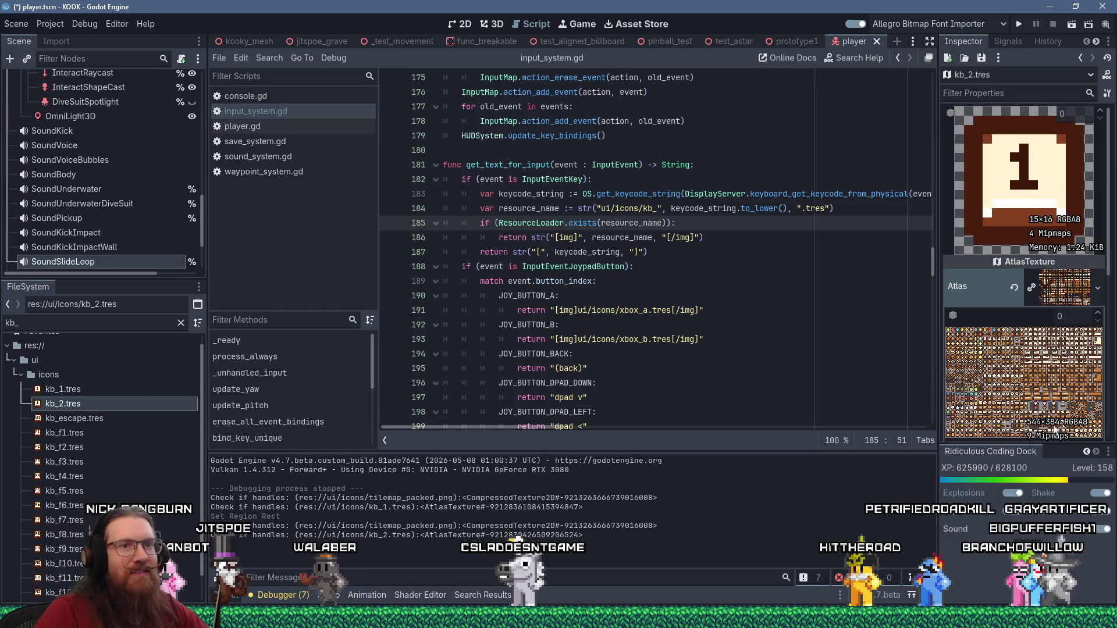
scroll(1048, 408, "down", 5)
left_click(1030, 362)
scroll(521, 393, "up", 3)
scroll(544, 387, "down", 3)
scroll(518, 234, "up", 4)
left_click_drag(518, 234, 611, 234)
left_click(824, 148)
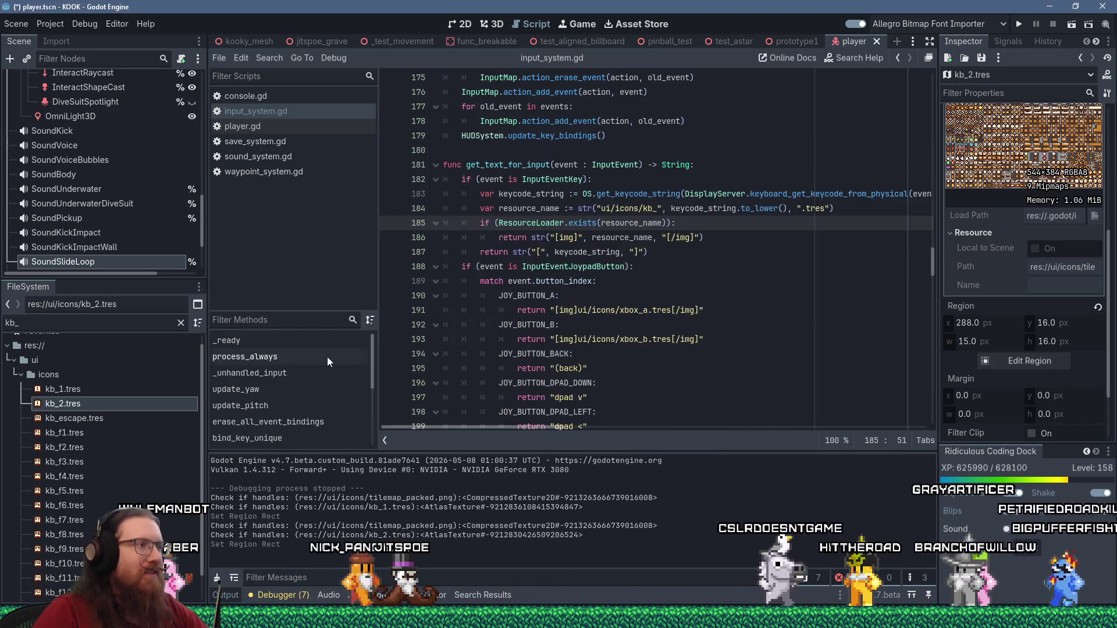
Duplicate kb_2.tres as kb_3.tres and select it in the inspector
right_click(105, 404)
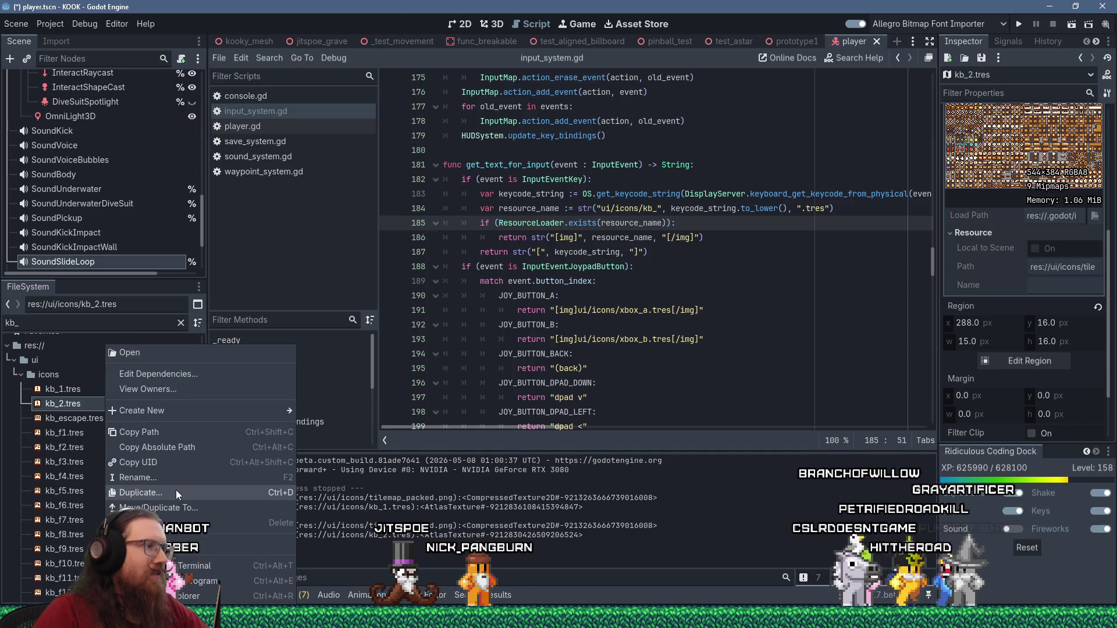
left_click(176, 492)
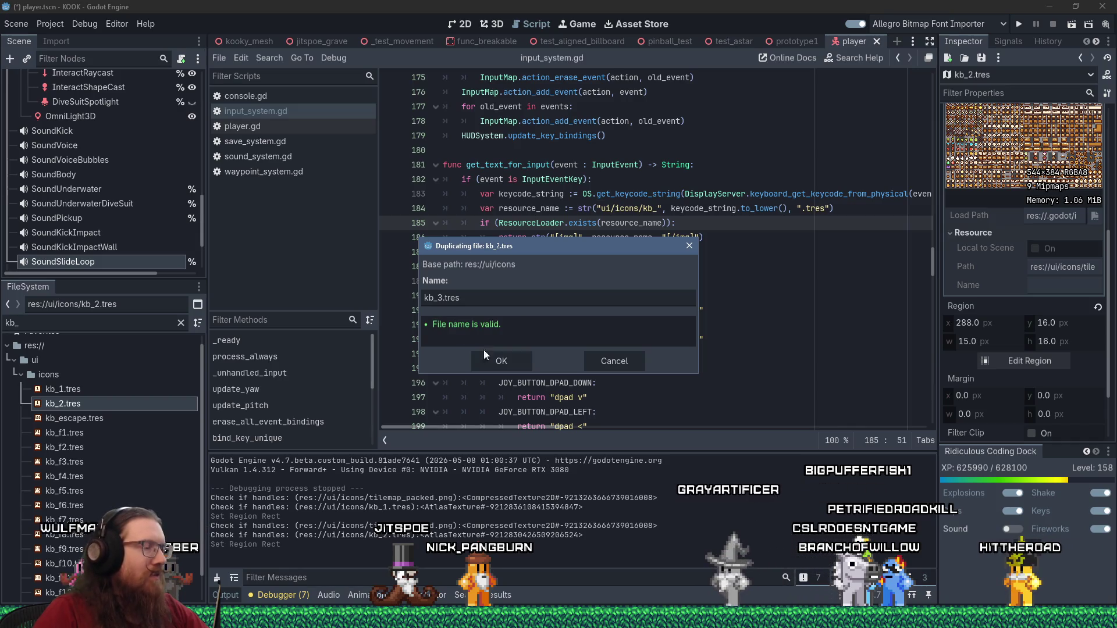
left_click(497, 357)
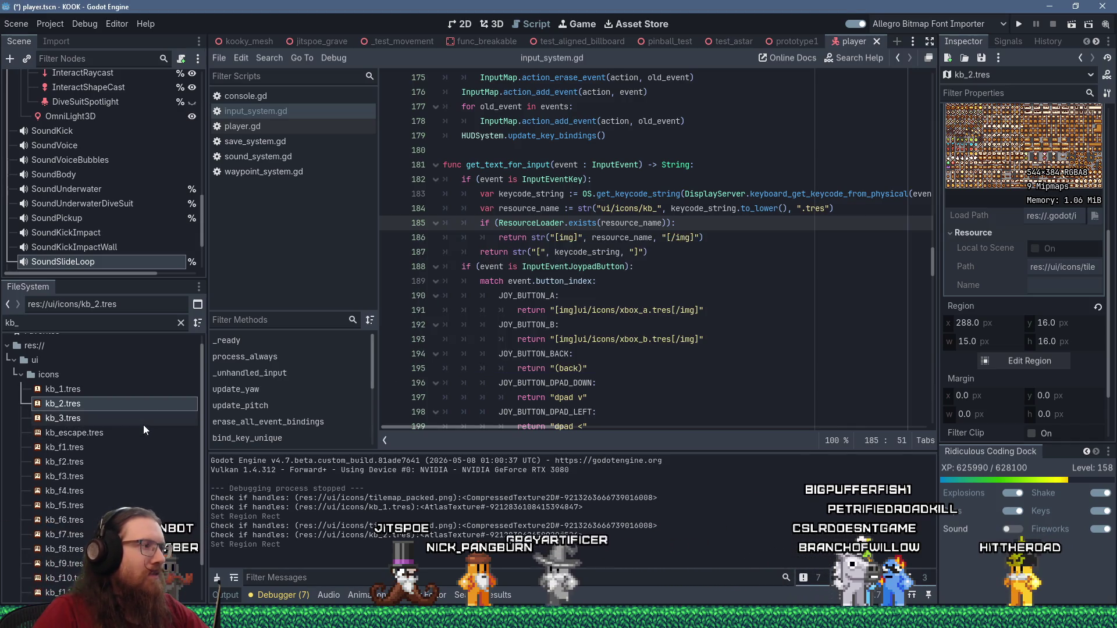
left_click(85, 419)
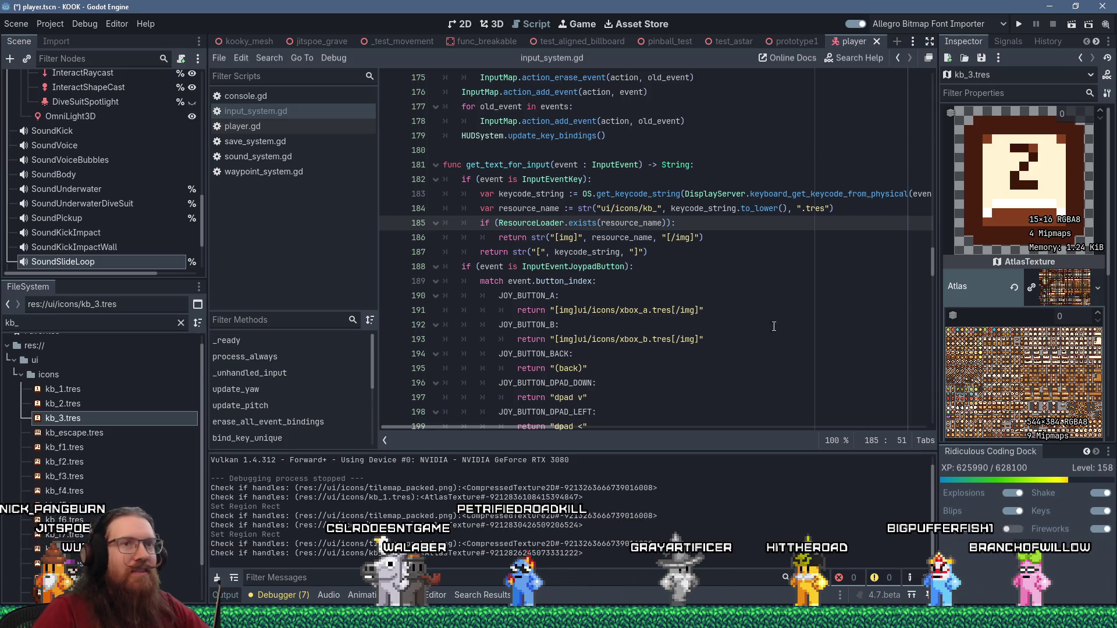
Shift kb_3.tres's atlas region onto the 3 key tile
scroll(1022, 370, "down", 5)
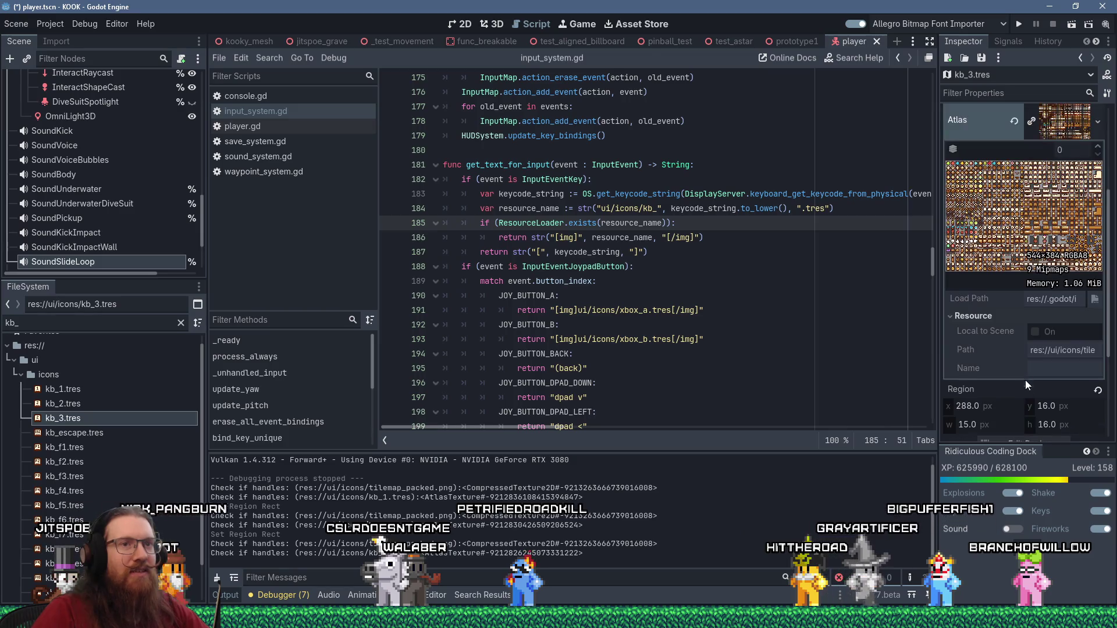
left_click(1022, 398)
scroll(697, 314, "down", 2)
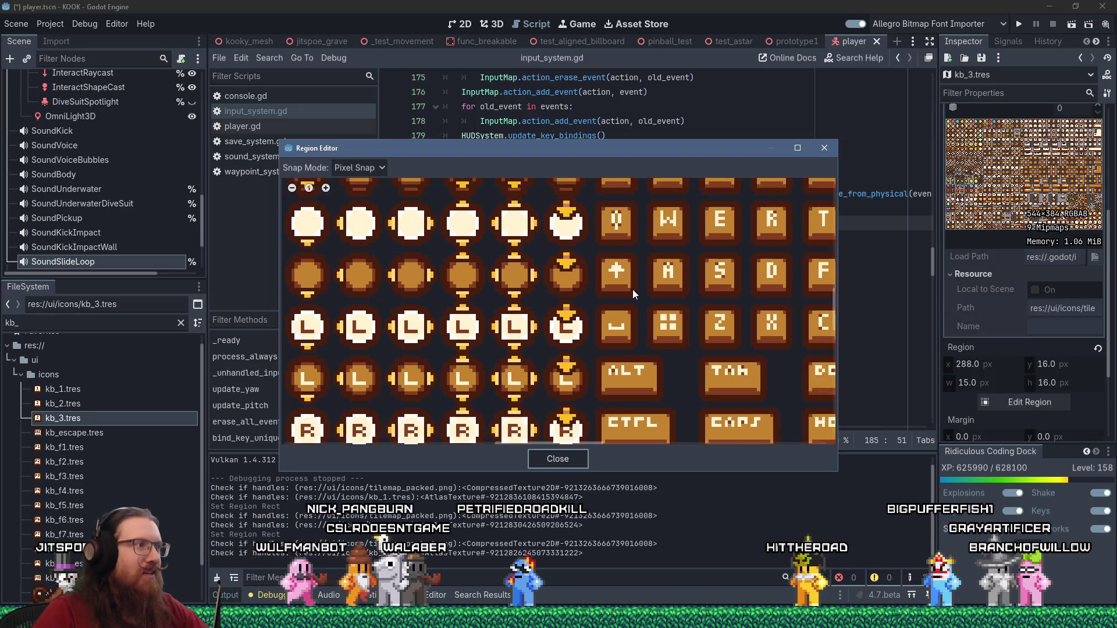
scroll(566, 270, "down", 2)
scroll(582, 358, "up", 3)
left_click_drag(591, 361, 660, 359)
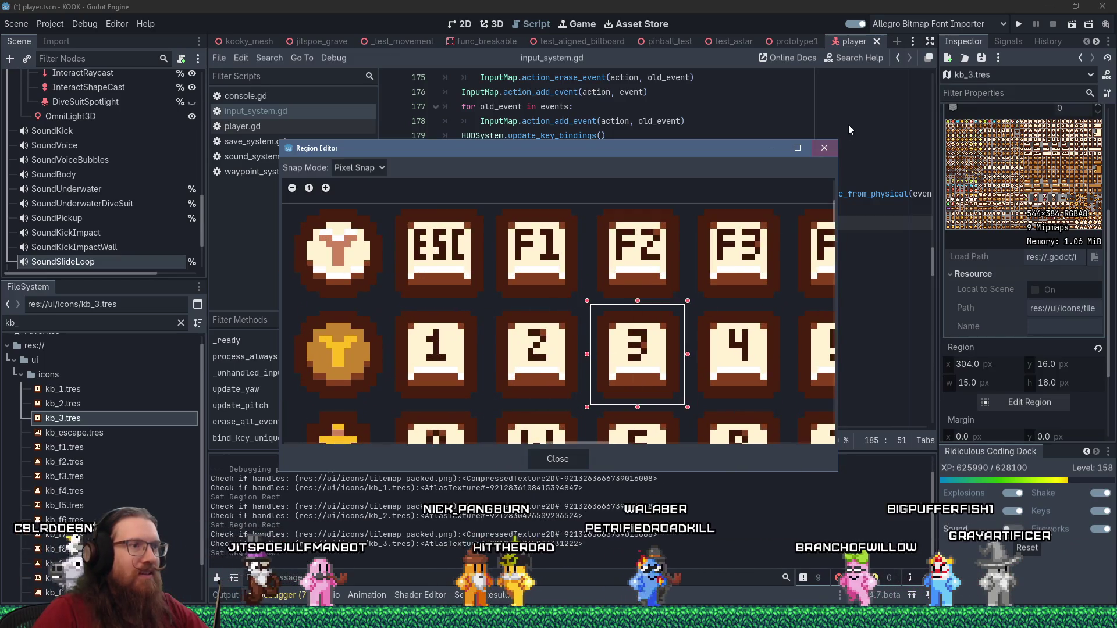
left_click(825, 148)
Duplicate kb_3.tres as kb_4.tres
right_click(86, 419)
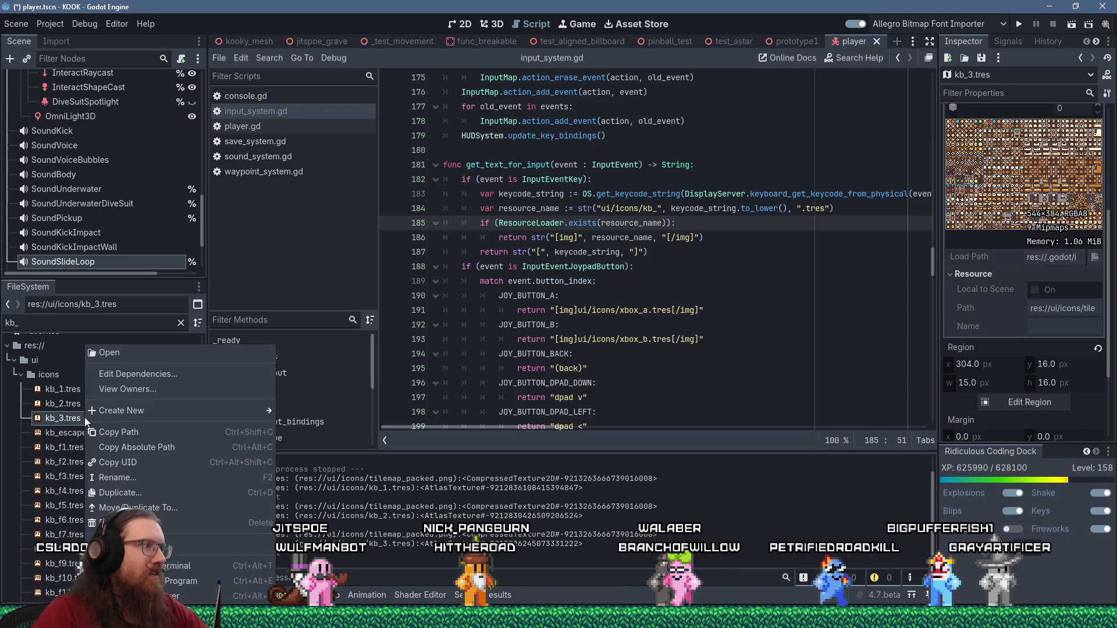
left_click(160, 498)
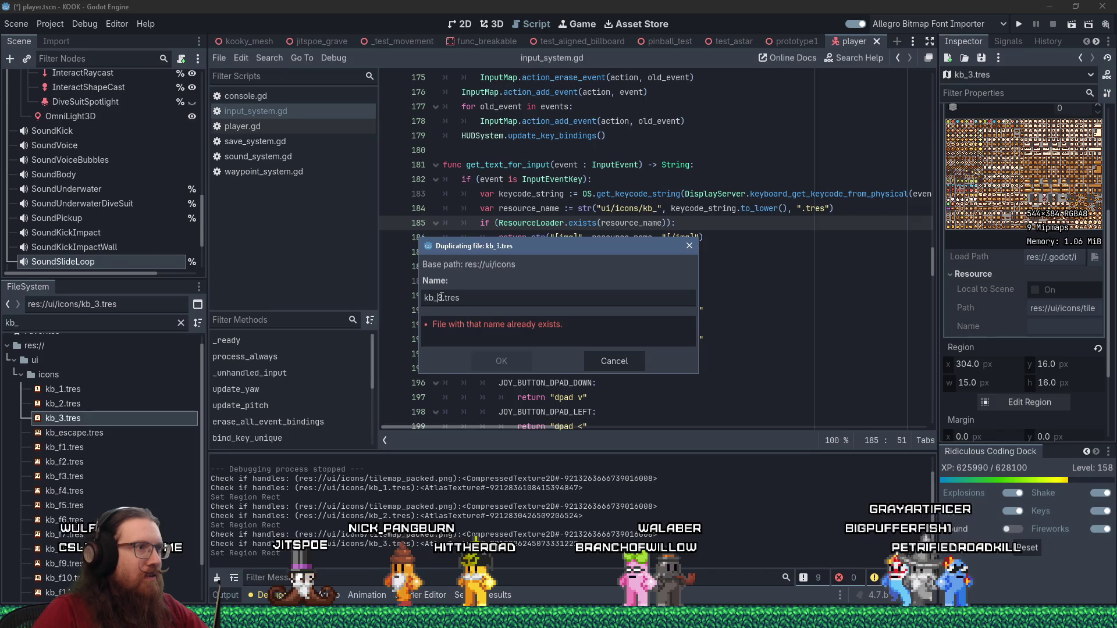
left_click(441, 297)
key("BackSpace")
type("4")
left_click(494, 350)
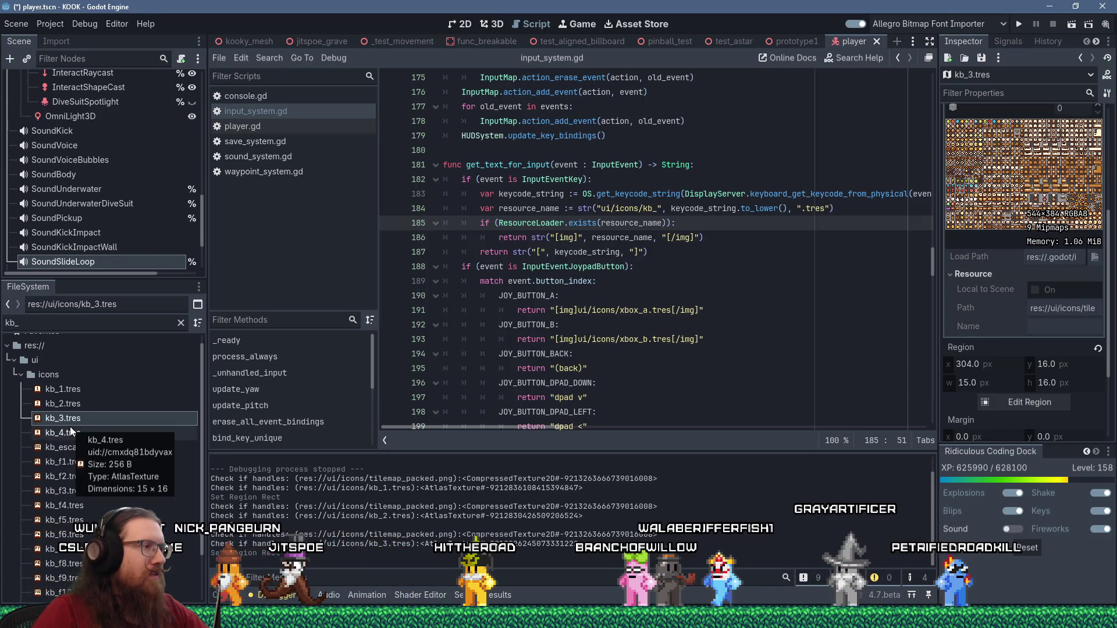
Move kb_4.tres's atlas region onto the 4 key icon at x 320
left_click(71, 432)
scroll(1099, 359, "down", 3)
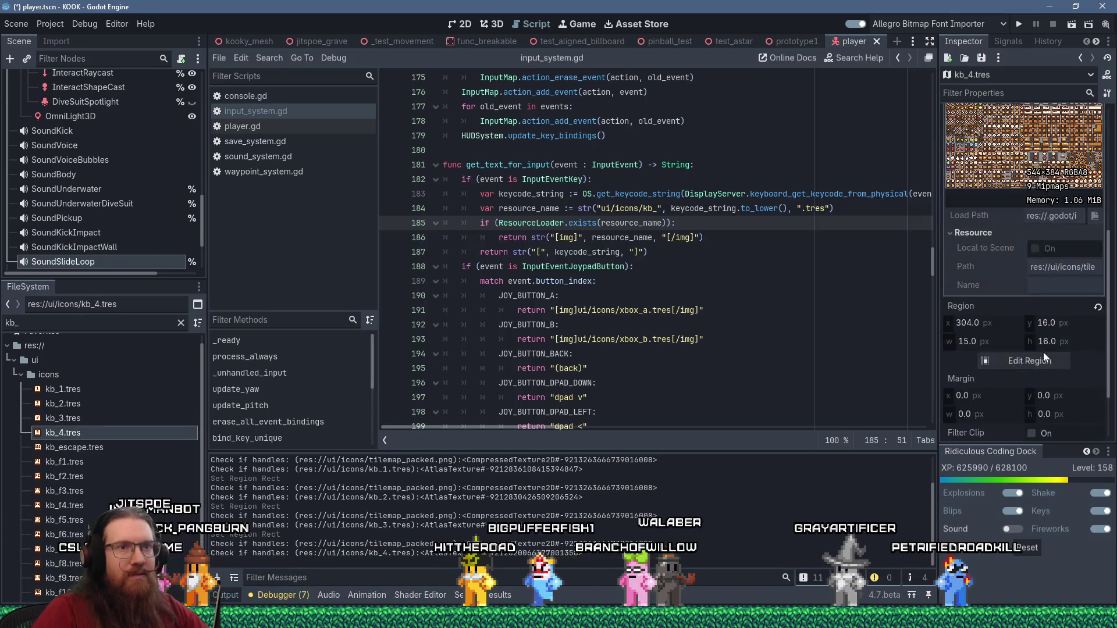
left_click(1030, 361)
scroll(731, 303, "up", 2)
scroll(582, 238, "down", 3)
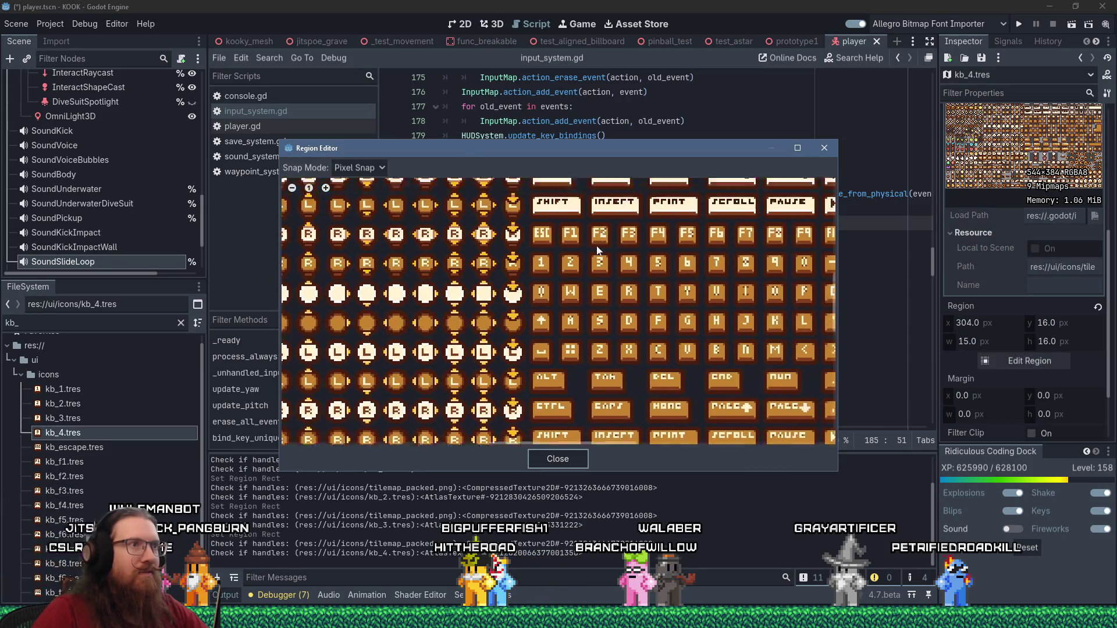
scroll(520, 280, "up", 2)
scroll(523, 282, "up", 1)
left_click_drag(515, 357, 577, 358)
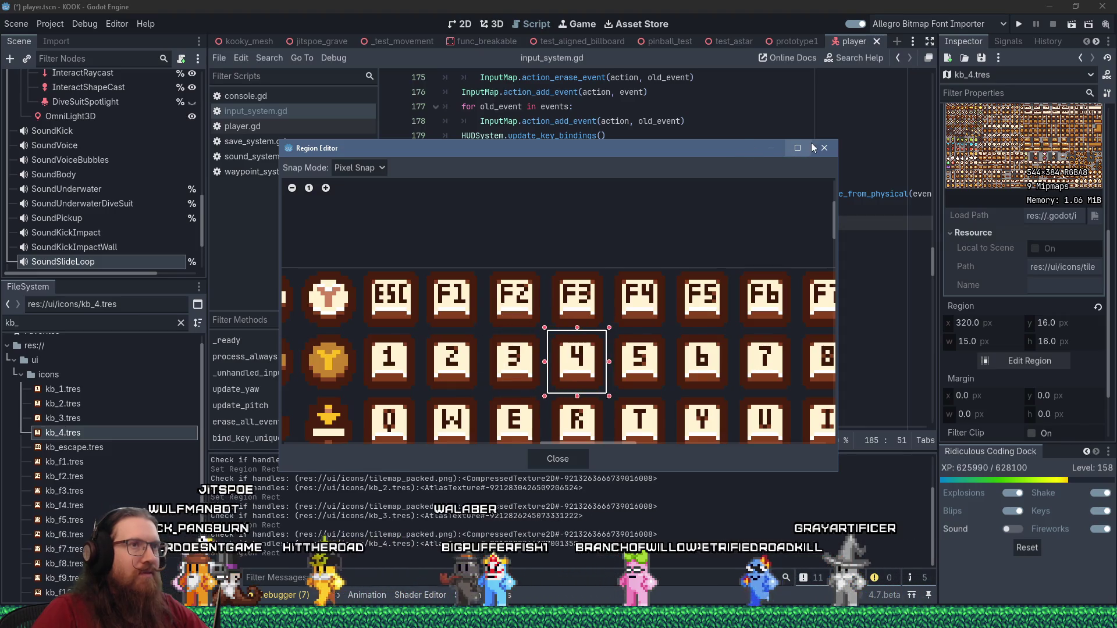
left_click(558, 459)
Duplicate kb_4.tres as kb_5.tres and check its atlas region
right_click(78, 431)
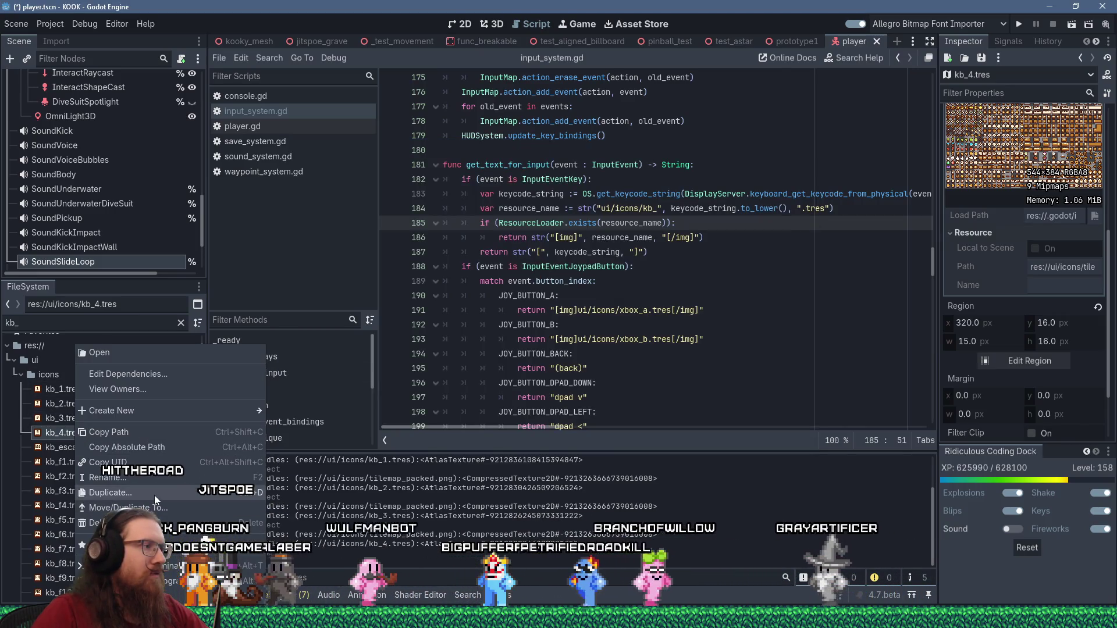
left_click(154, 492)
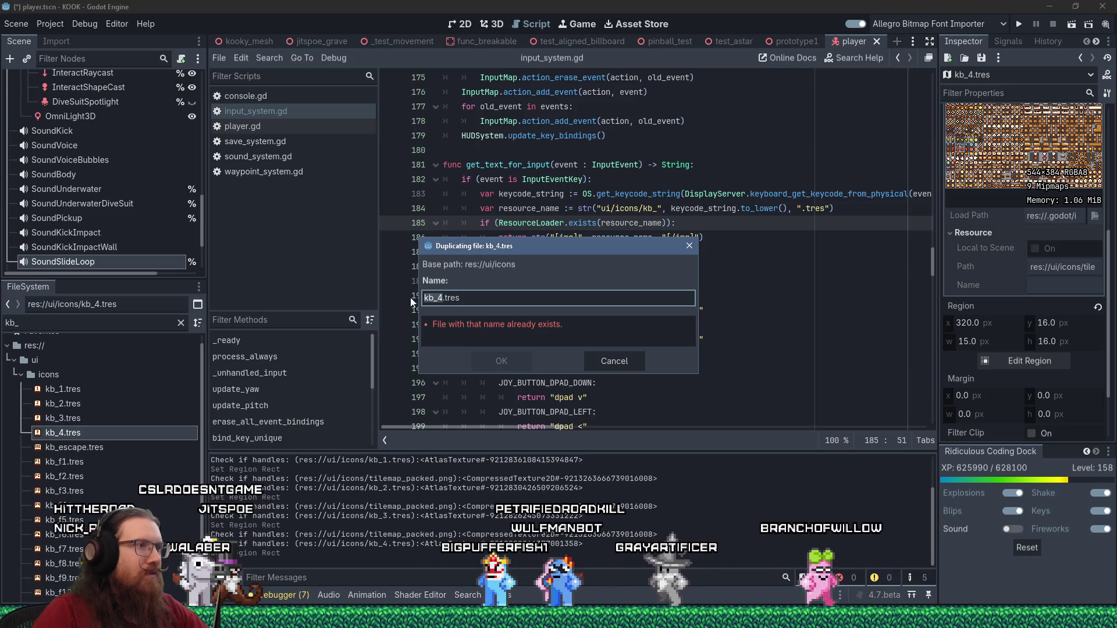
left_click(441, 299)
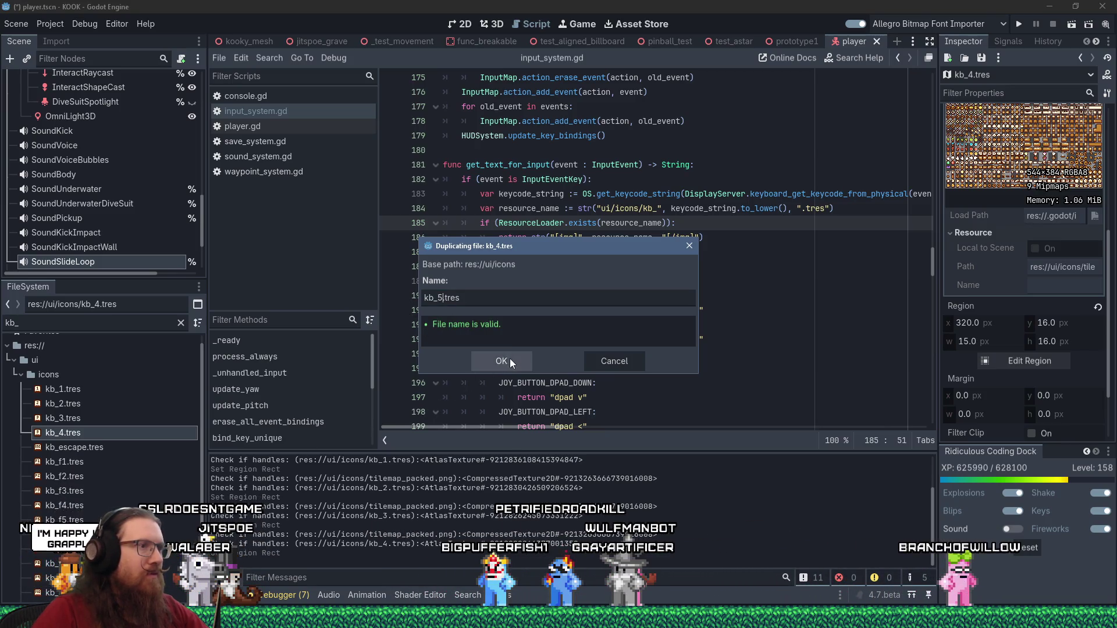
left_click(510, 363)
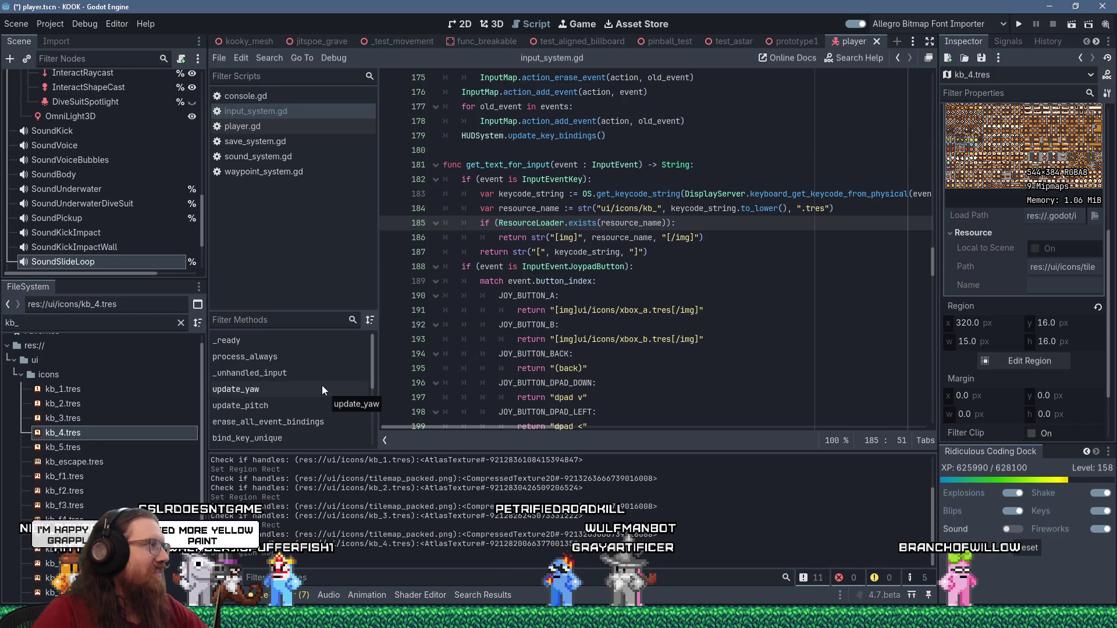
left_click(78, 449)
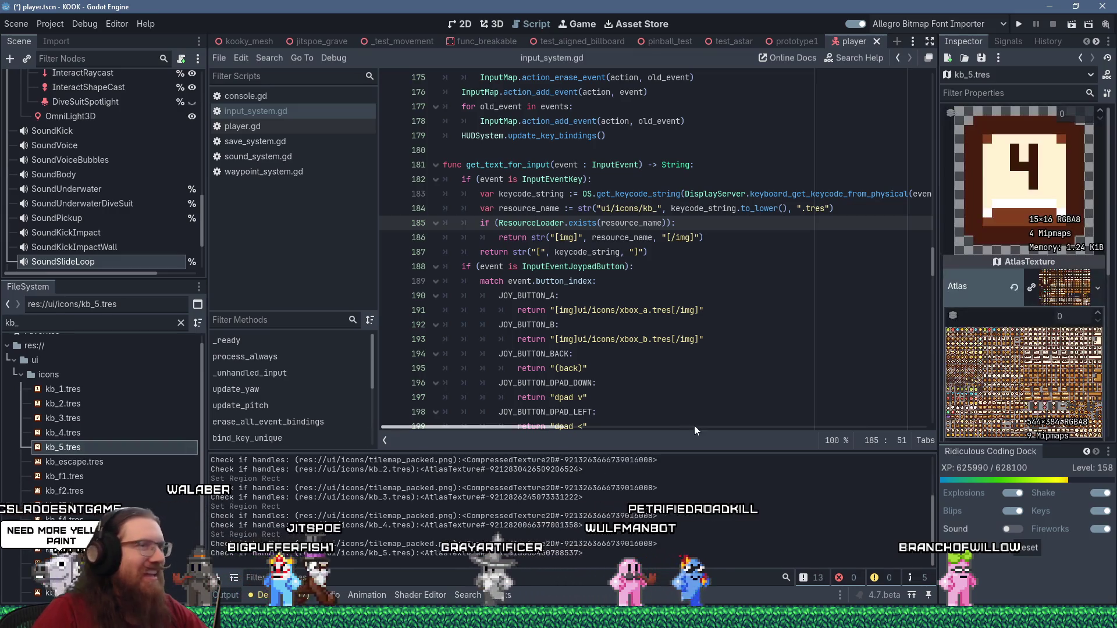
left_click(1017, 400)
scroll(624, 400, "down", 3)
scroll(624, 401, "up", 4)
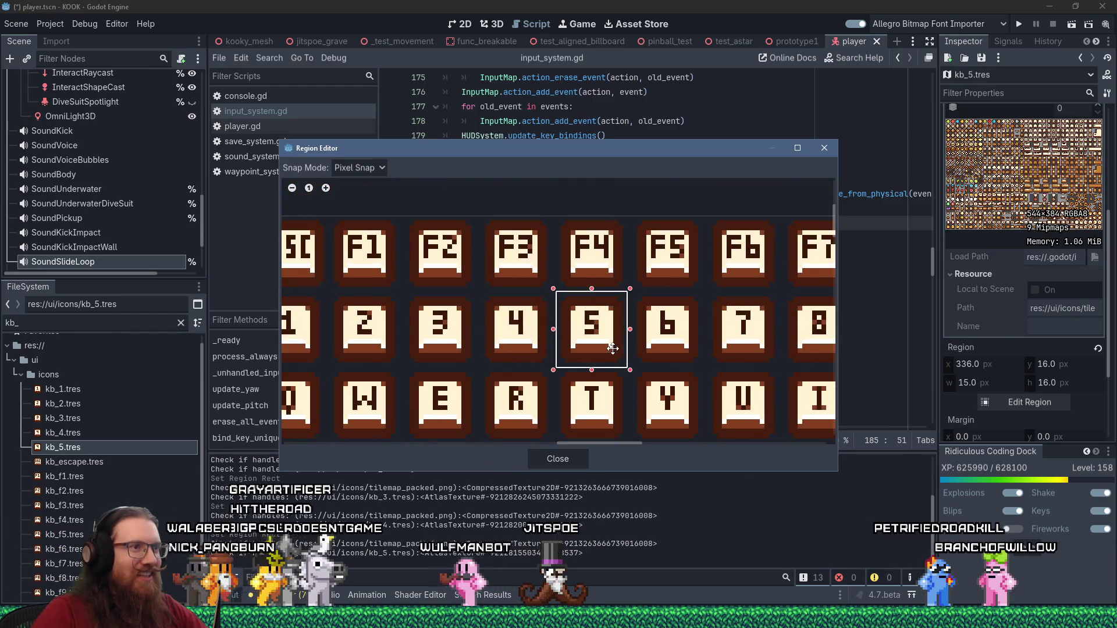
left_click(827, 149)
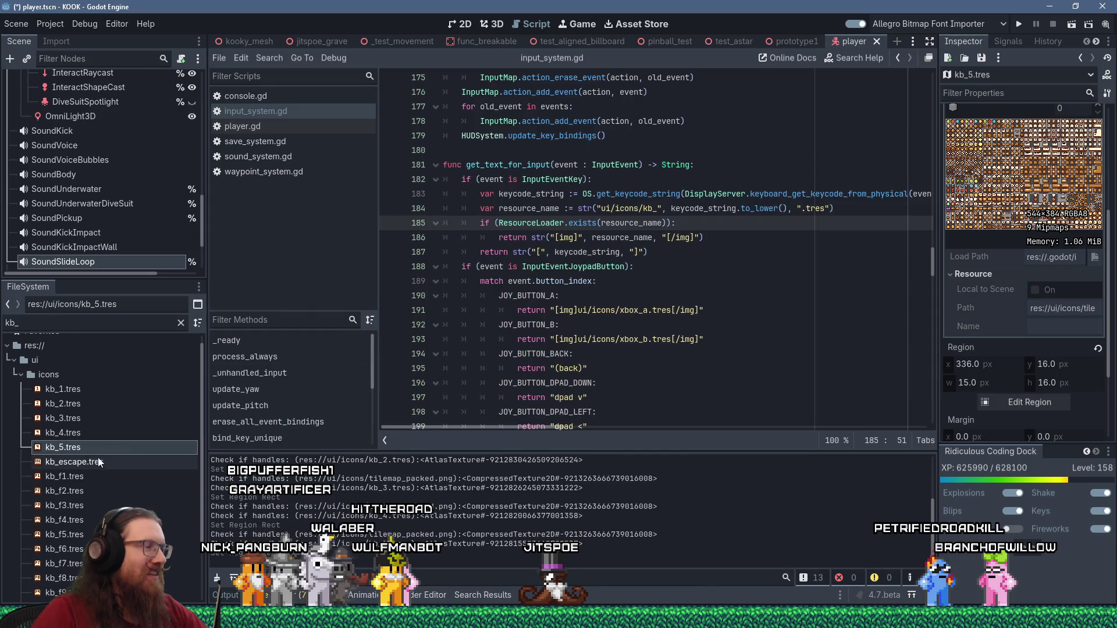
Duplicate kb_5.tres as kb_6.tres
scroll(97, 446, "down", 2)
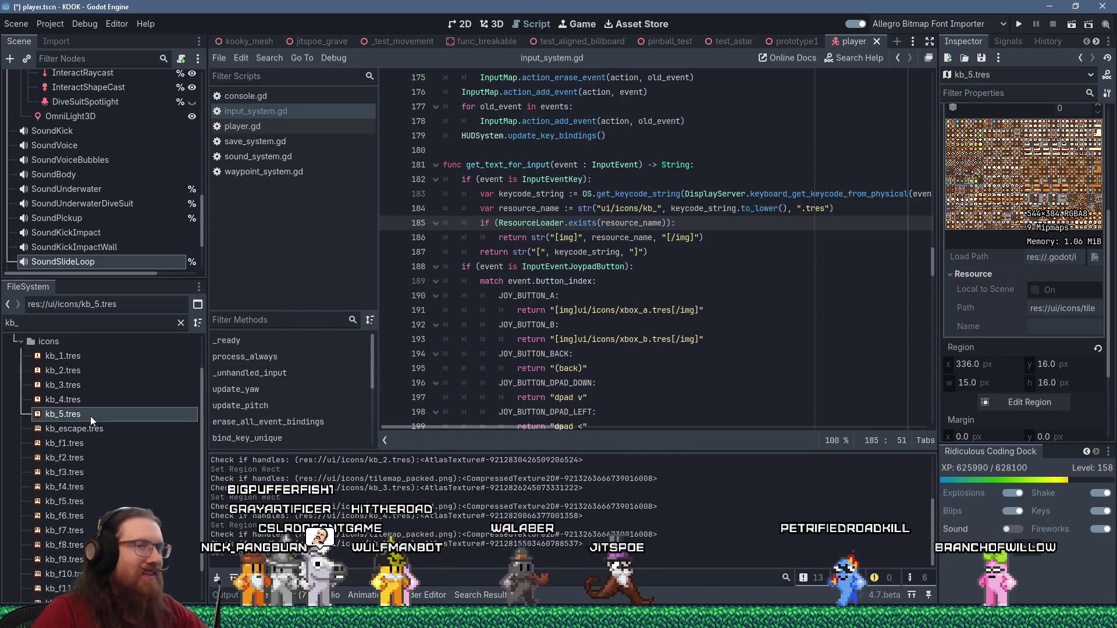
right_click(90, 417)
left_click(237, 420)
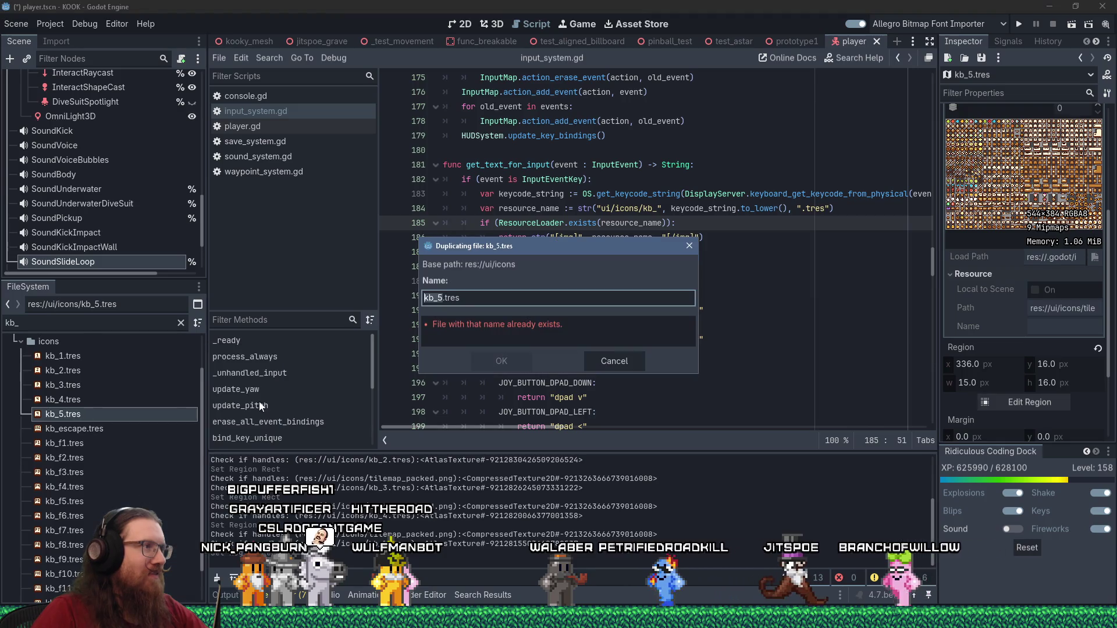
left_click(440, 298)
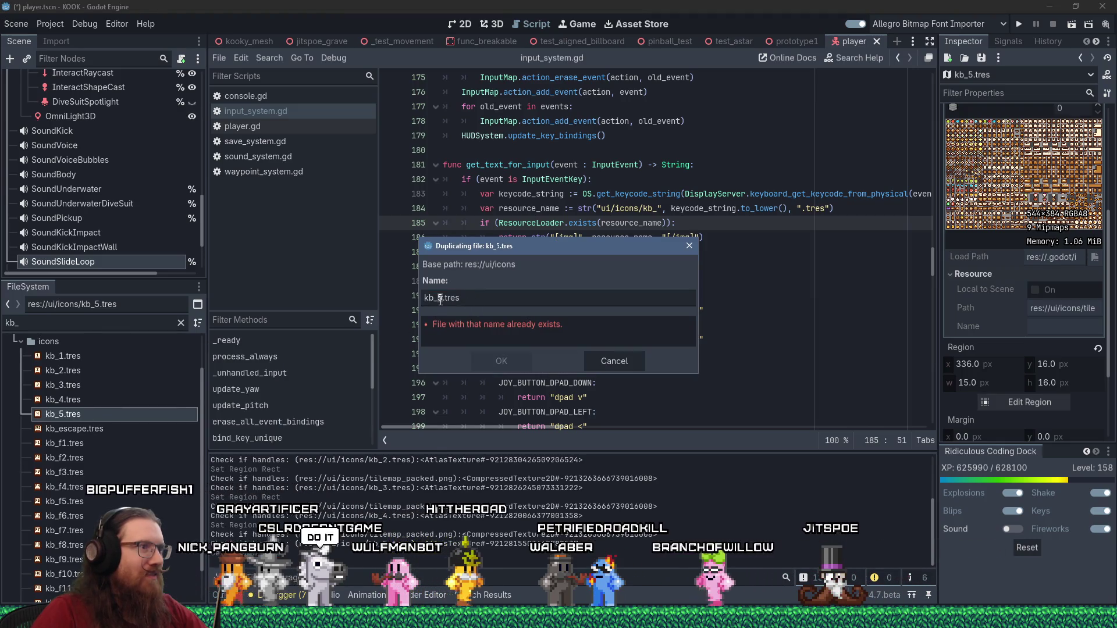
key("BackSpace")
type("6")
left_click(506, 358)
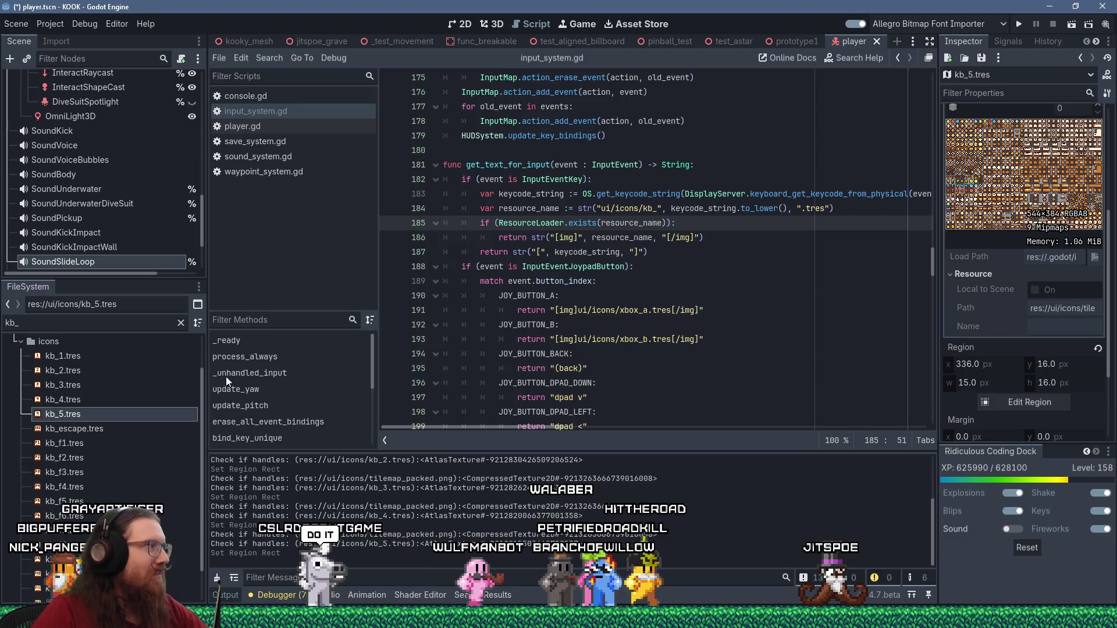
Move kb_6.tres's atlas region onto the 6 key icon
left_click(64, 430)
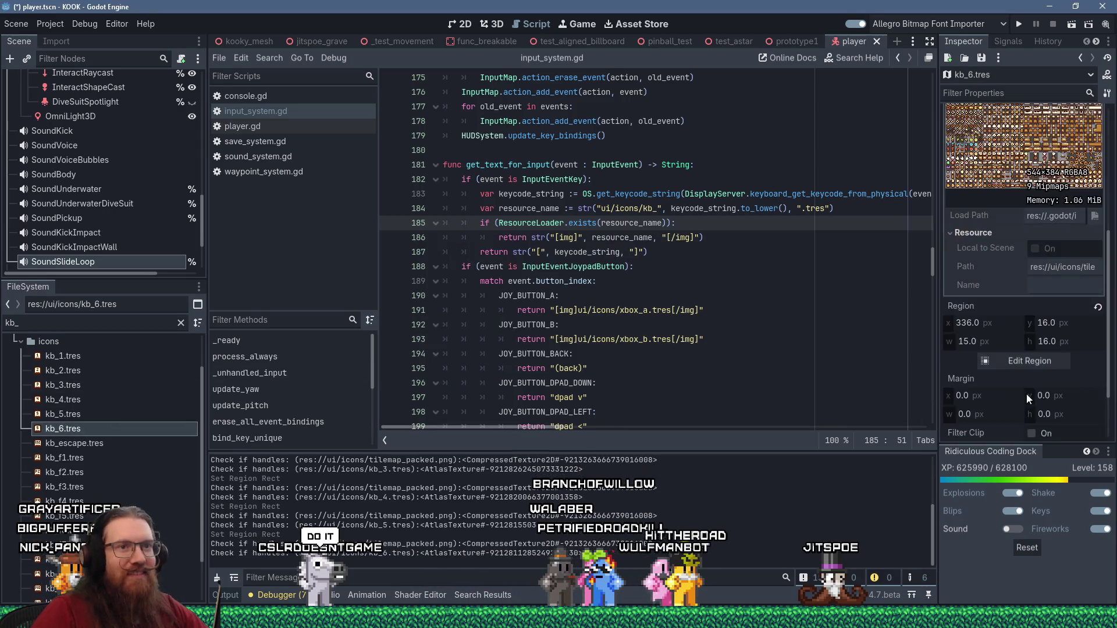
left_click(1024, 362)
scroll(592, 215, "down", 5)
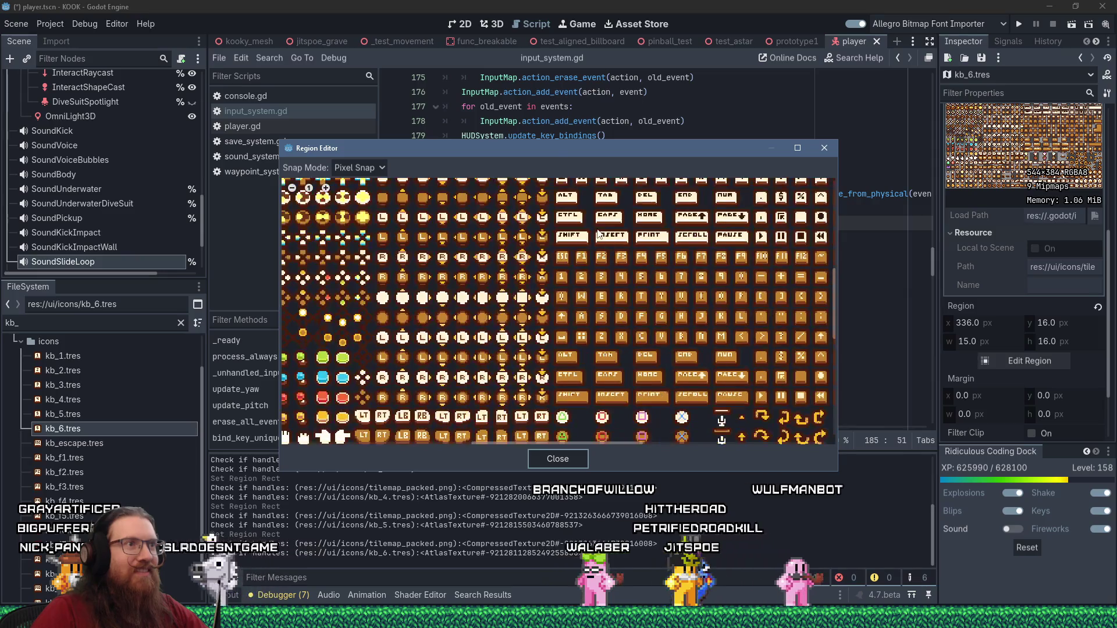
scroll(649, 317, "up", 5)
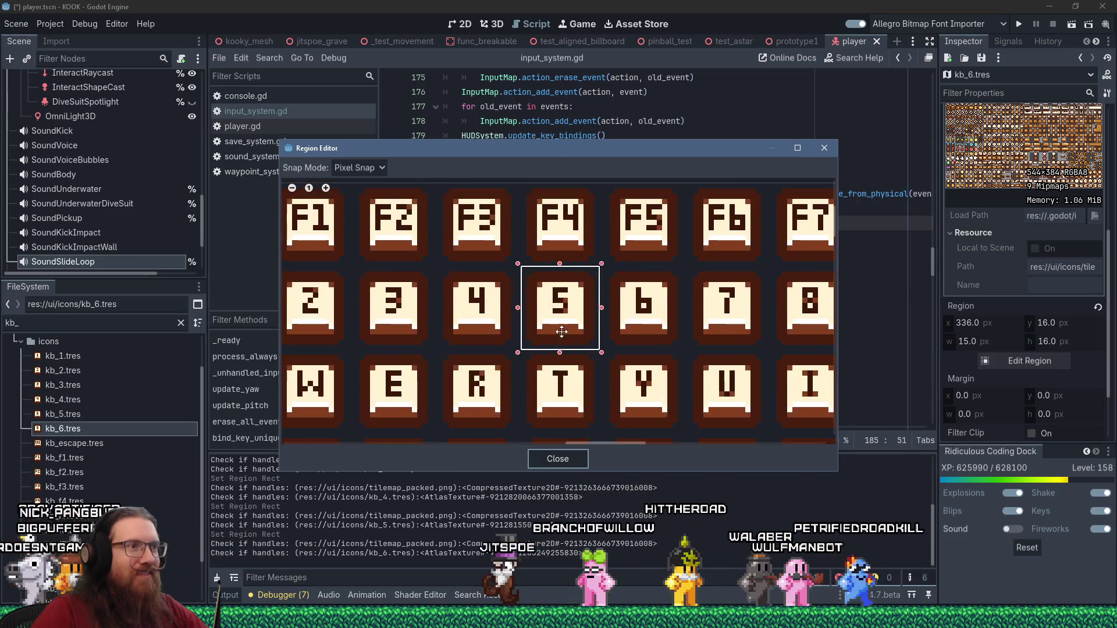
left_click_drag(560, 323, 644, 326)
left_click(574, 463)
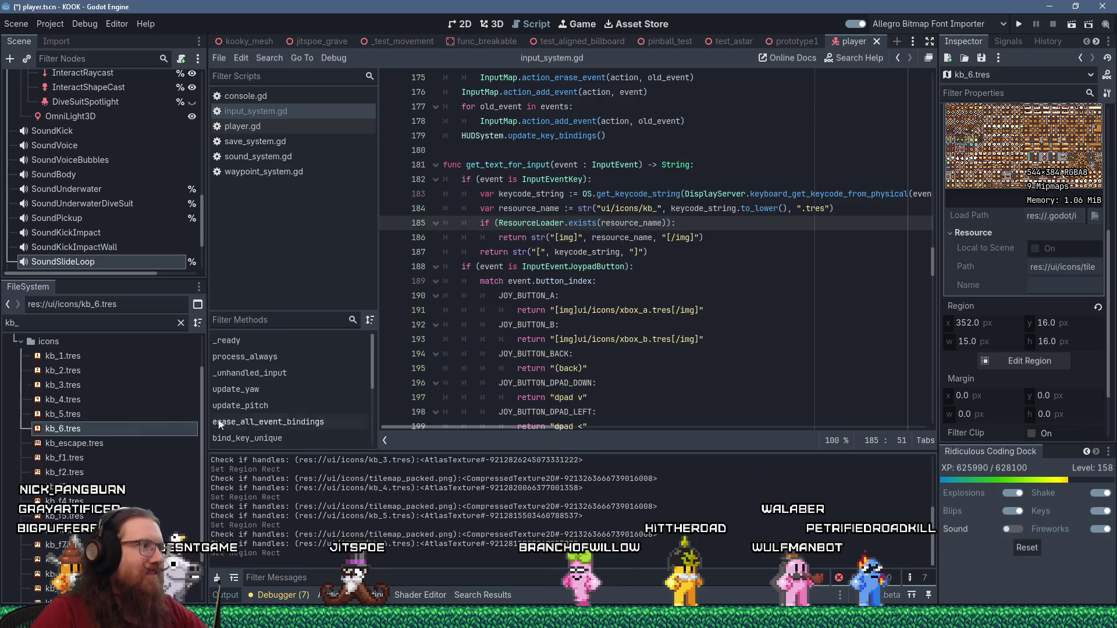
Duplicate kb_6.tres as kb_7.tres
right_click(129, 432)
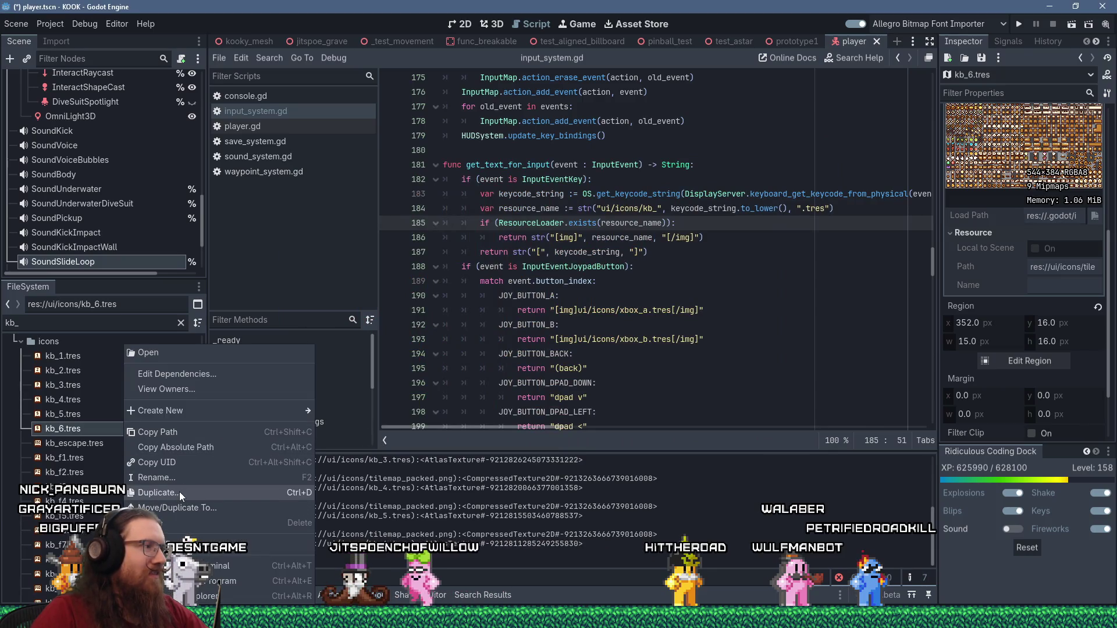
left_click(180, 492)
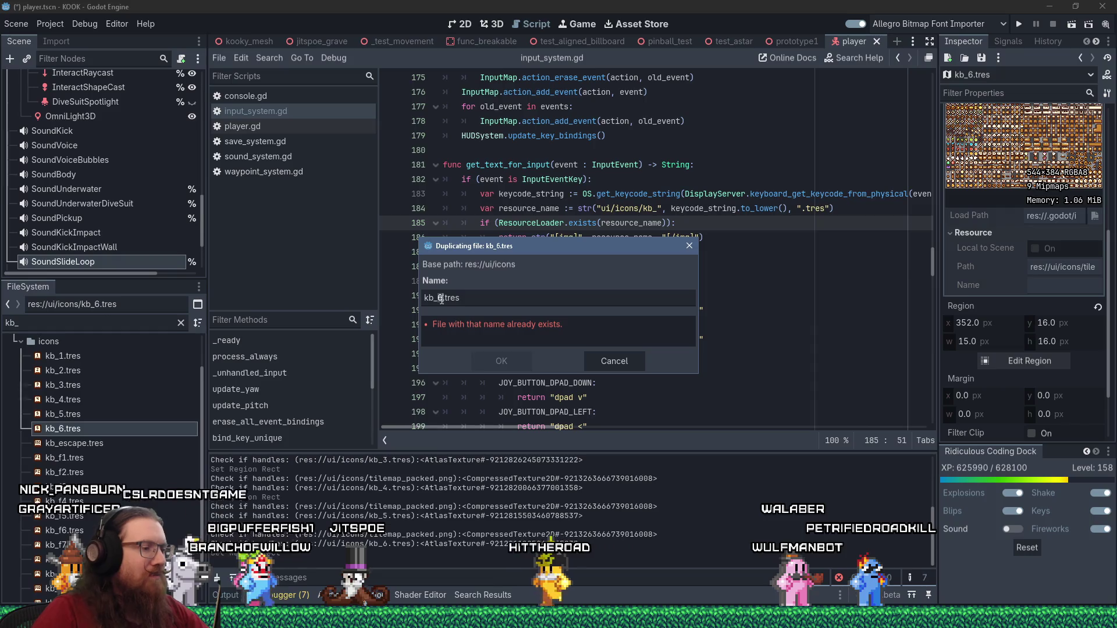
left_click(485, 363)
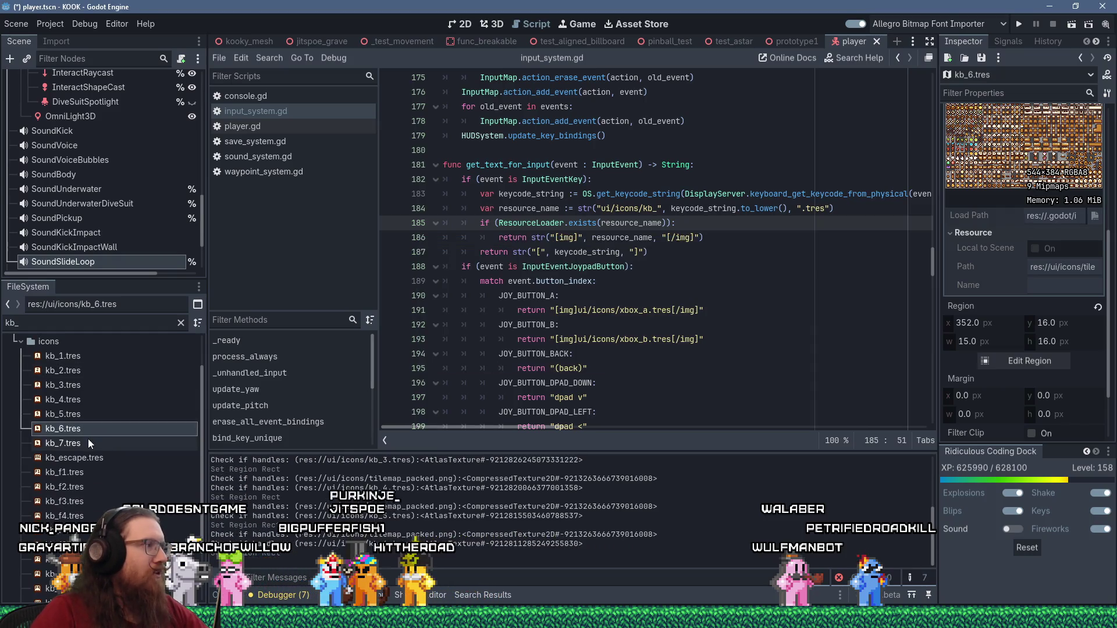
Move kb_7.tres's atlas region onto the 7 key icon
left_click(89, 442)
left_click(1028, 365)
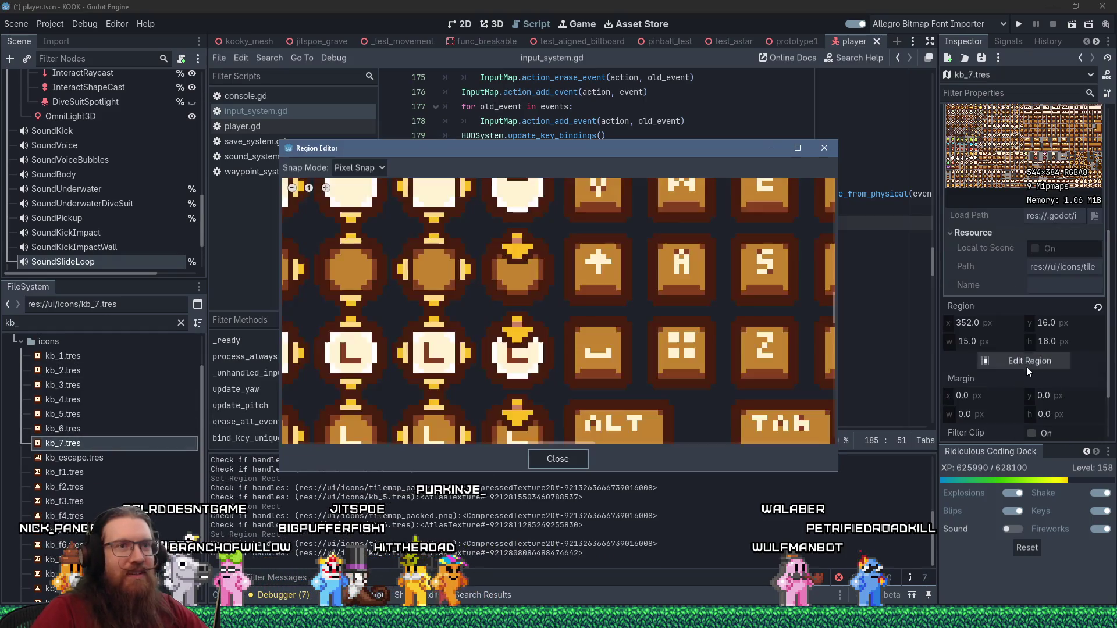
scroll(635, 210, "down", 5)
scroll(573, 302, "up", 3)
scroll(574, 385, "down", 5)
scroll(555, 323, "up", 3)
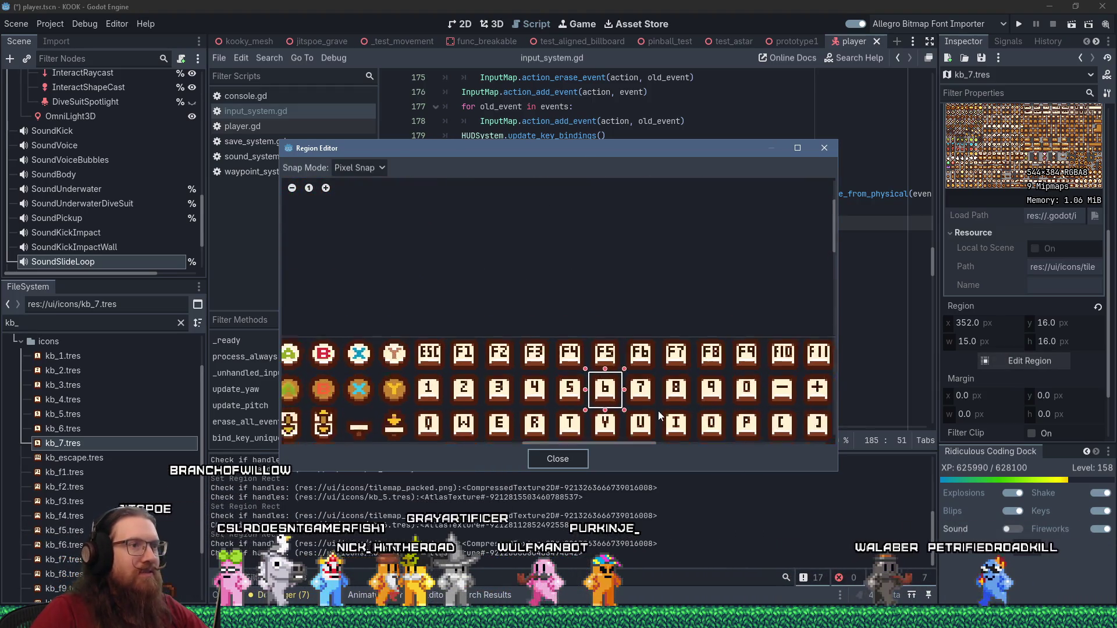
scroll(647, 405, "up", 2)
left_click_drag(559, 372, 633, 373)
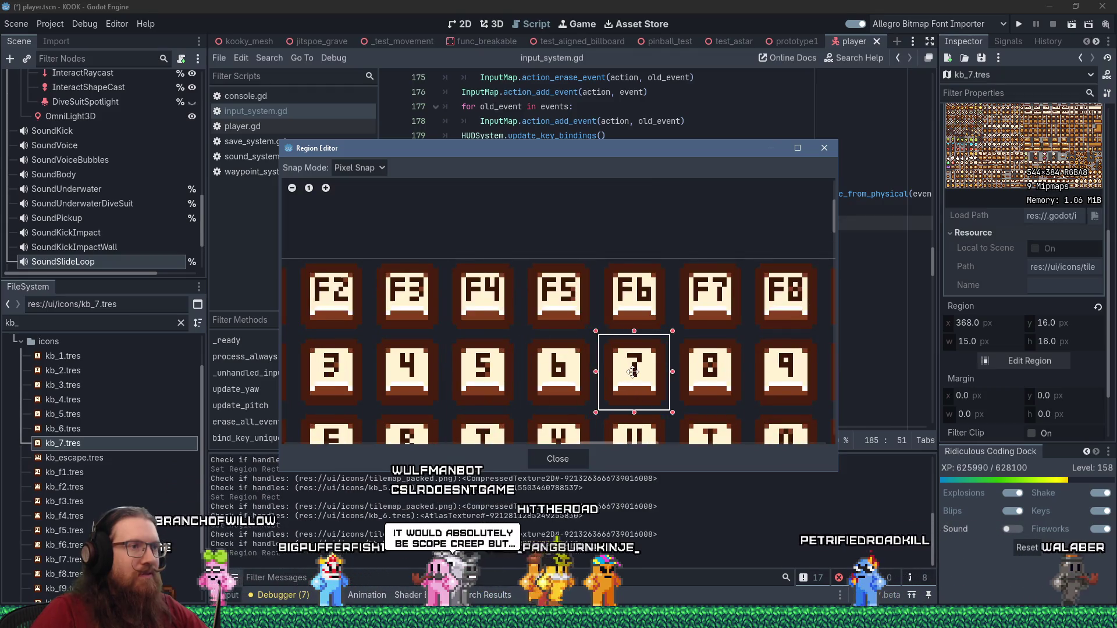
left_click(549, 457)
Duplicate kb_7.tres as kb_8.tres
right_click(135, 443)
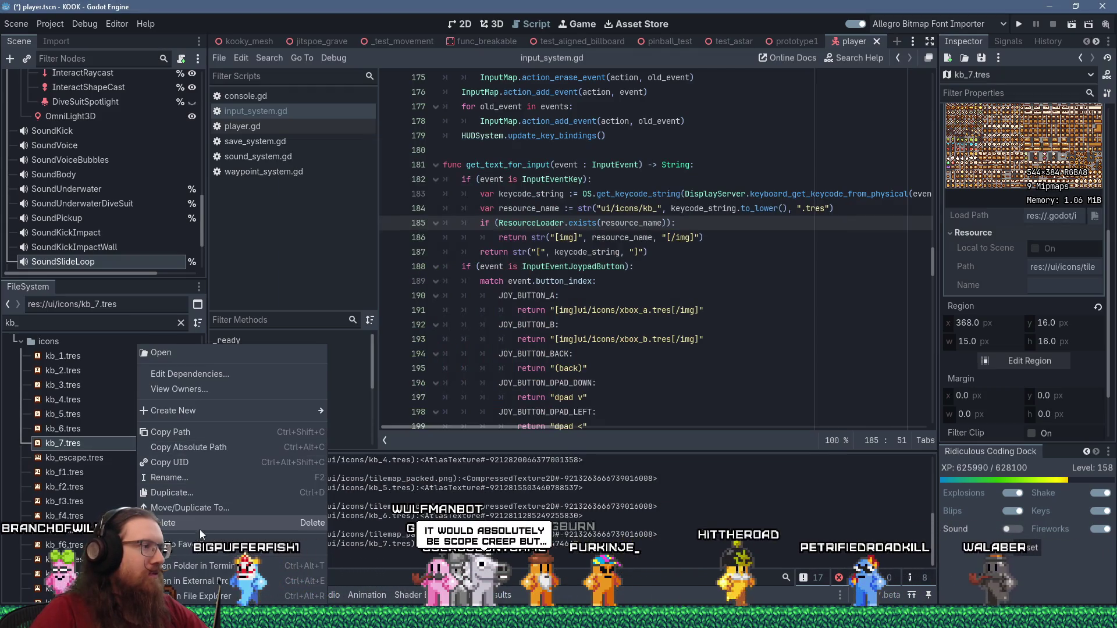
left_click(201, 491)
left_click(442, 298)
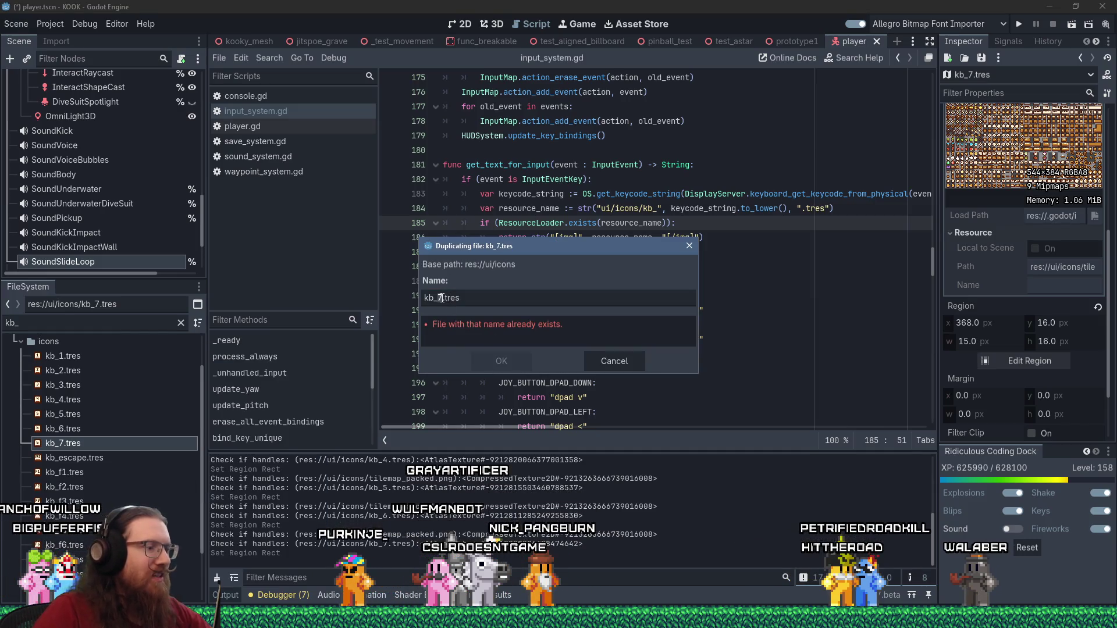
left_click(488, 365)
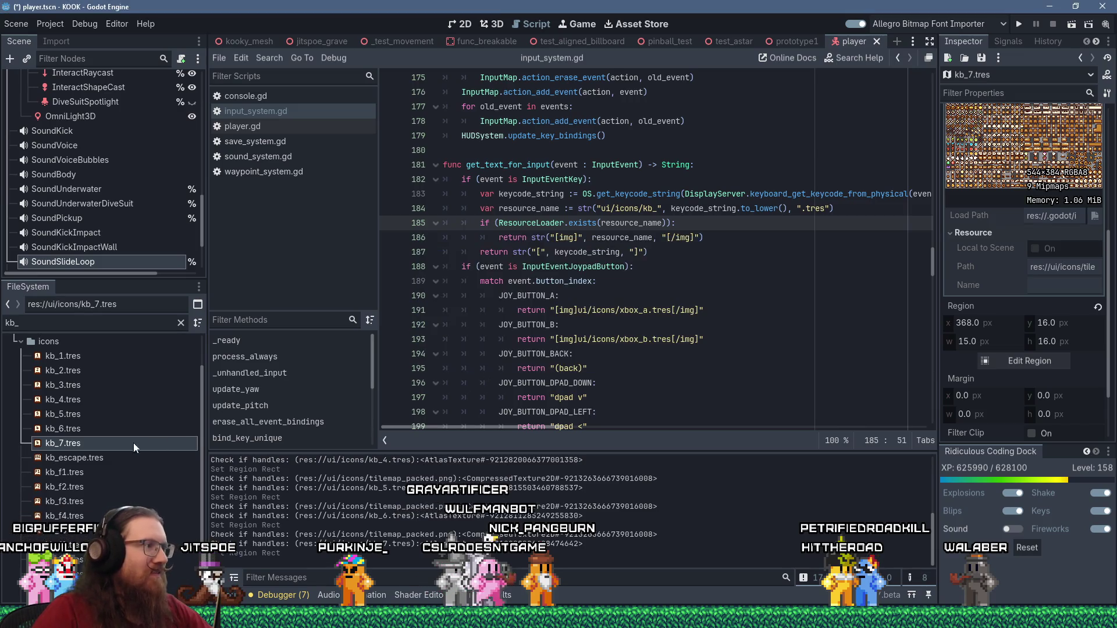
Pick the 8 key tile as kb_8.tres's region, at x 384
left_click(75, 458)
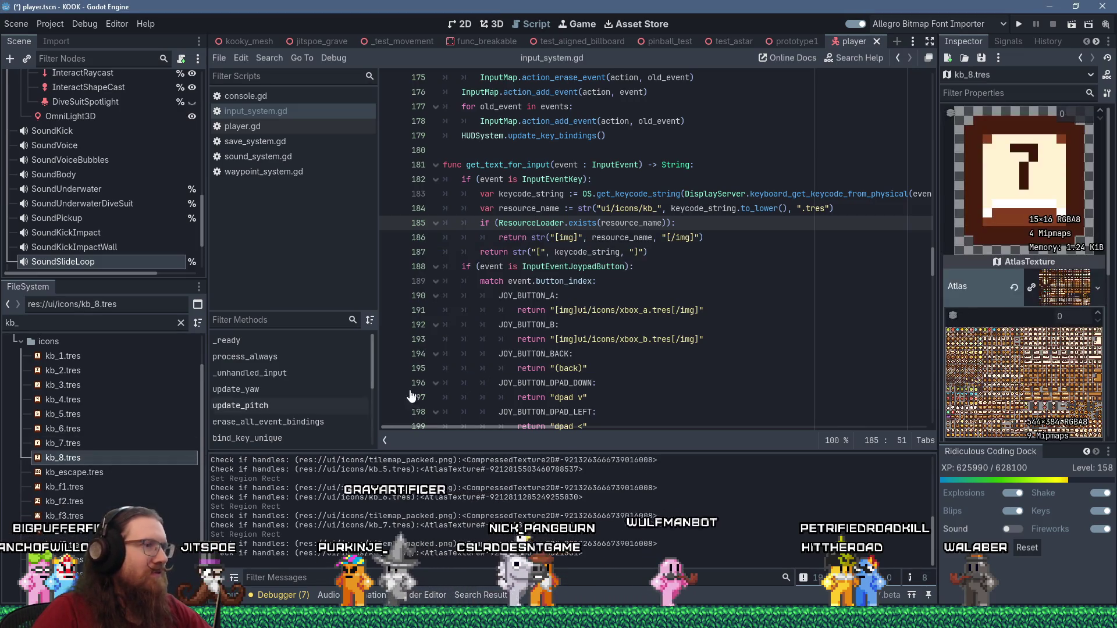
scroll(972, 359, "down", 3)
scroll(1021, 321, "down", 2)
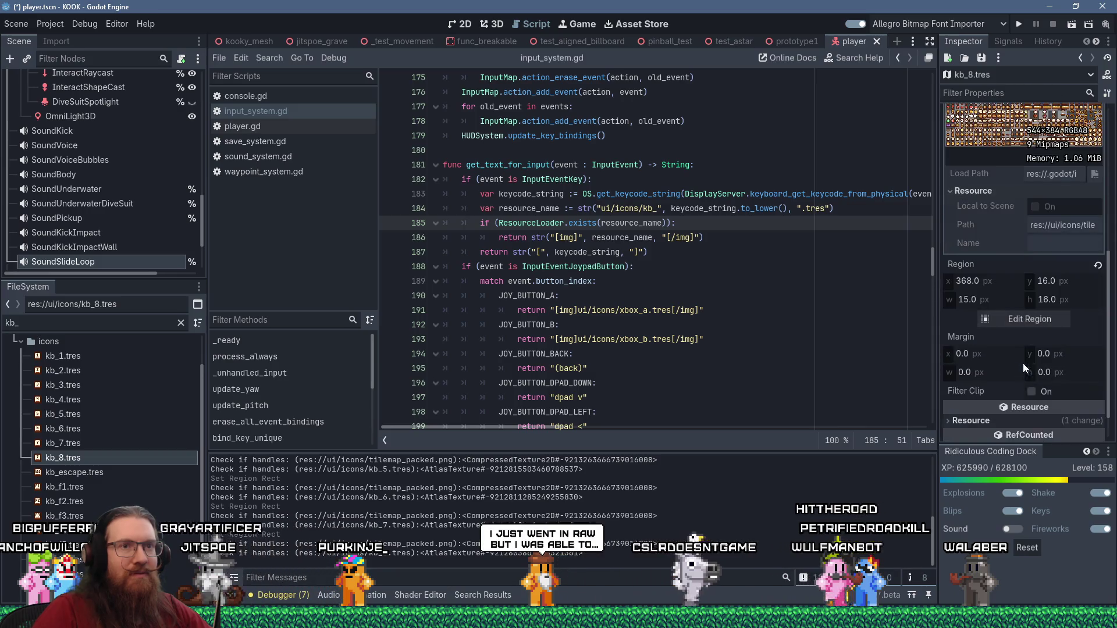
left_click(1021, 320)
scroll(515, 280, "down", 2)
left_click(588, 250)
left_click(559, 457)
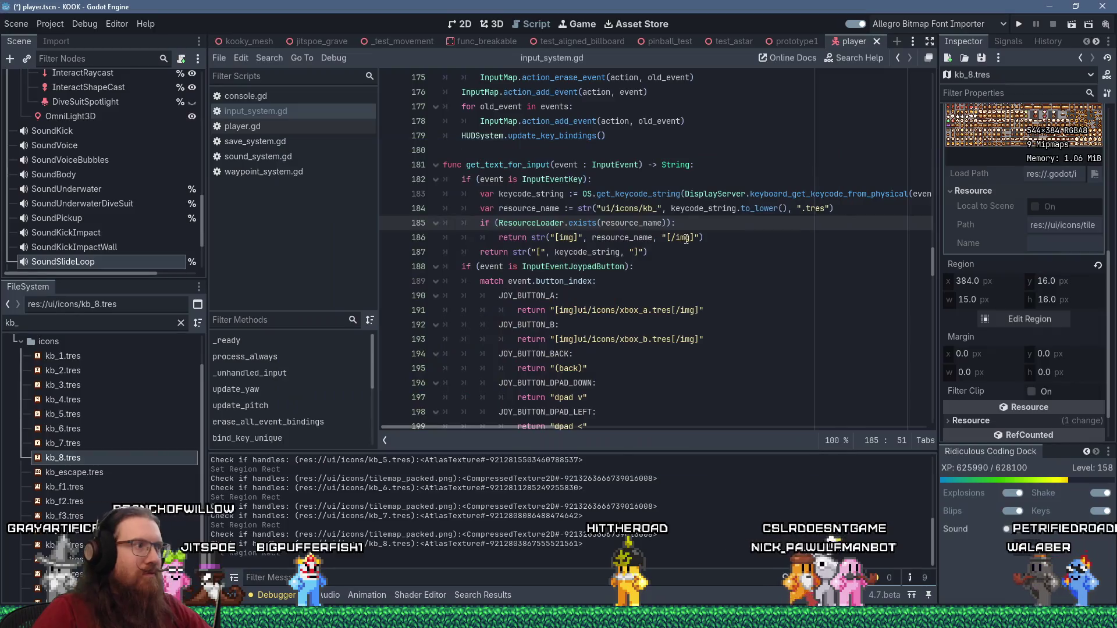
Duplicate kb_8.tres as kb_9.tres
right_click(117, 454)
left_click(181, 489)
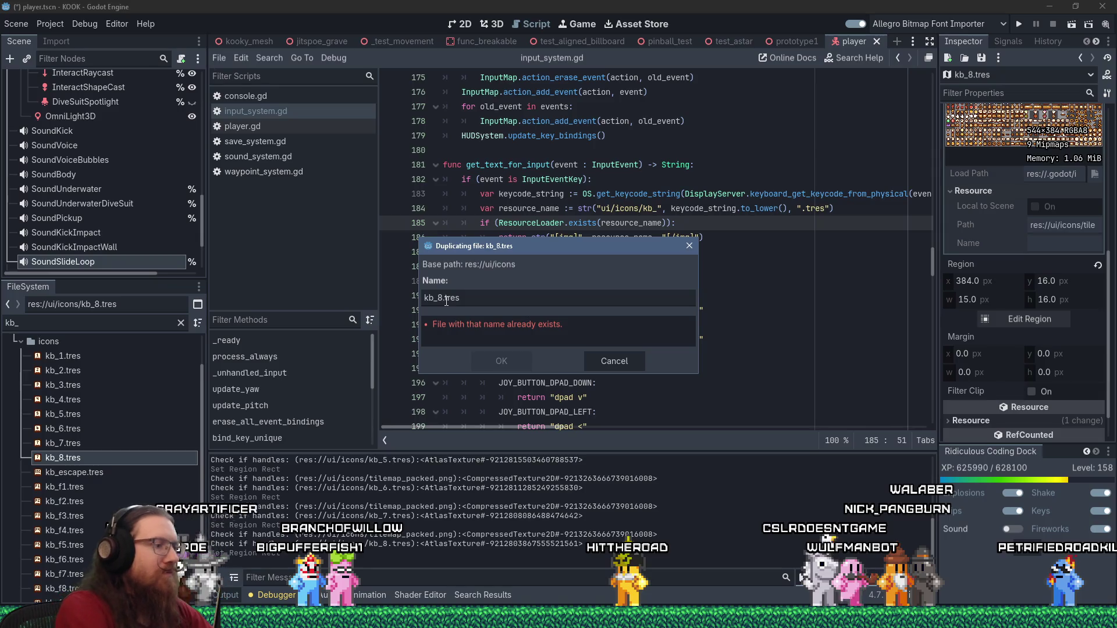
key("Escape")
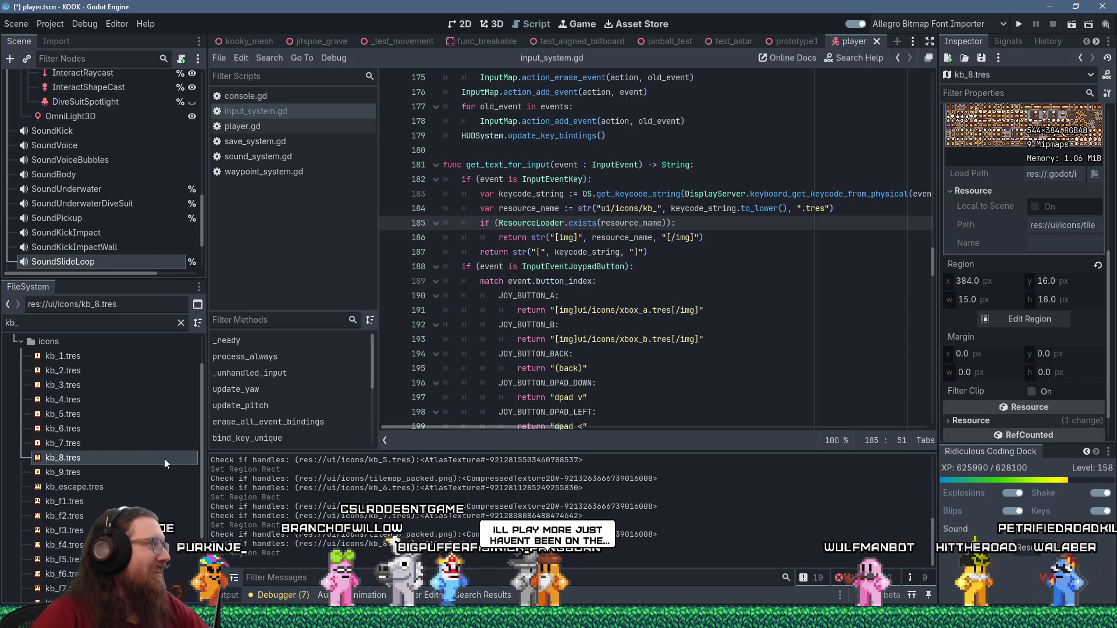
Move kb_9.tres's region box onto the 9 key tile at x 400
left_click(93, 470)
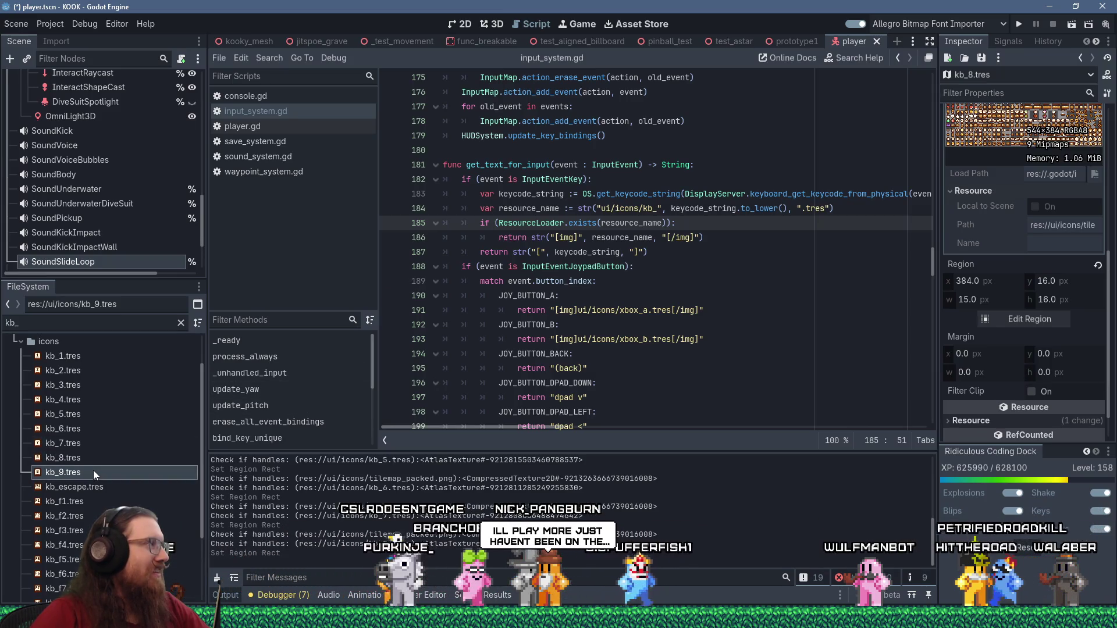
right_click(80, 476)
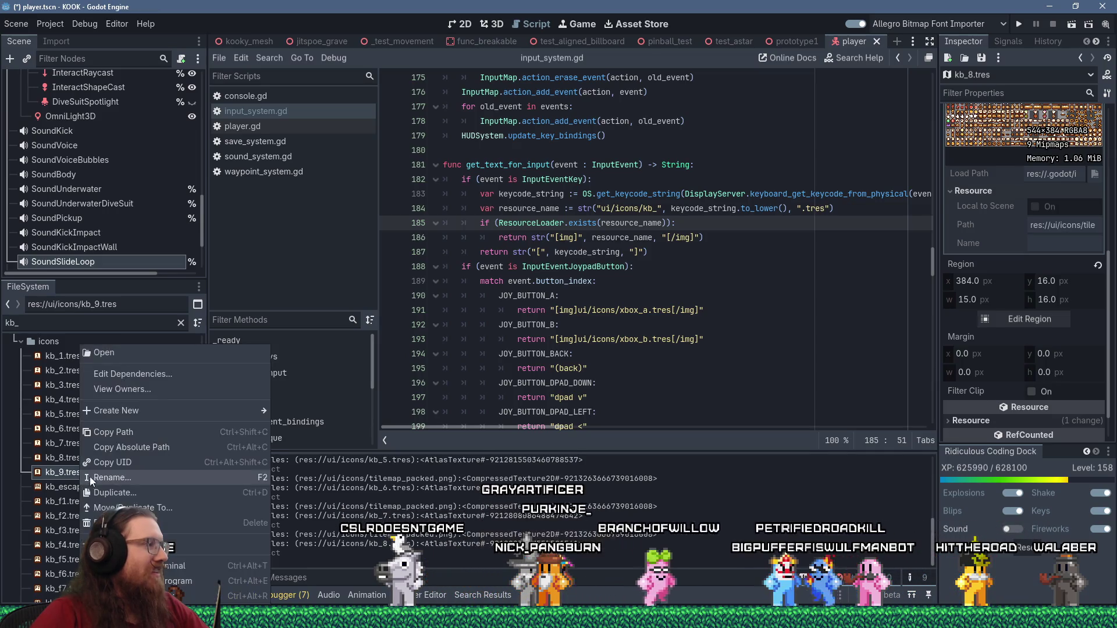
left_click(1027, 325)
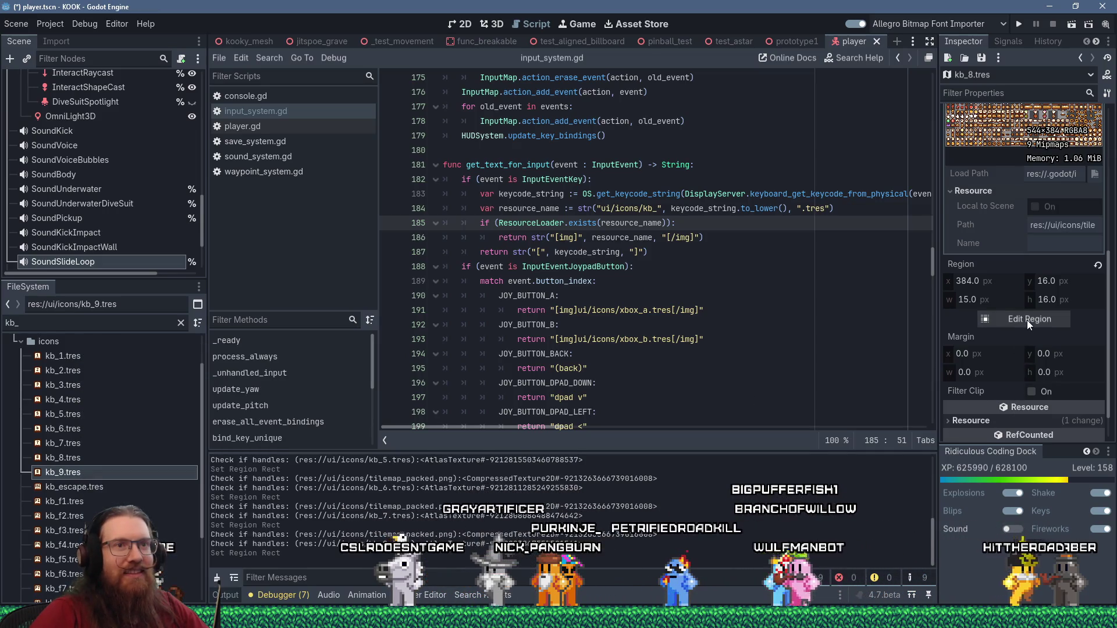
left_click(1038, 317)
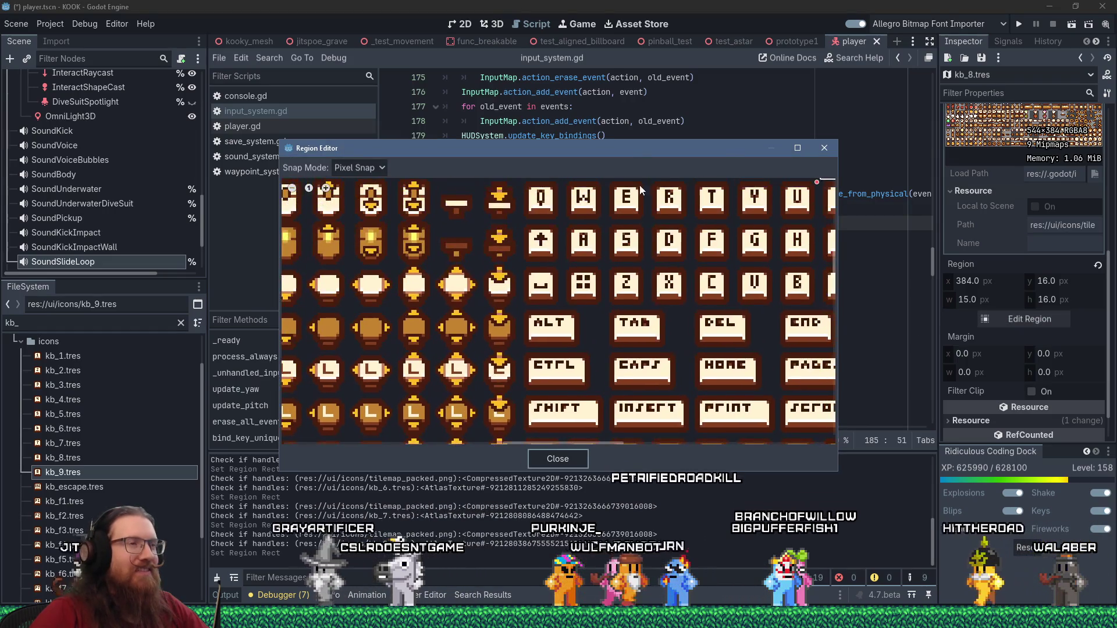
scroll(591, 346, "up", 2)
scroll(592, 347, "up", 3)
left_click_drag(526, 323, 608, 324)
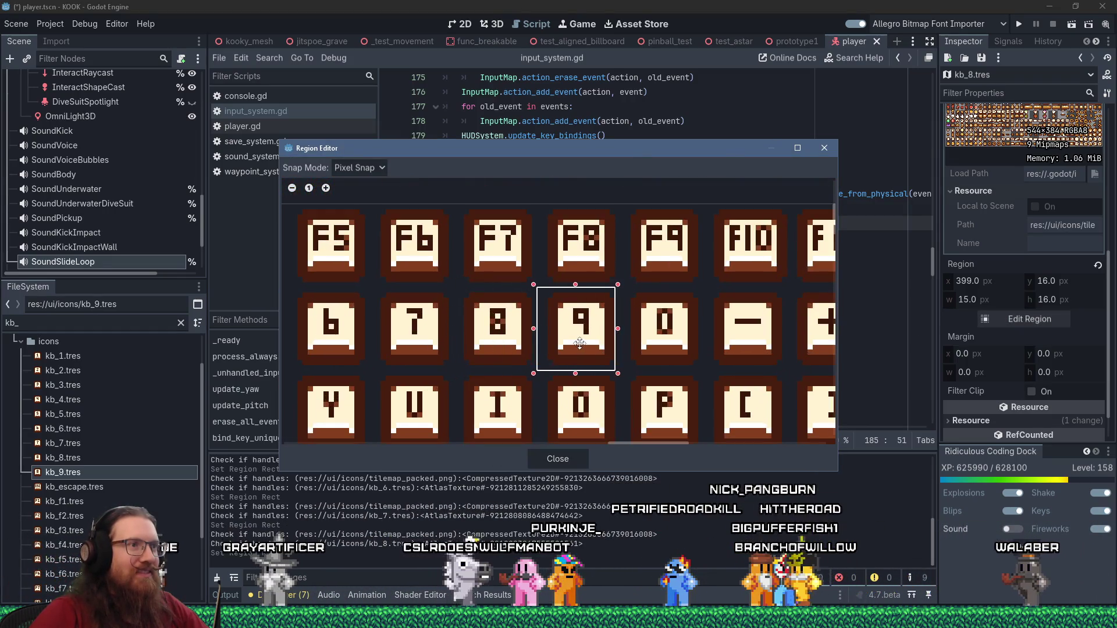
left_click(825, 149)
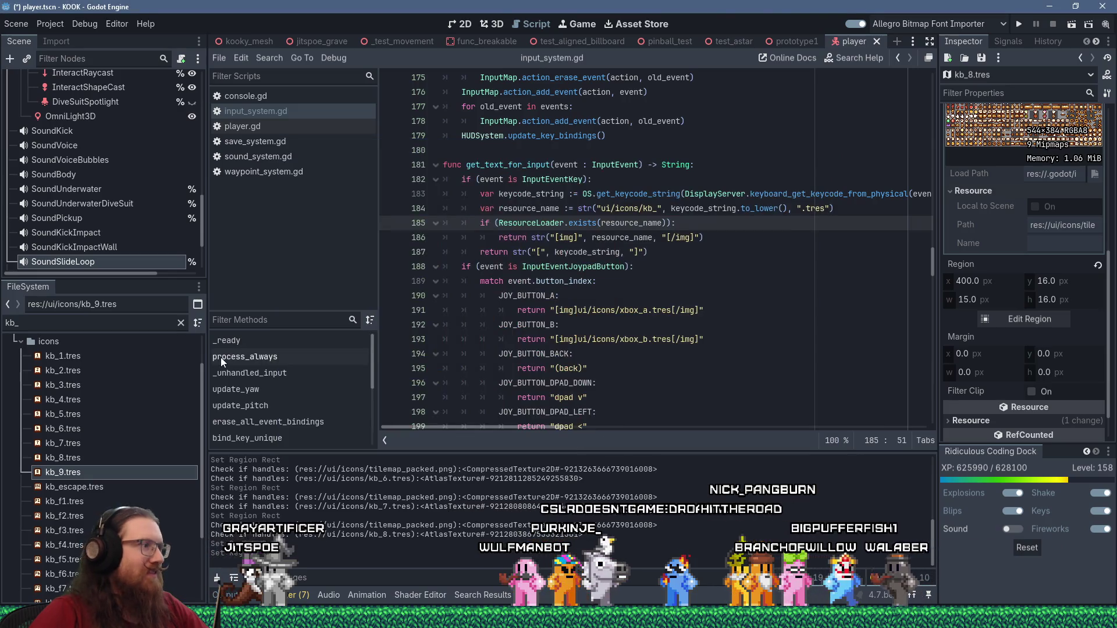
Duplicate kb_9.tres as kb_0.tres
right_click(110, 473)
left_click(165, 494)
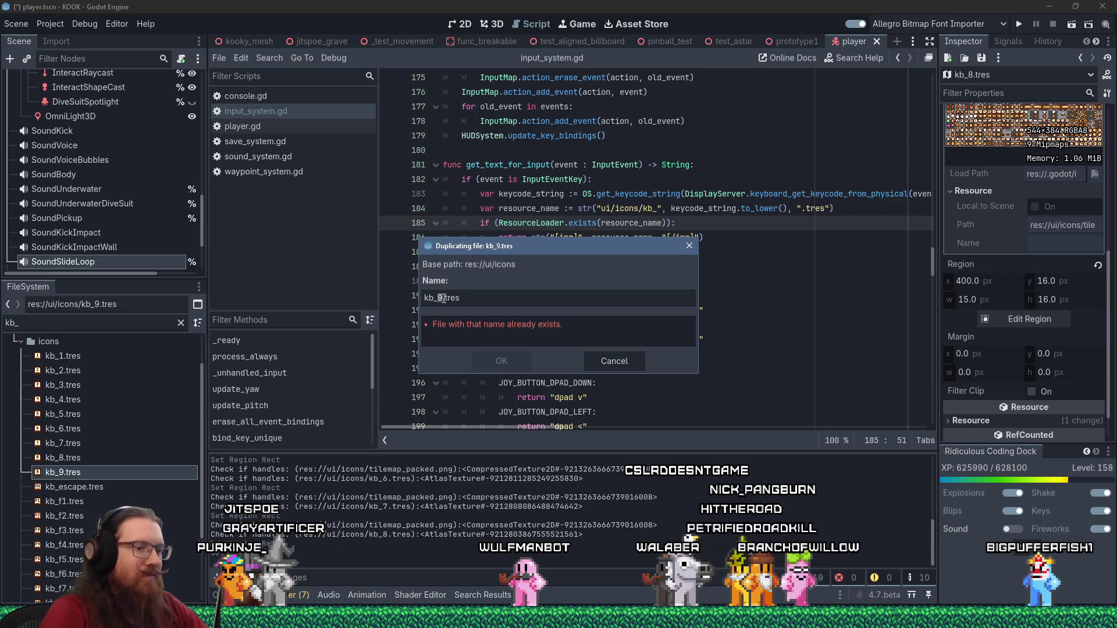
key("BackSpace")
type("0")
key("Return")
left_click(64, 356)
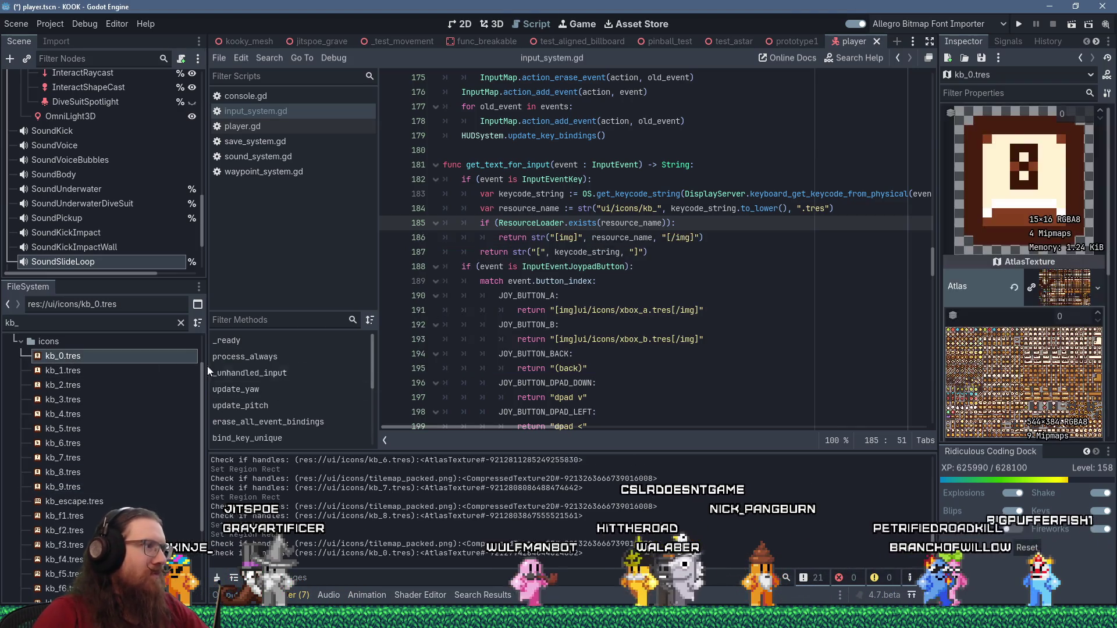
Select the 0 key tile for kb_0.tres and confirm kb_9.tres shows the 9 key
left_click(1029, 402)
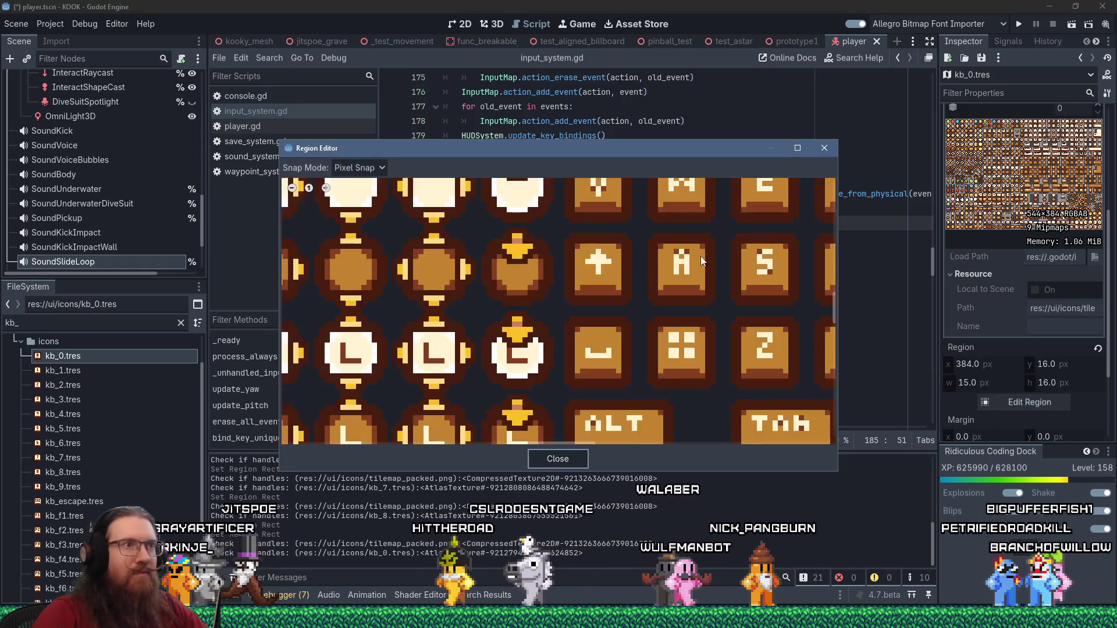
scroll(600, 280, "down", 4)
scroll(579, 269, "up", 6)
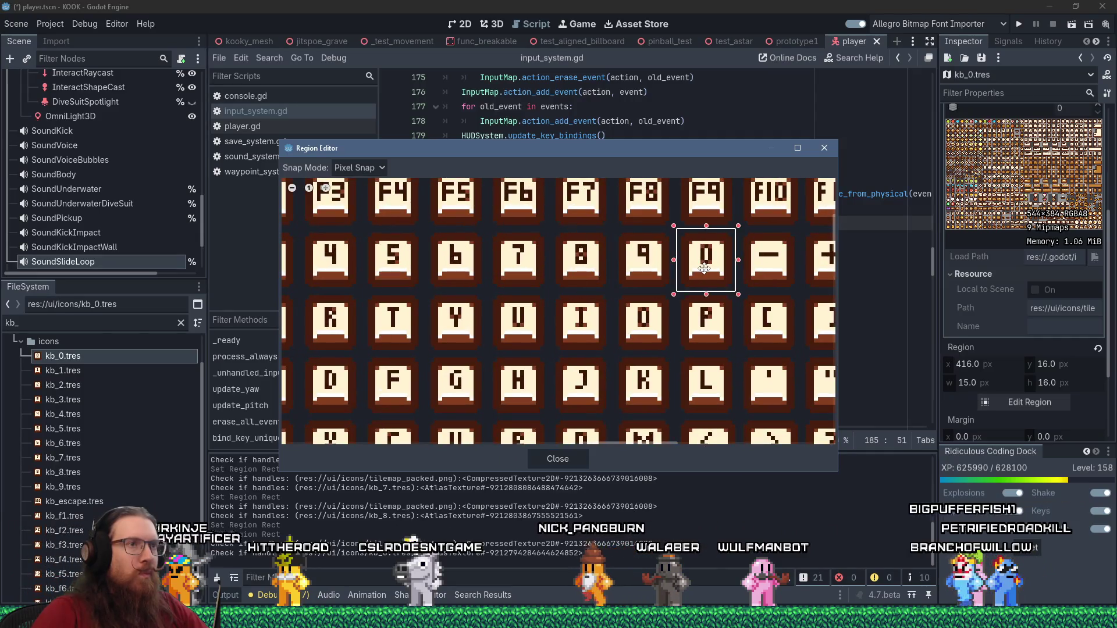
left_click(705, 269)
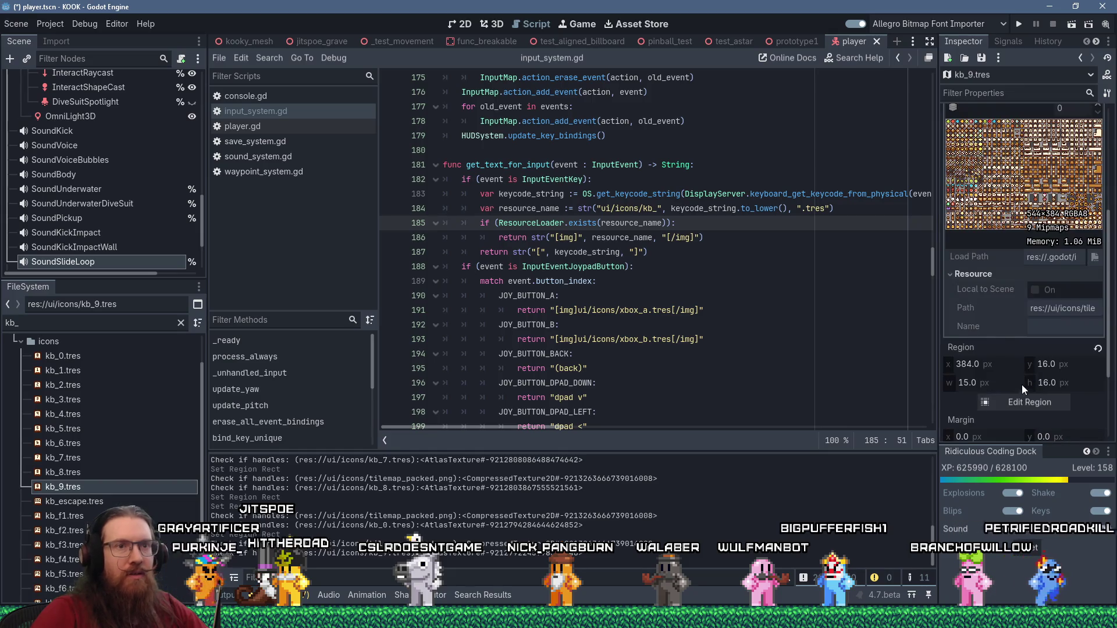
left_click(1020, 403)
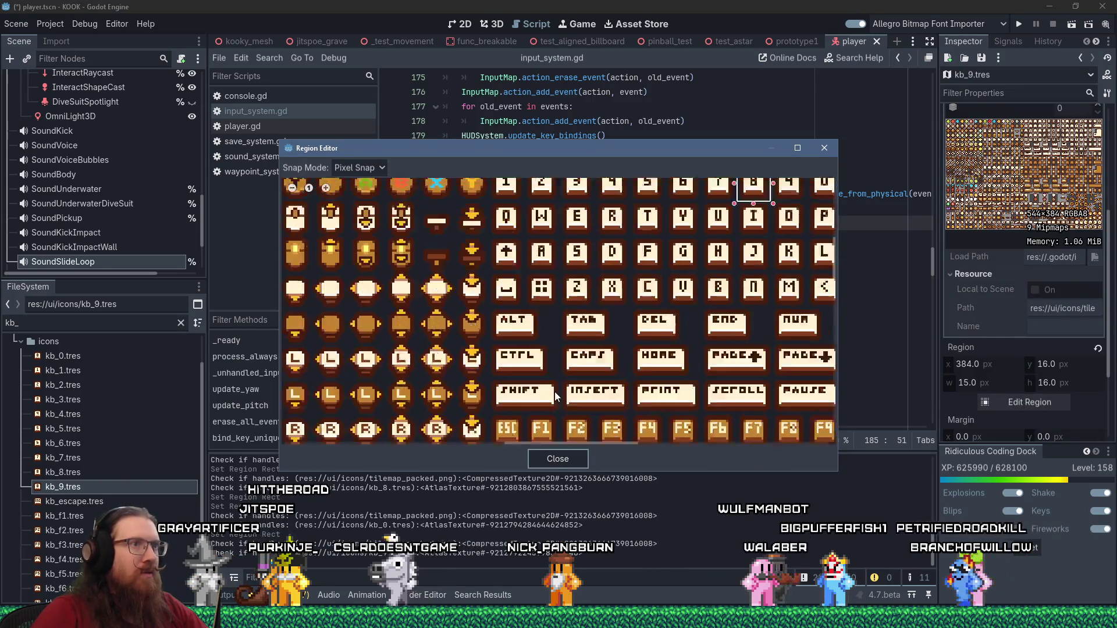
scroll(699, 283, "up", 2)
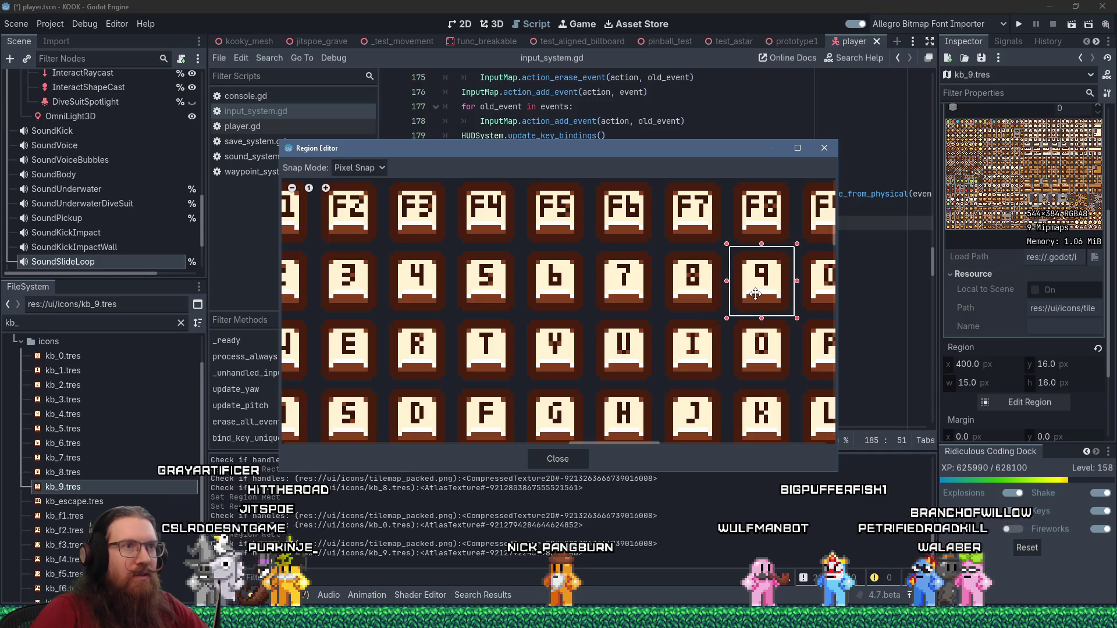
left_click(561, 457)
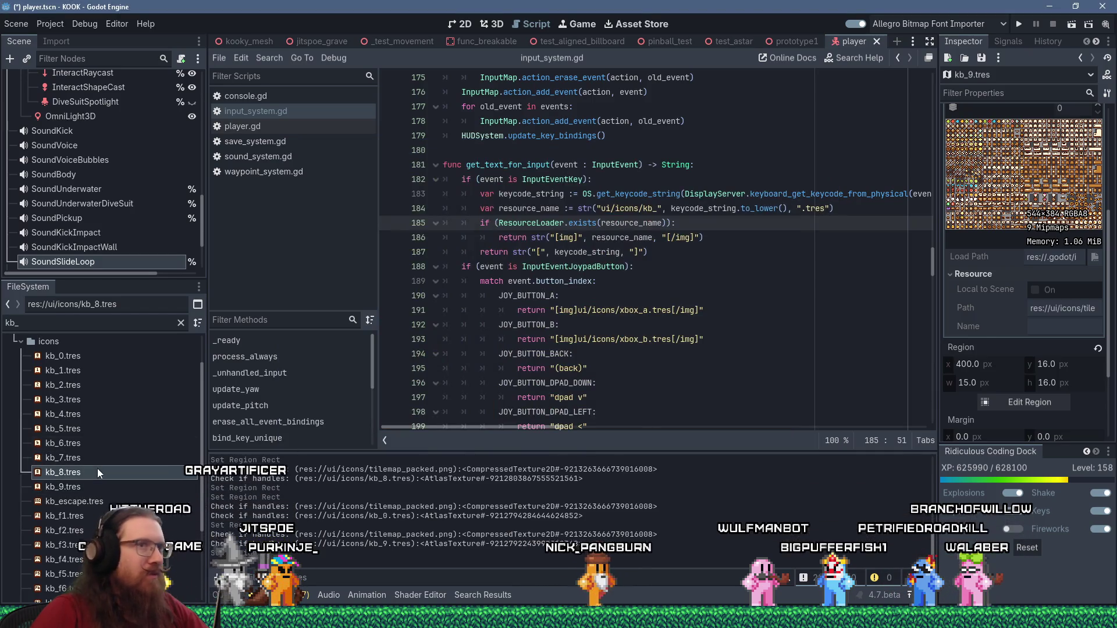
Move kb_8.tres's region box back onto the 8 key tile at x 384
key("Up")
left_click(1030, 319)
scroll(596, 306, "down", 5)
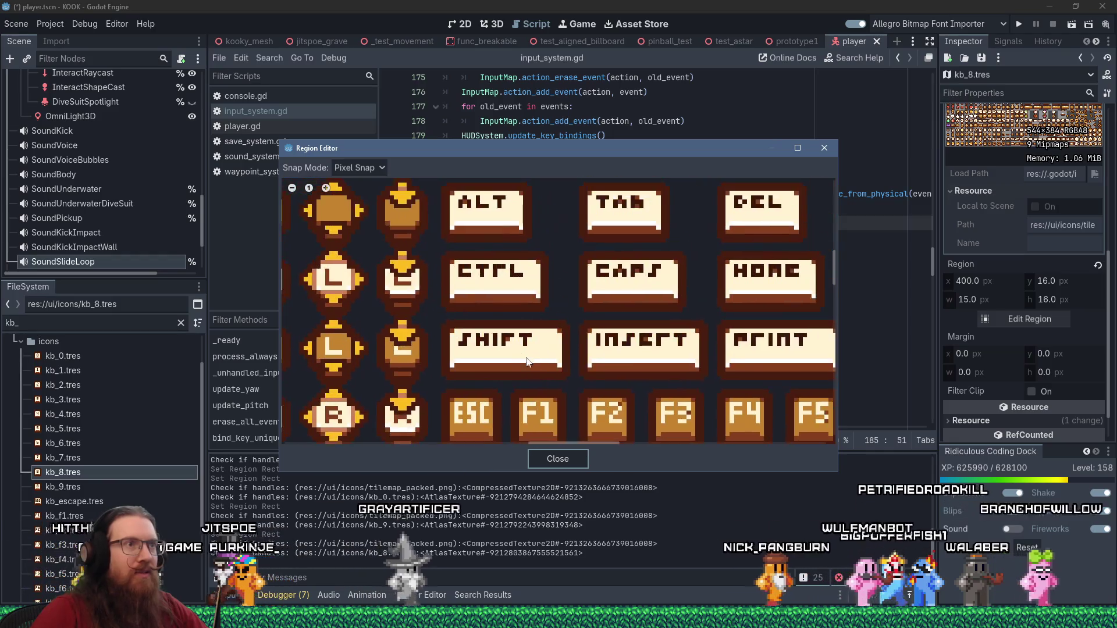
scroll(656, 238, "up", 6)
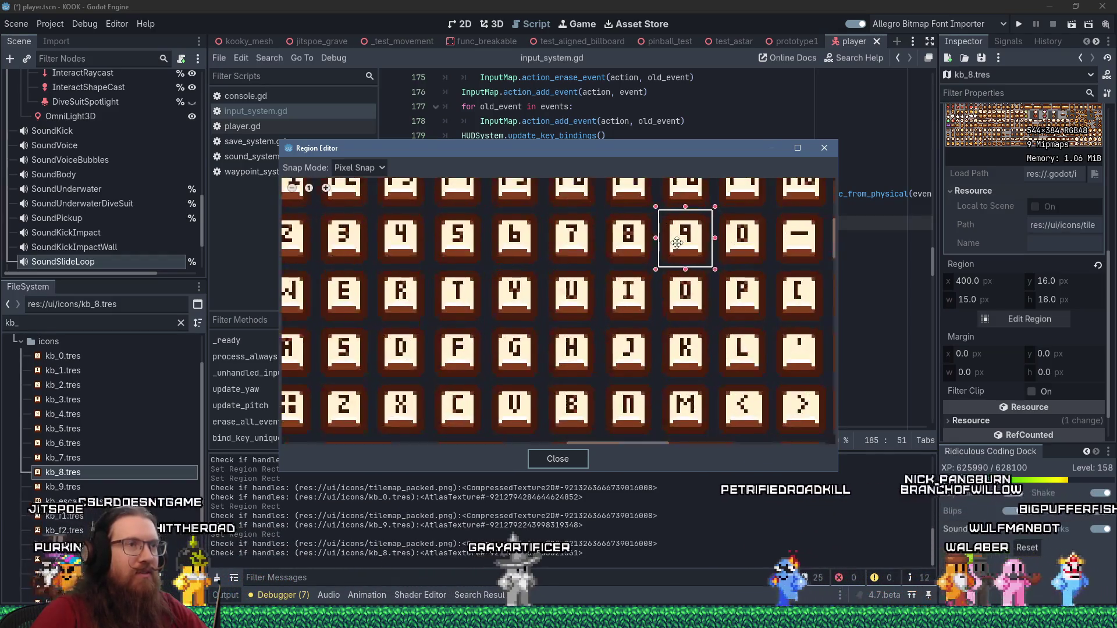
left_click_drag(686, 235, 613, 236)
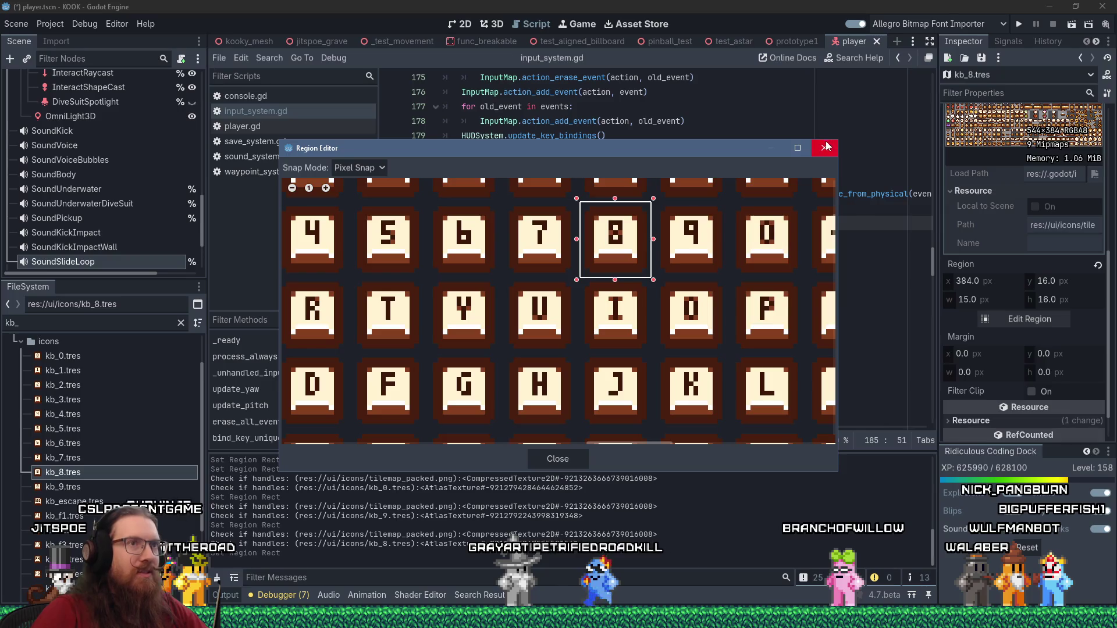
left_click(825, 147)
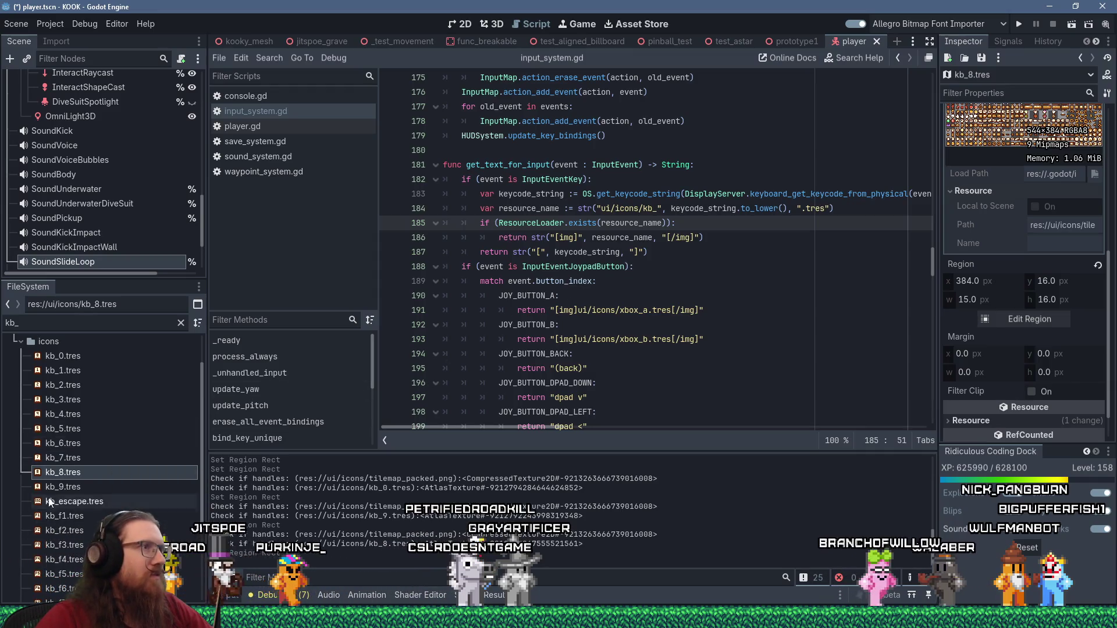
left_click(16, 24)
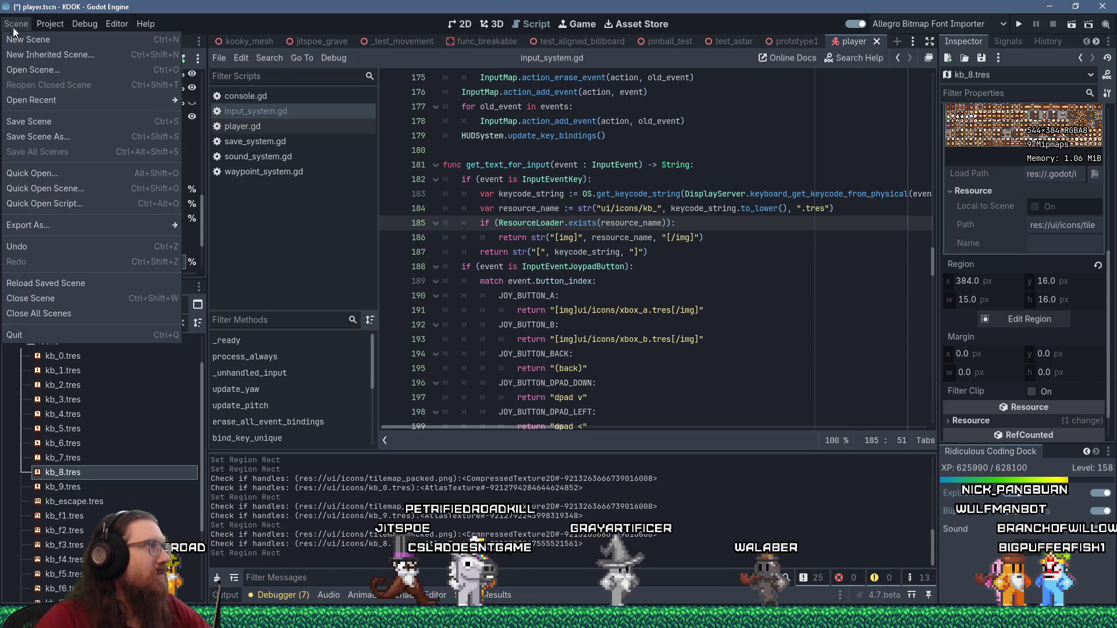
Save the player scene and review the key-icon code in input_system.gd
left_click(36, 121)
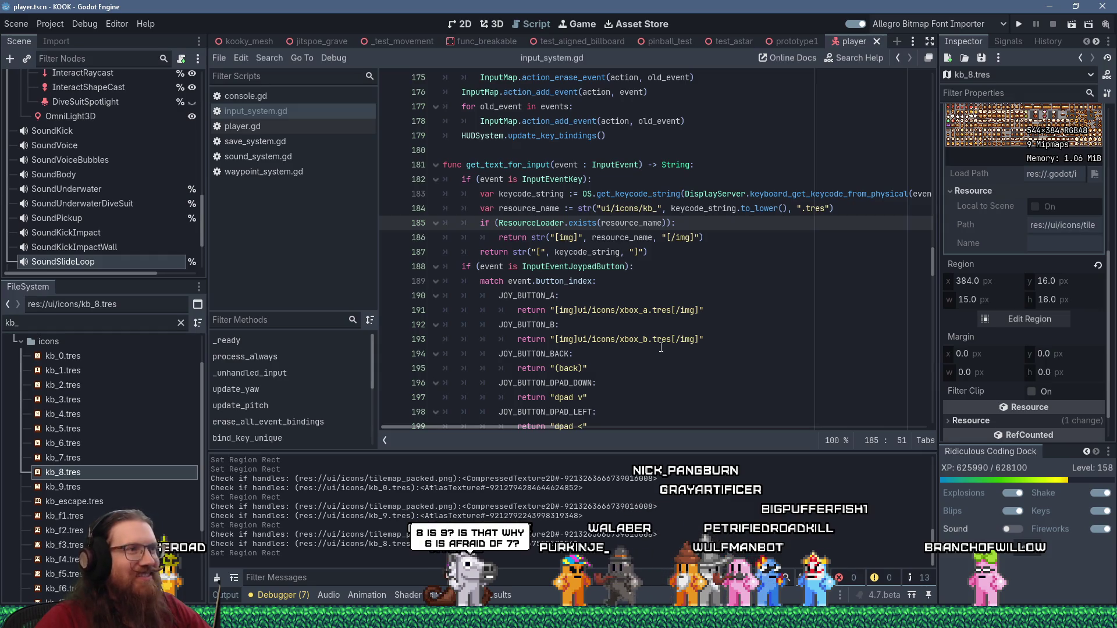
scroll(661, 347, "down", 2)
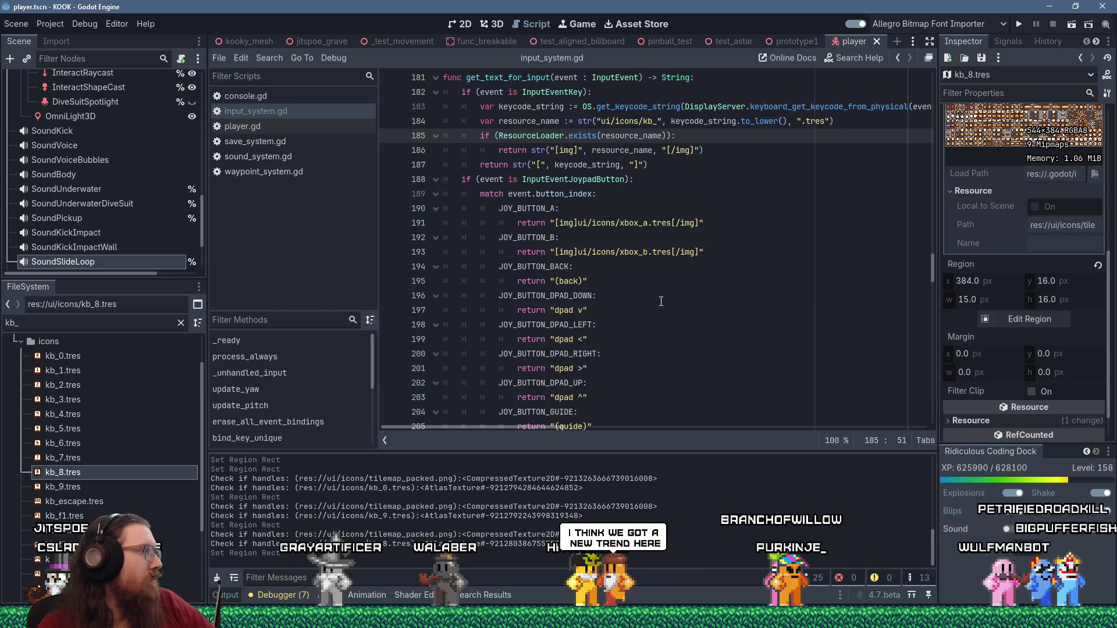
scroll(660, 302, "down", 6)
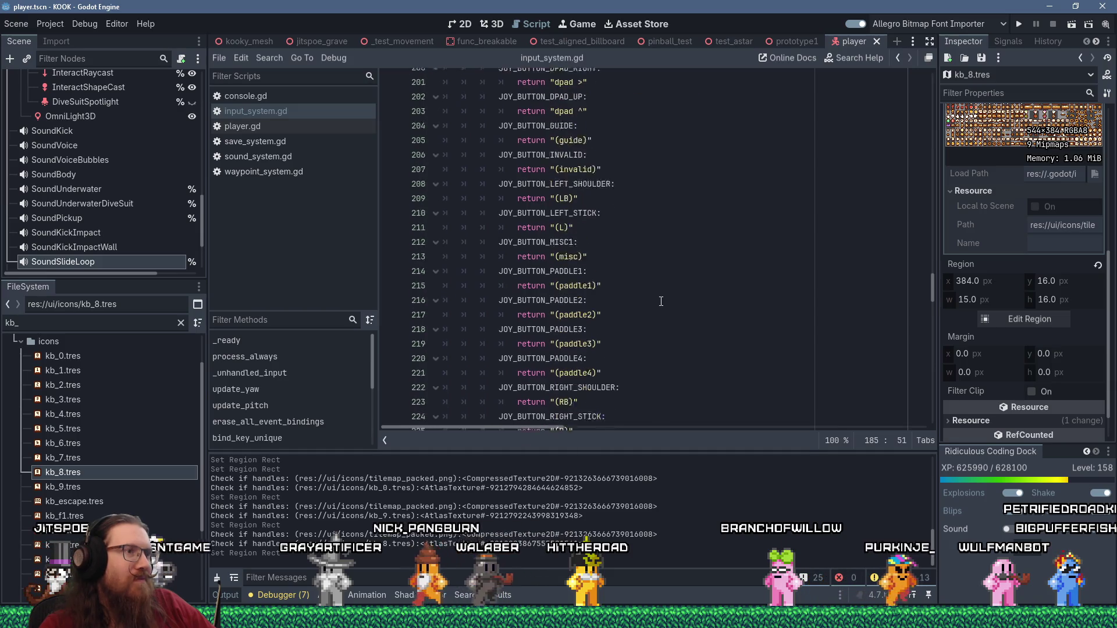
scroll(661, 302, "up", 7)
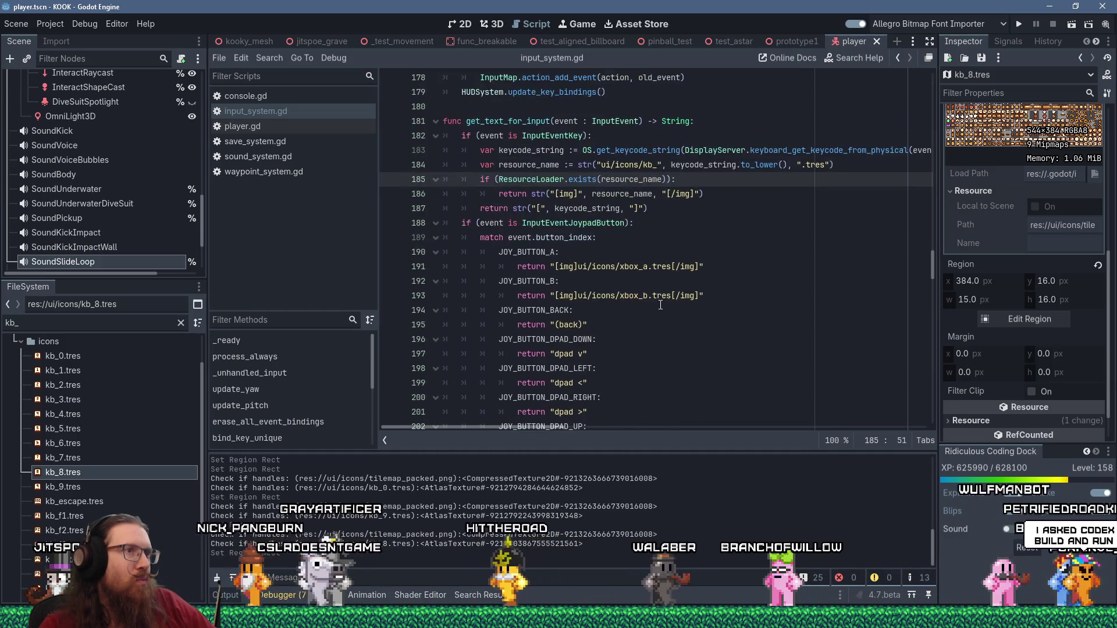
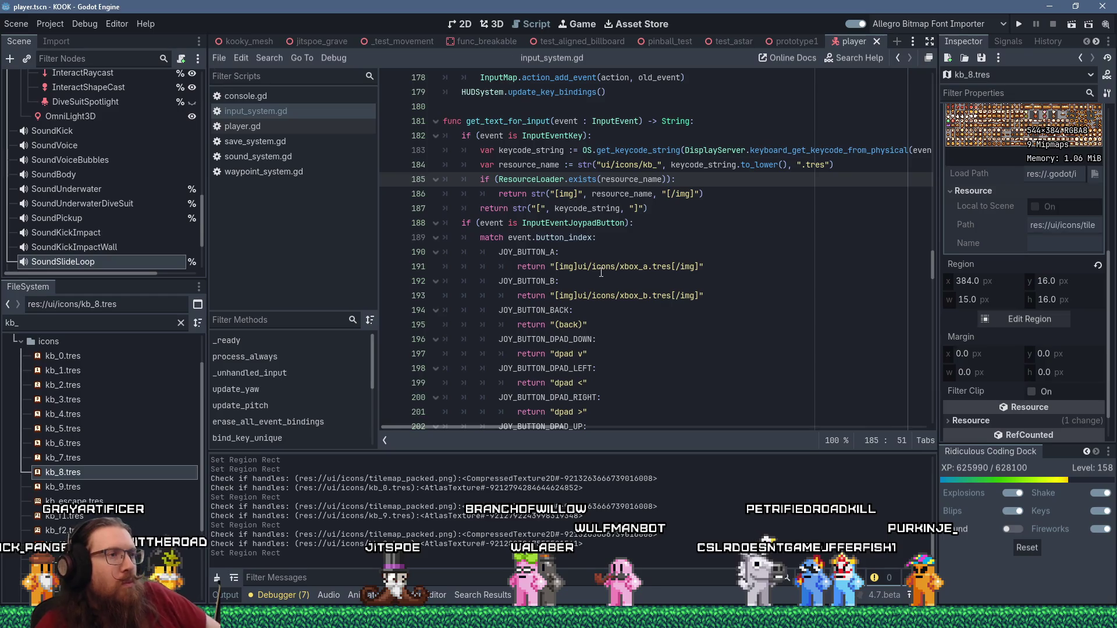
Filter the FileSystem dock with 'xbox' to list only the Xbox icon files
scroll(613, 315, "down", 8)
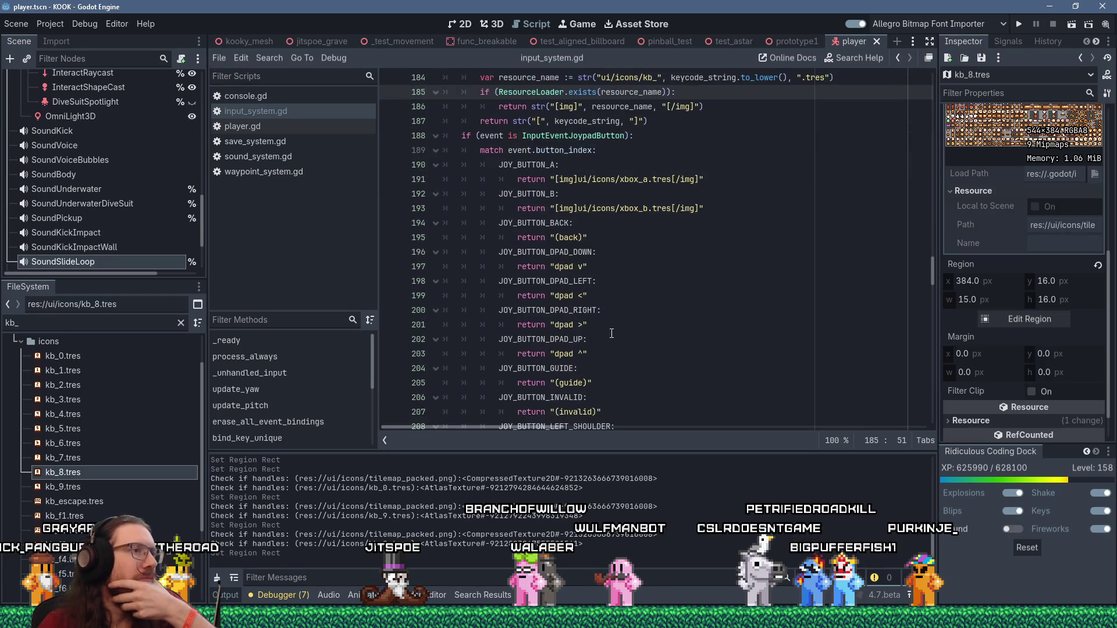
scroll(610, 336, "up", 9)
scroll(611, 336, "up", 1)
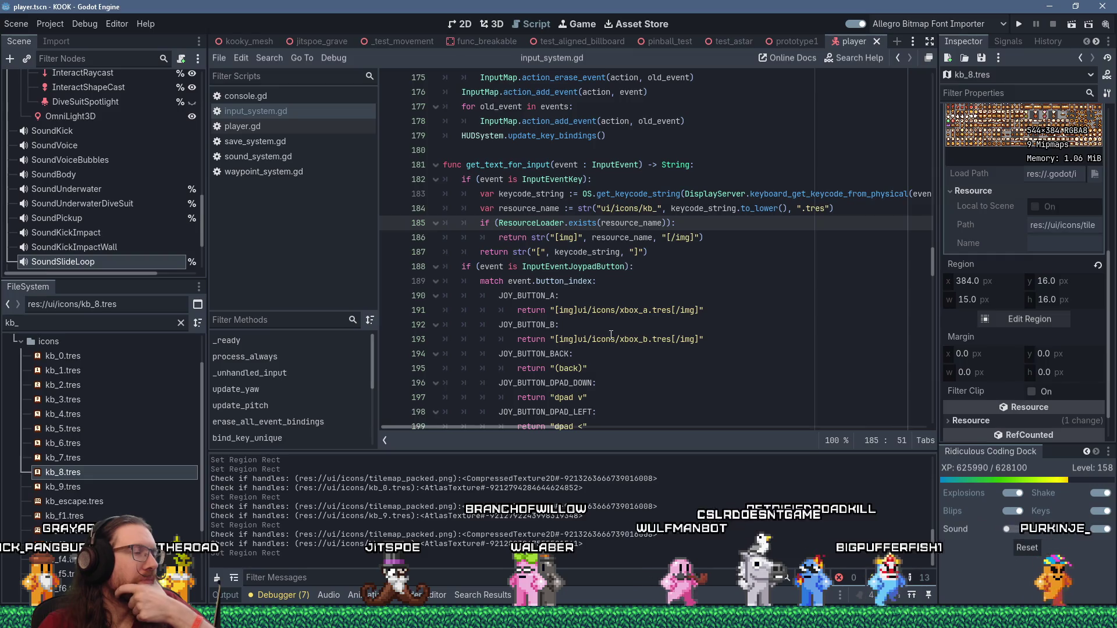
scroll(626, 344, "down", 5)
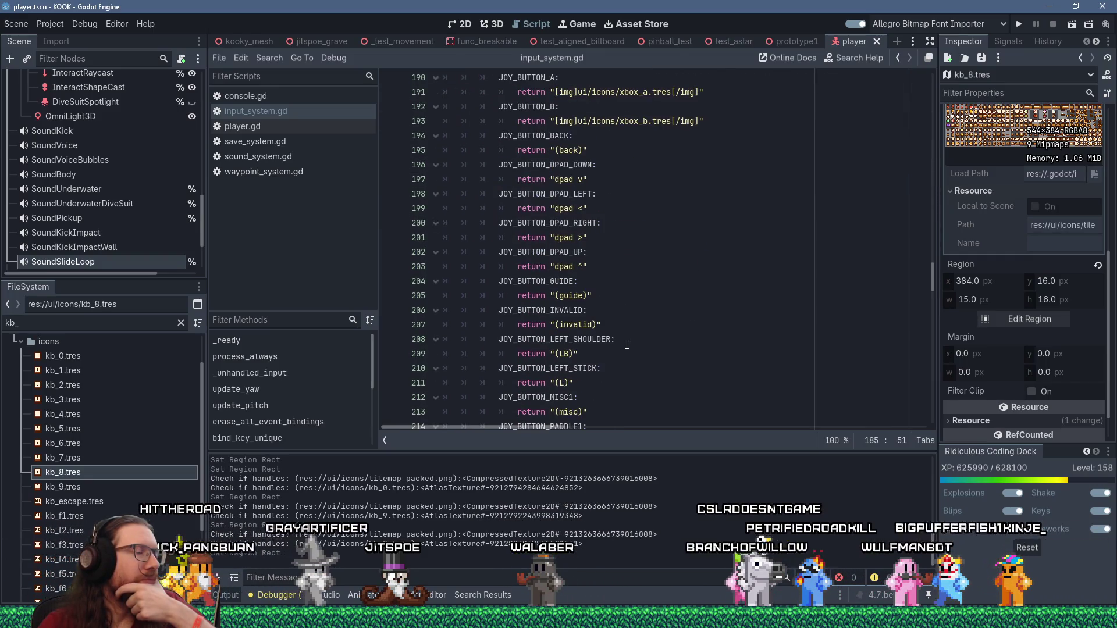
scroll(626, 345, "down", 3)
scroll(627, 345, "down", 6)
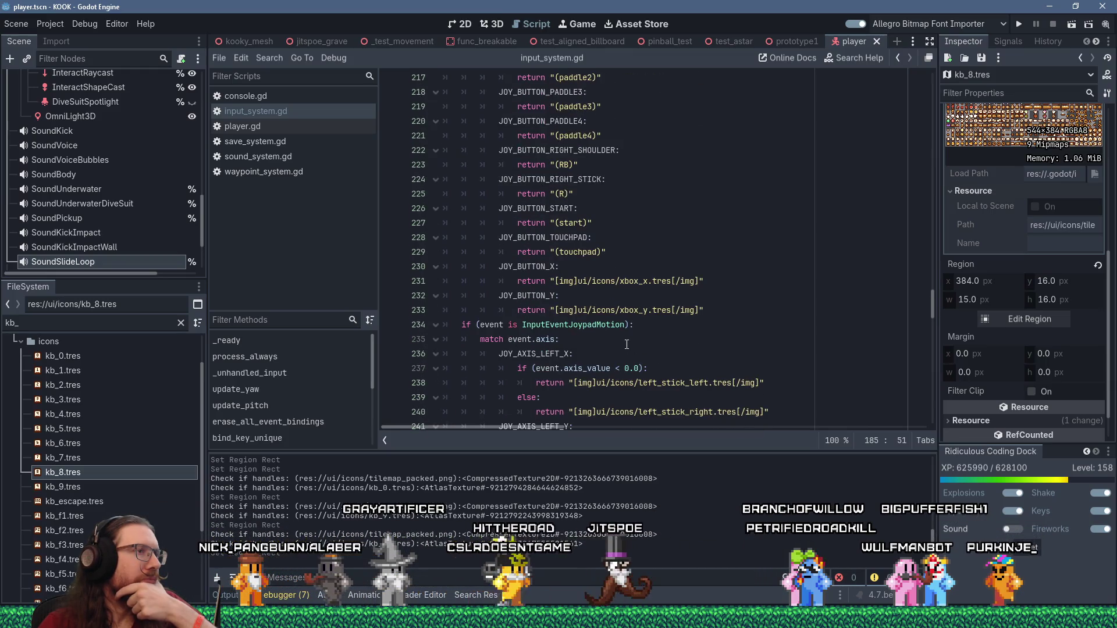
scroll(627, 344, "up", 10)
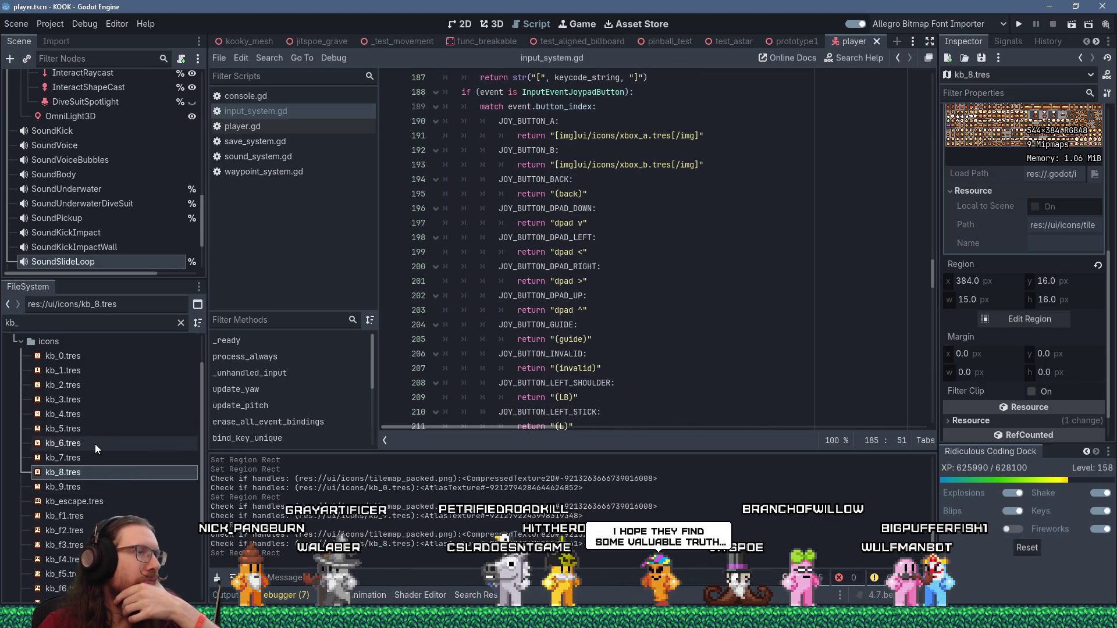
scroll(95, 444, "down", 4)
scroll(108, 379, "up", 1)
scroll(85, 531, "up", 3)
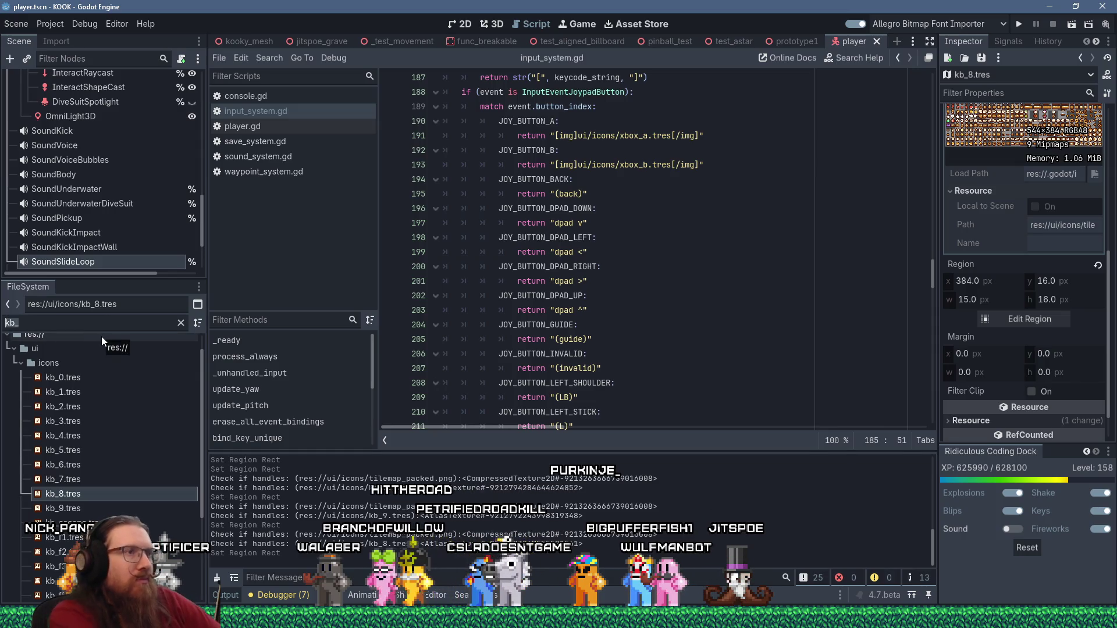
key("BackSpace")
key("BackSpace")
key("BackSpace")
type("xbox")
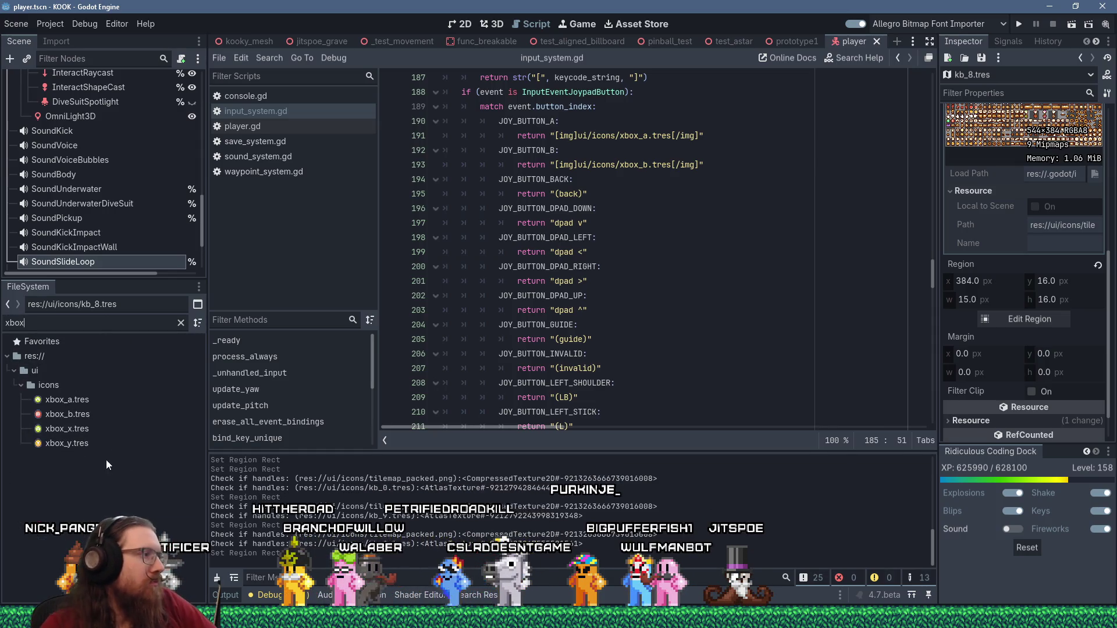
Bring up the file options for xbox_a.tres and dismiss them without choosing
right_click(68, 402)
mouse_move(72, 413)
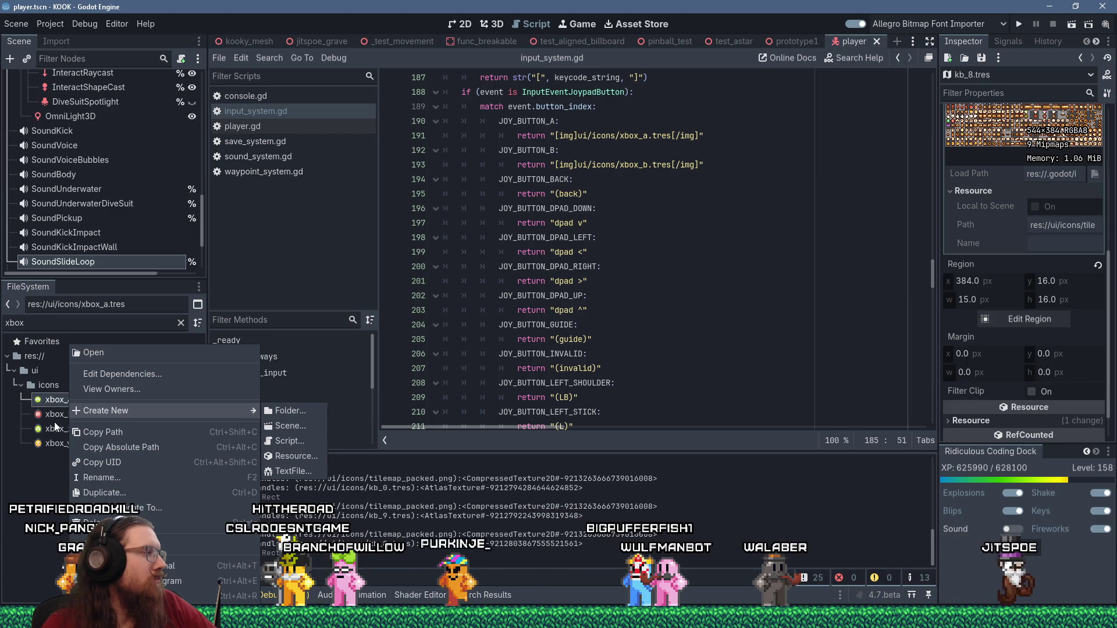
left_click(44, 492)
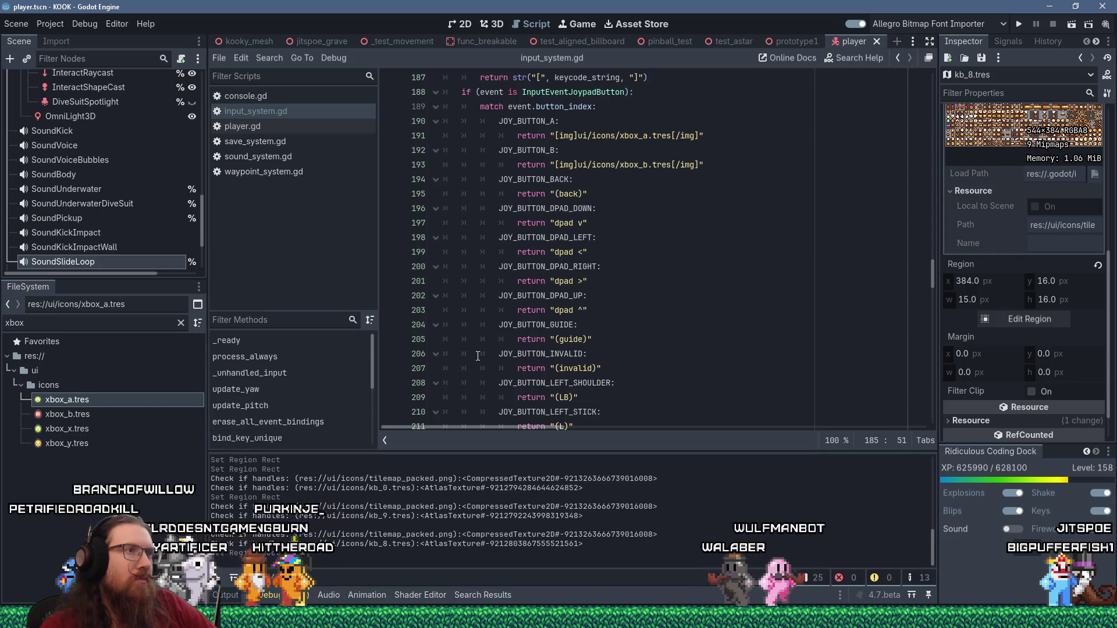
scroll(542, 338, "down", 5)
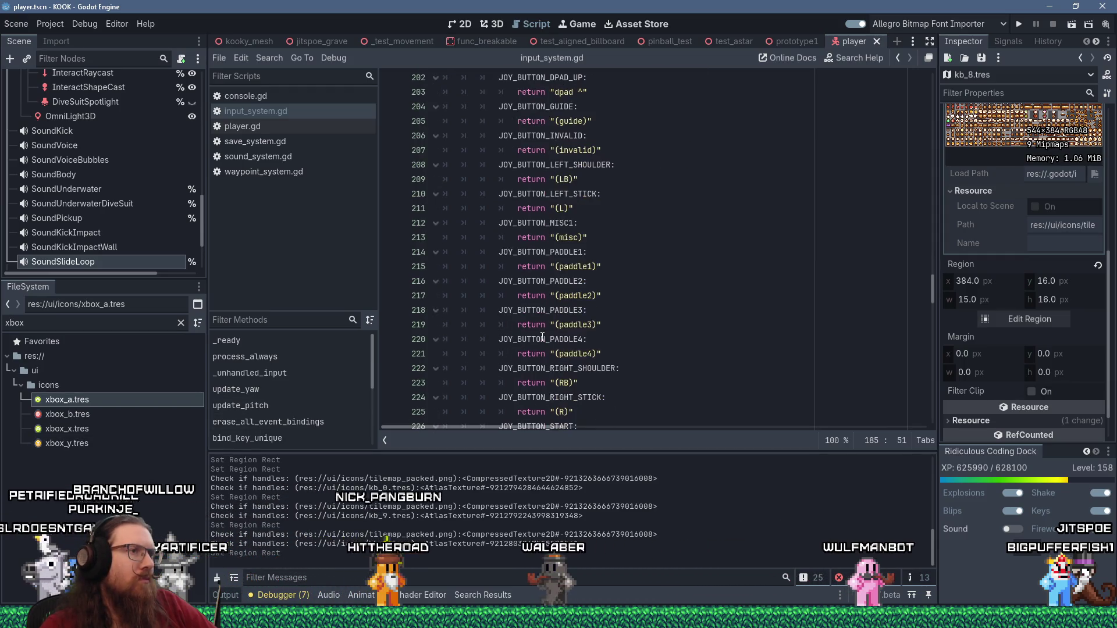
scroll(542, 337, "up", 7)
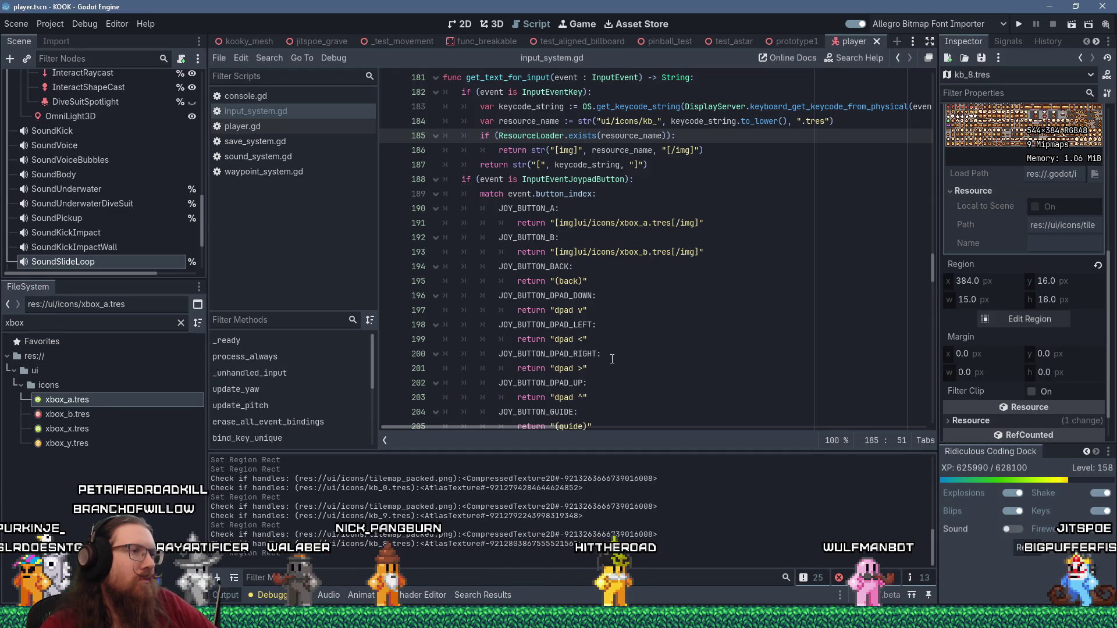
Cancel a duplicate of xbox_a.tres and open the InputEventJoypadButton button_index reference
right_click(76, 405)
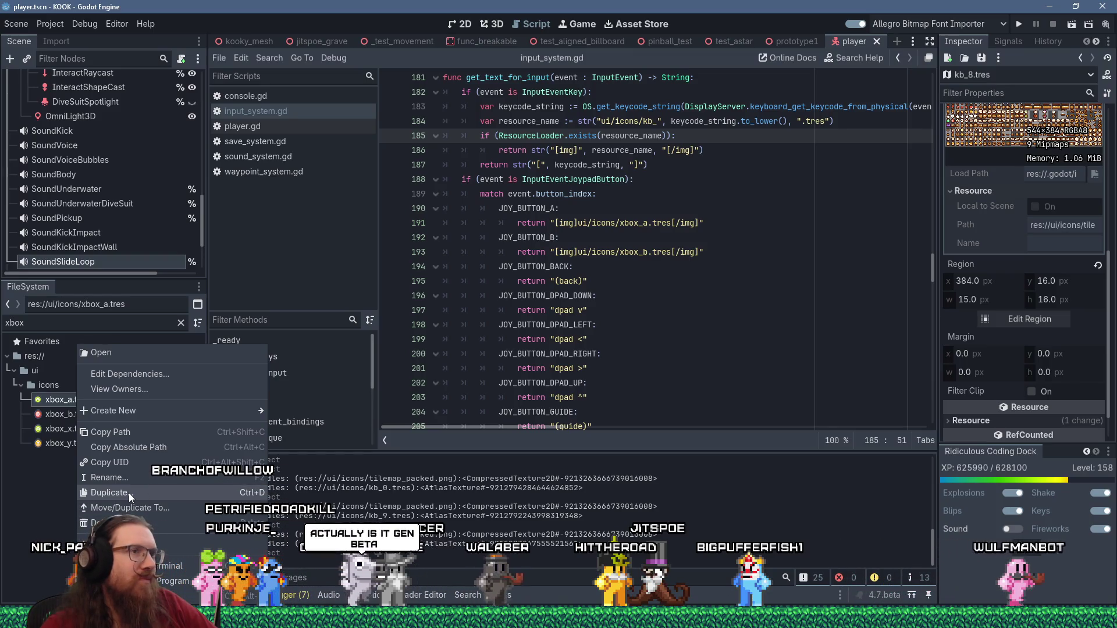
left_click(128, 493)
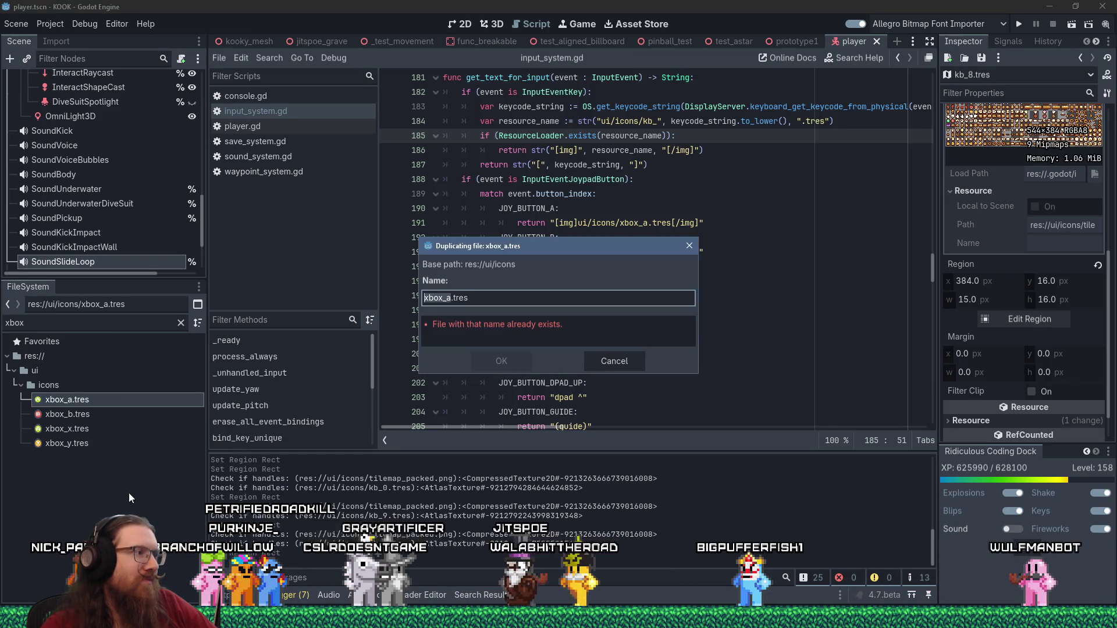
left_click(443, 297)
left_click_drag(488, 238, 468, 478)
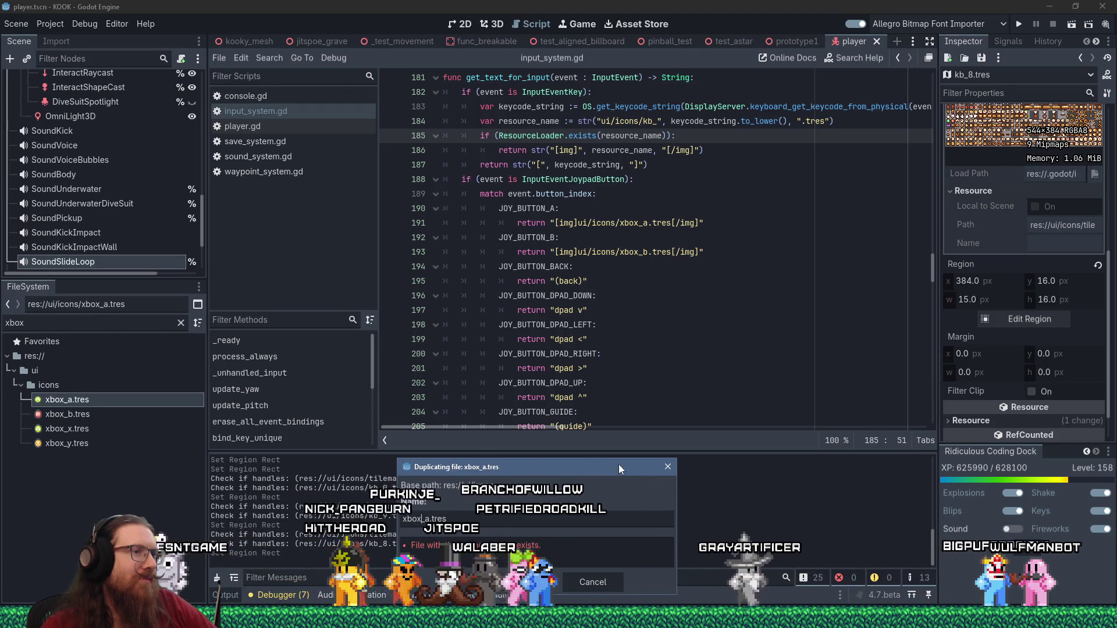
key("Escape")
left_click(587, 338)
left_click(560, 196, "ctrl")
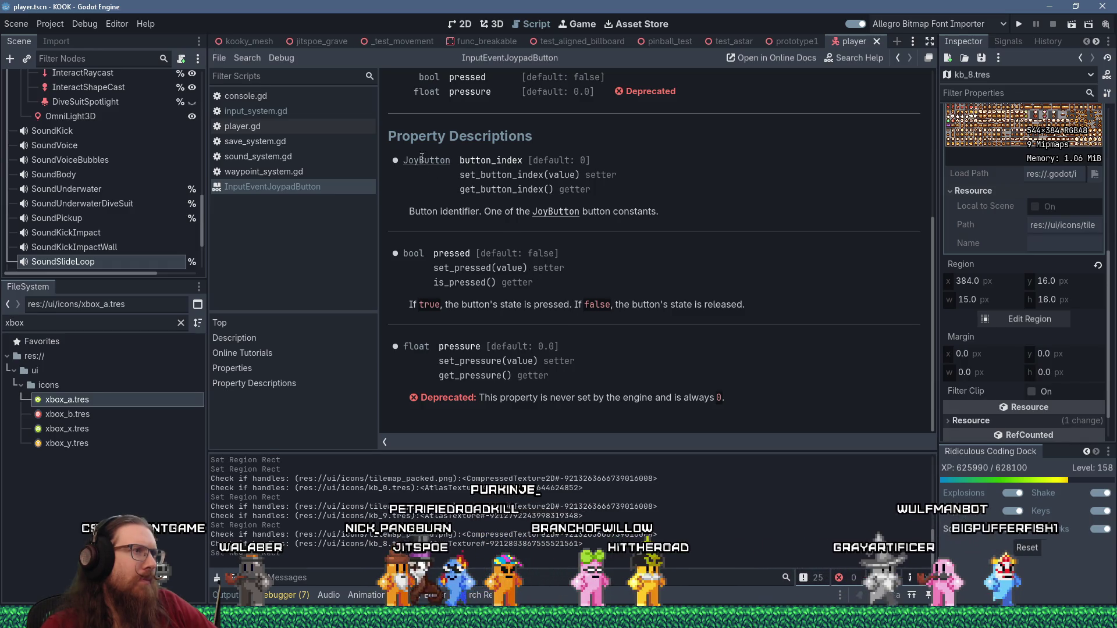
left_click(556, 212)
scroll(558, 264, "up", 3)
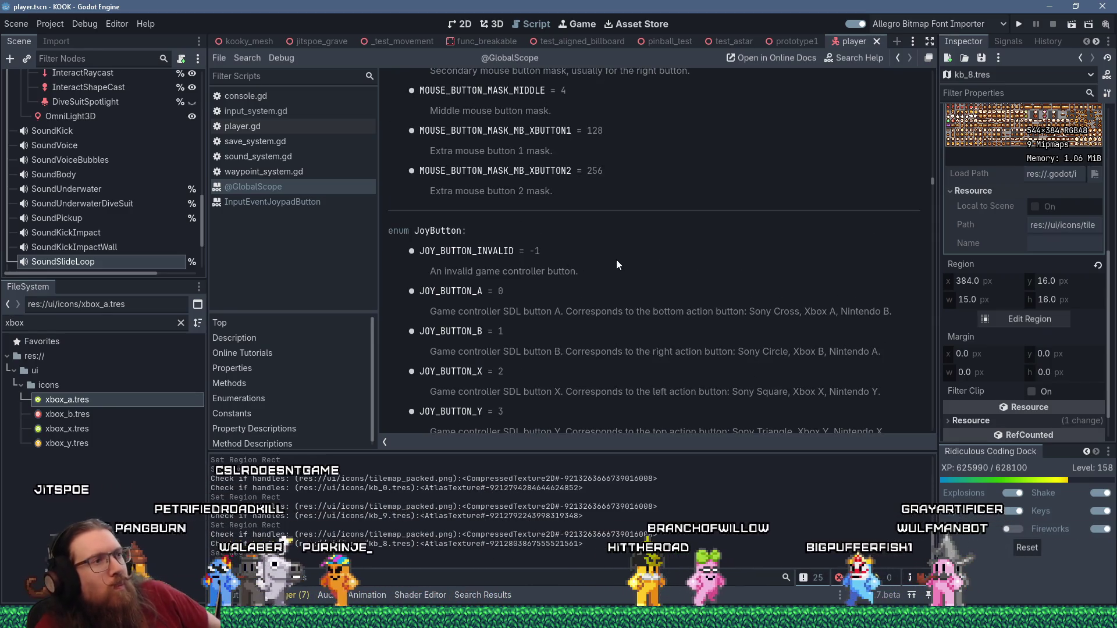
scroll(616, 259, "down", 3)
scroll(616, 260, "down", 20)
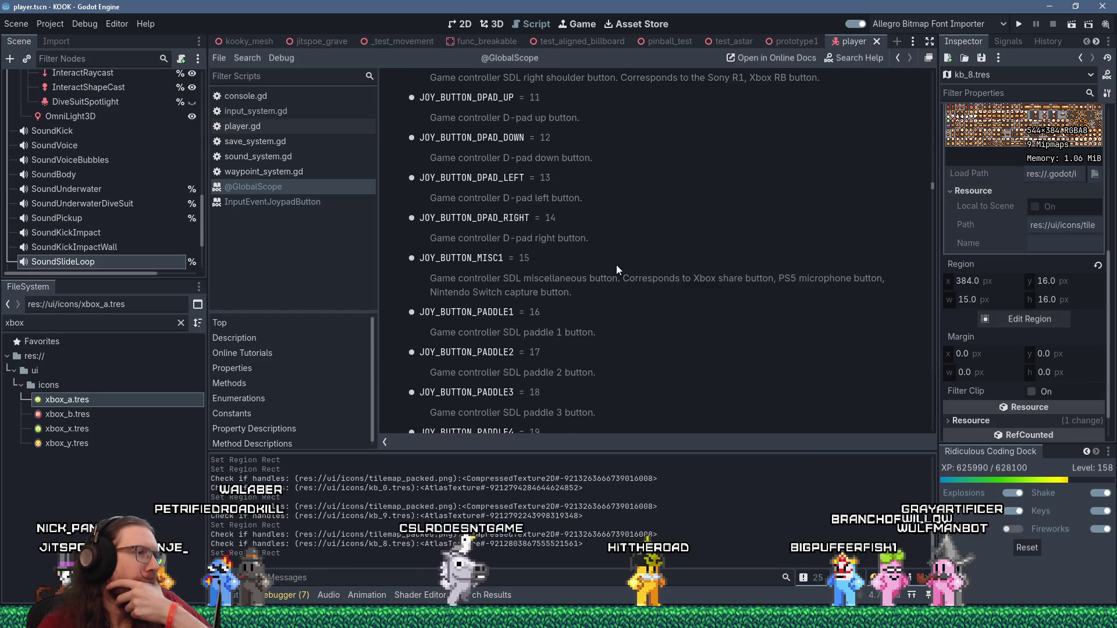
scroll(616, 265, "down", 9)
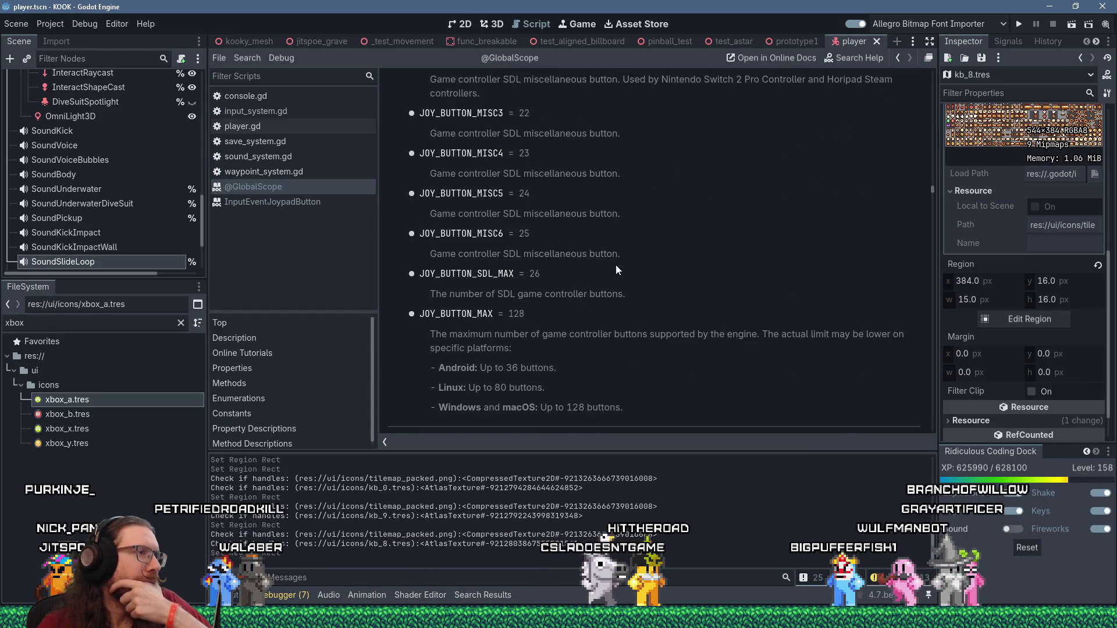
scroll(615, 264, "up", 20)
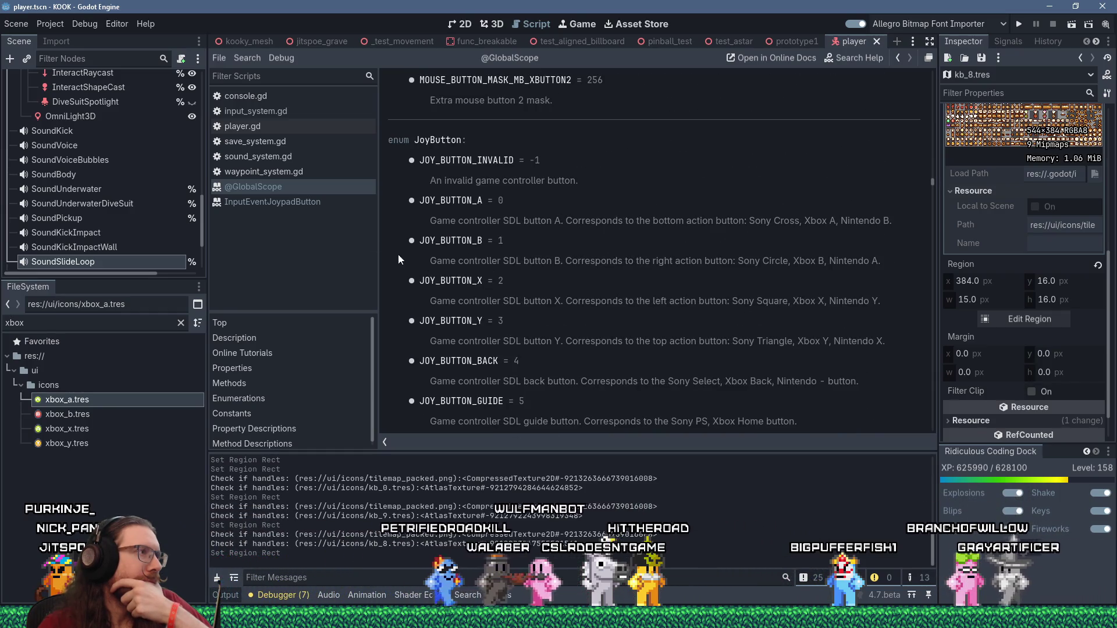
middle_click(292, 189)
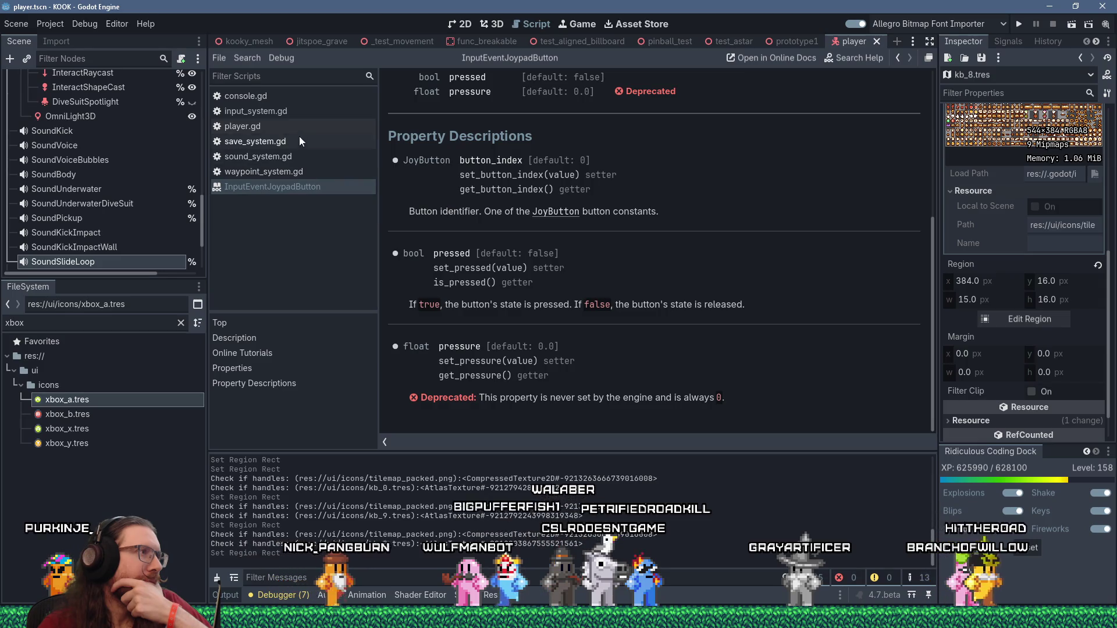
middle_click(300, 188)
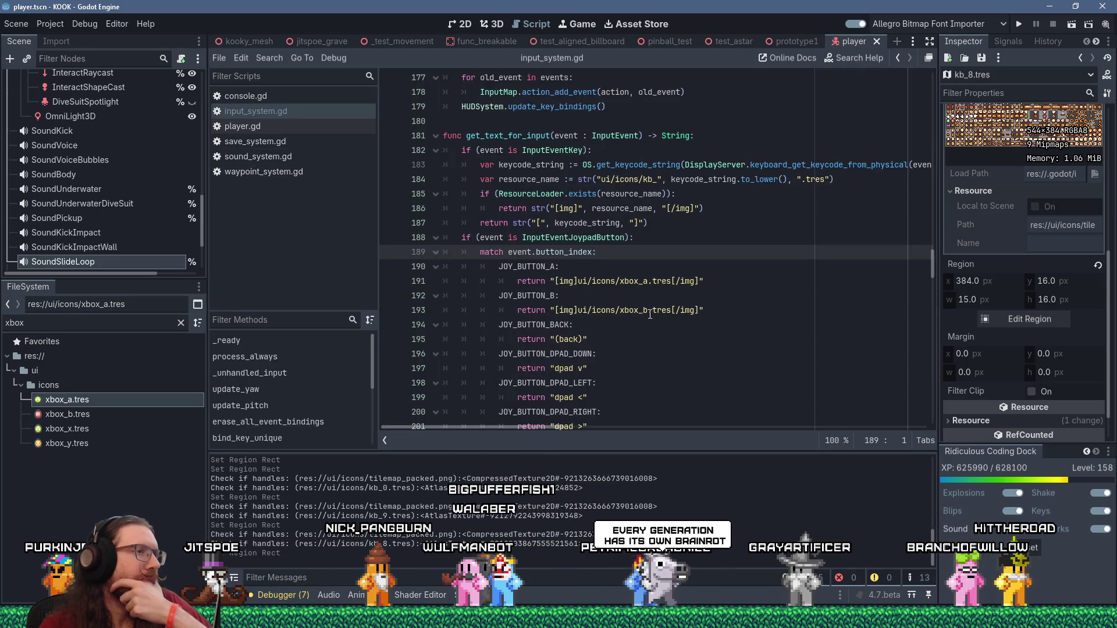
Duplicate xbox_a.tres as a new icon resource named xbox_back.tres
scroll(645, 310, "down", 3)
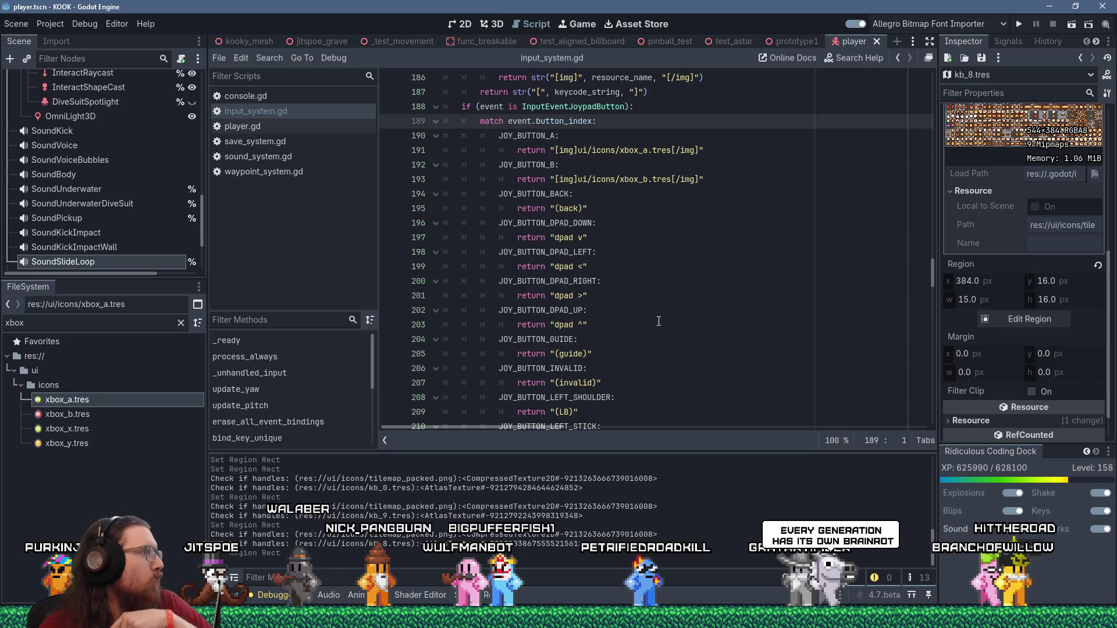
right_click(127, 403)
left_click(184, 488)
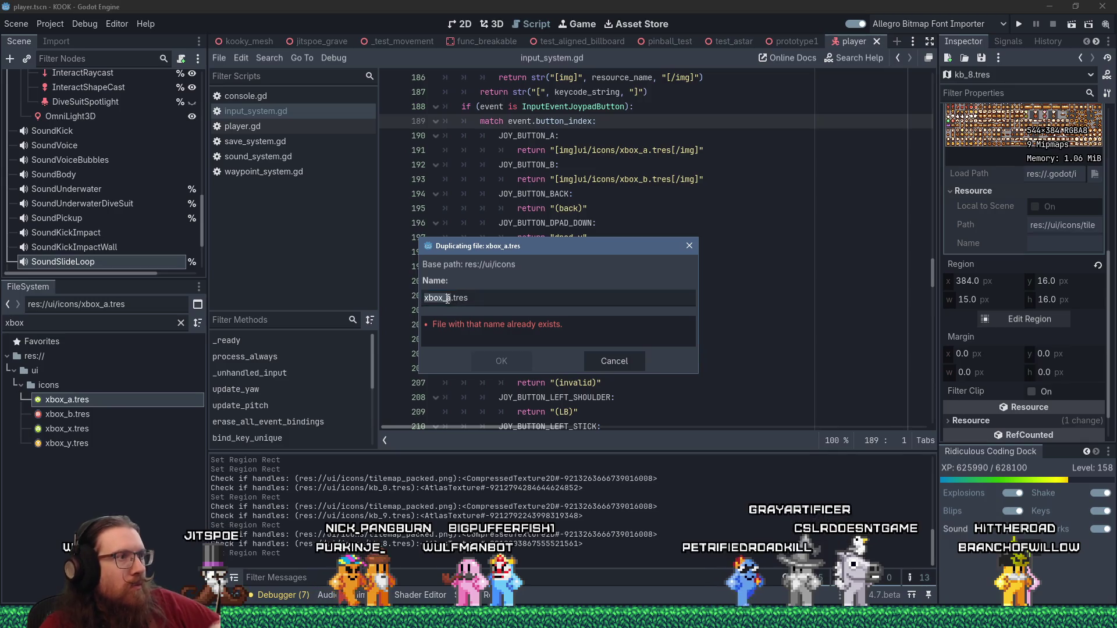
key("BackSpace")
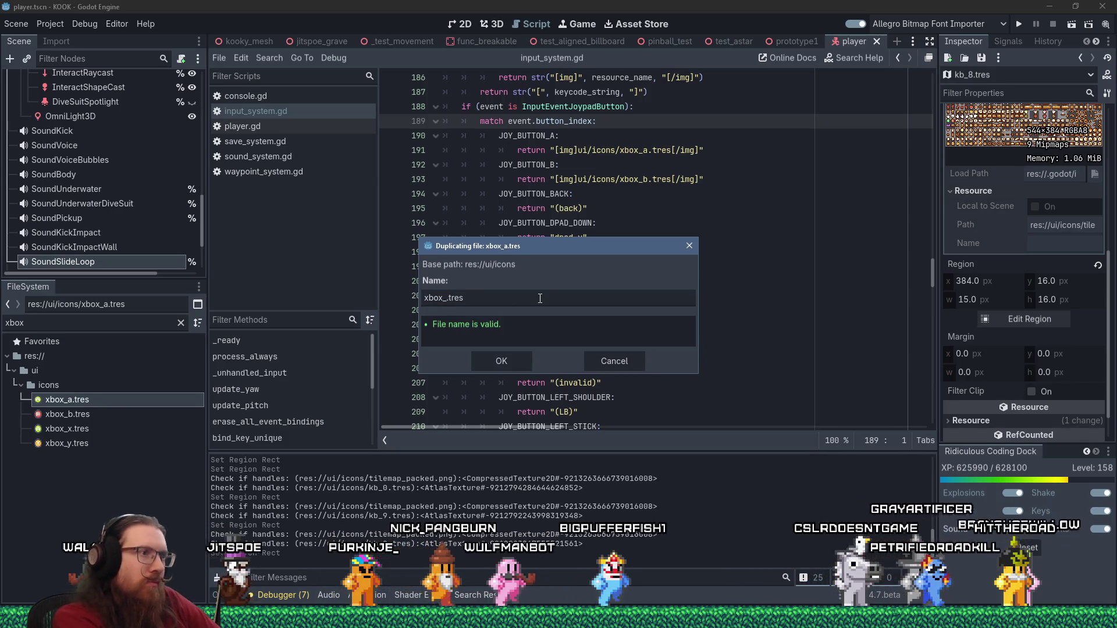
type("back")
left_click(522, 367)
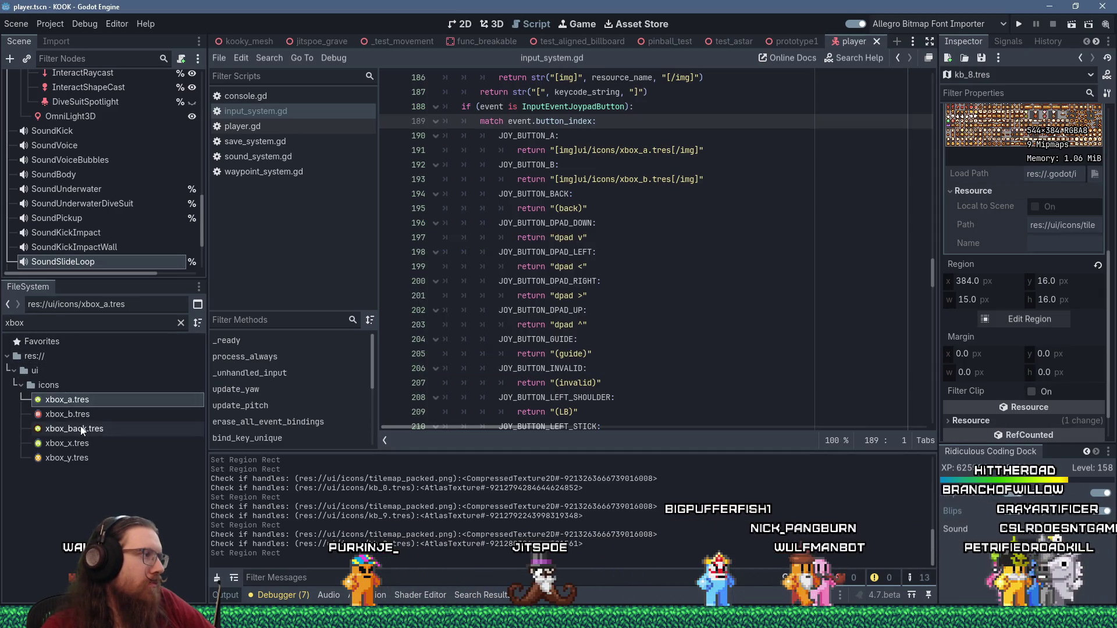
Inspect xbox_back.tres in its atlas region editor and browse the neighbouring icons
left_click(82, 429)
scroll(1036, 320, "down", 3)
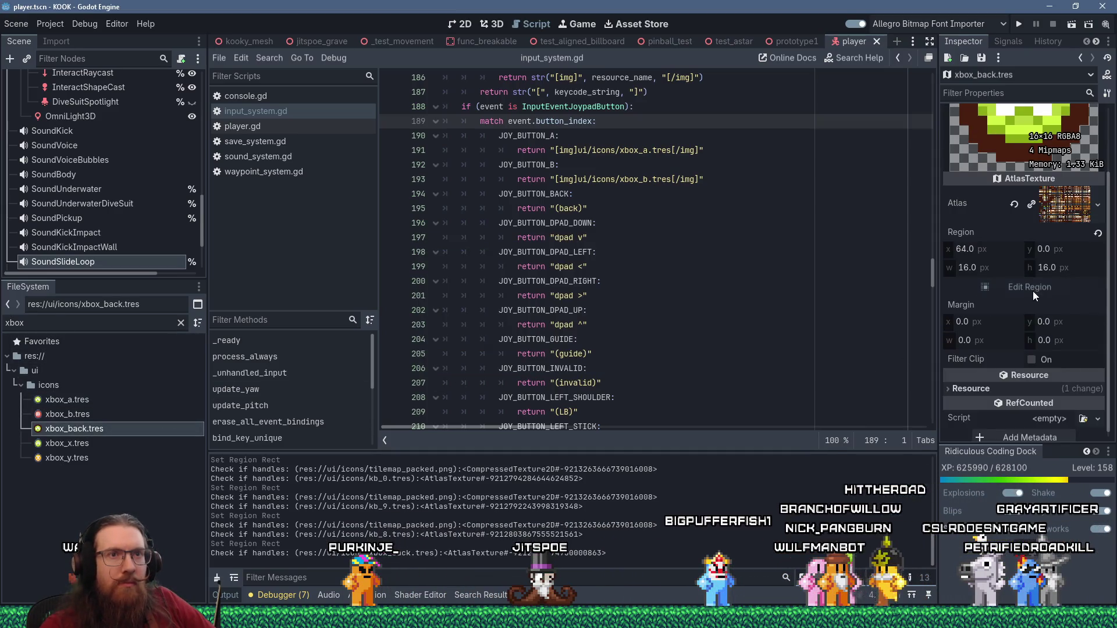
left_click(1032, 289)
scroll(657, 303, "down", 3)
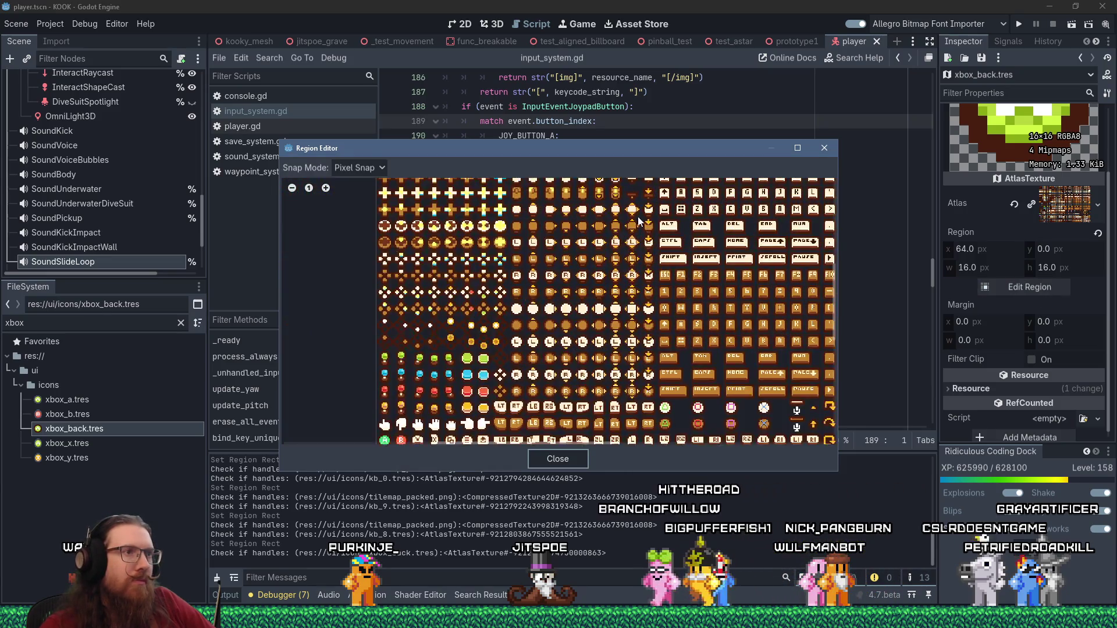
scroll(539, 256, "up", 3)
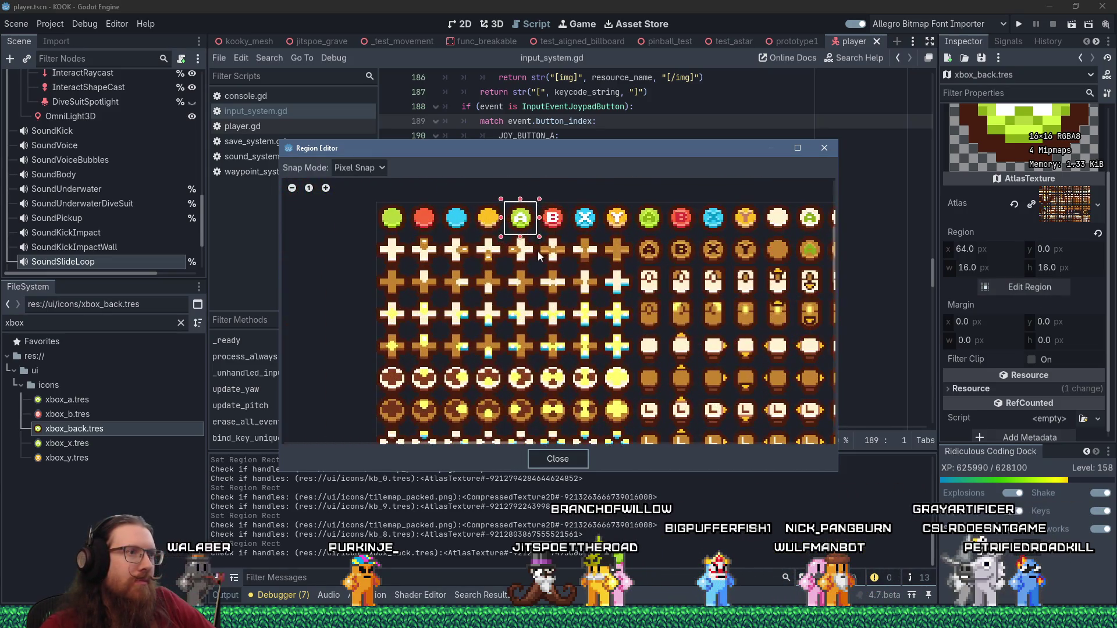
mouse_move(487, 313)
left_mouse_down()
mouse_move(565, 319)
mouse_move(524, 265)
mouse_move(477, 268)
mouse_move(416, 326)
mouse_move(306, 294)
mouse_move(298, 302)
mouse_move(485, 310)
mouse_move(486, 321)
left_mouse_up()
scroll(298, 302, "down", 2)
mouse_move(505, 372)
left_mouse_down()
mouse_move(501, 260)
mouse_move(544, 199)
left_mouse_up()
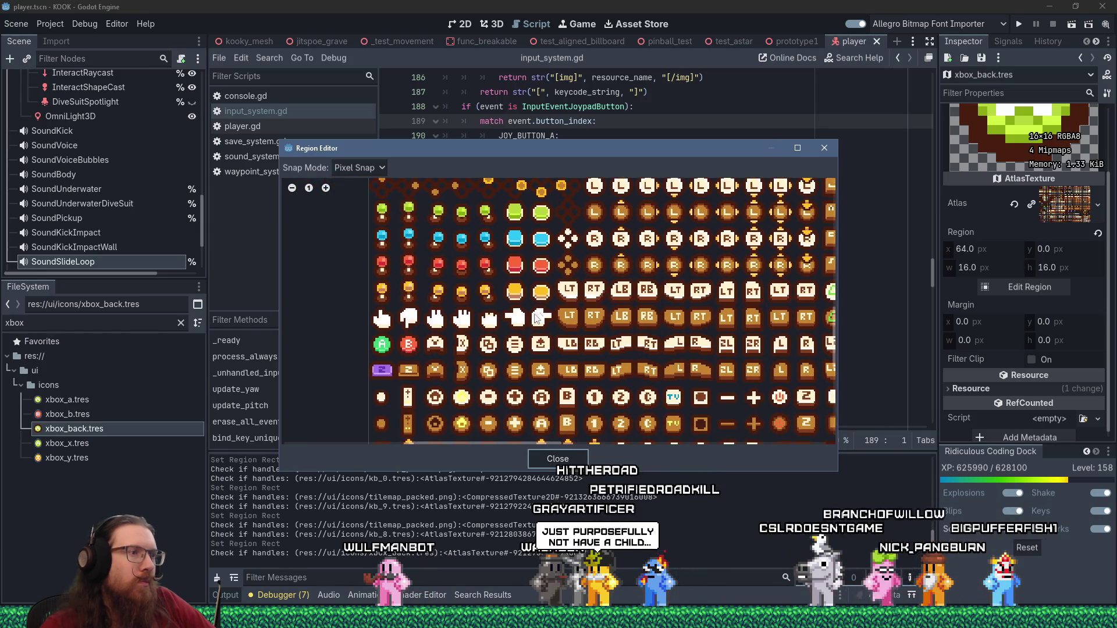
Browse the lower icon rows, including the plus and shoulder icons, then close the region editor
scroll(478, 387, "up", 1)
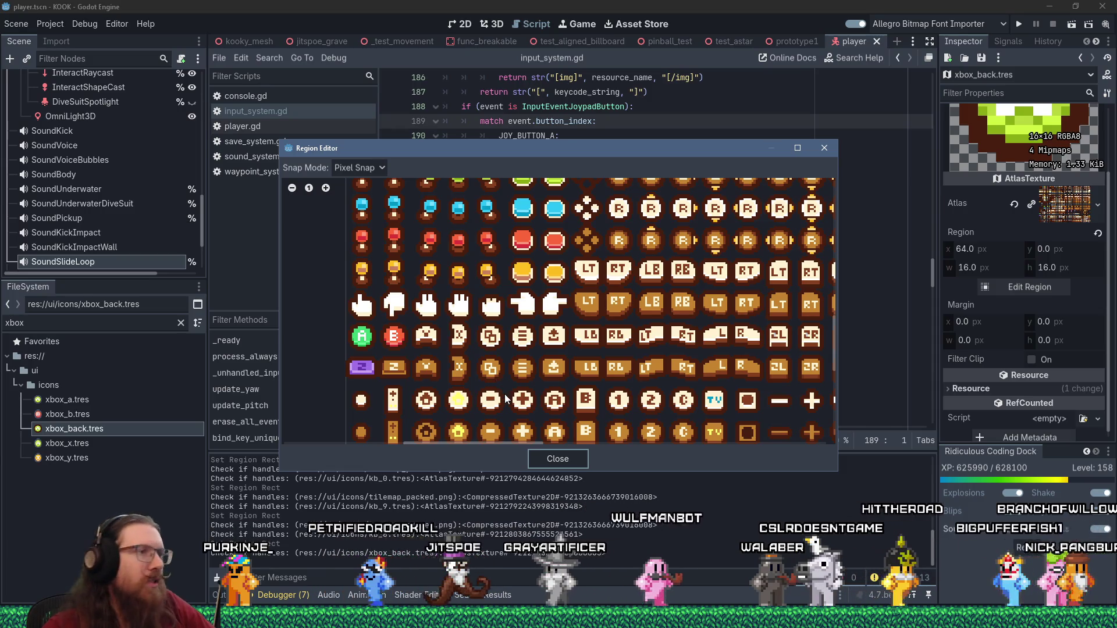
left_click_drag(516, 391, 497, 266)
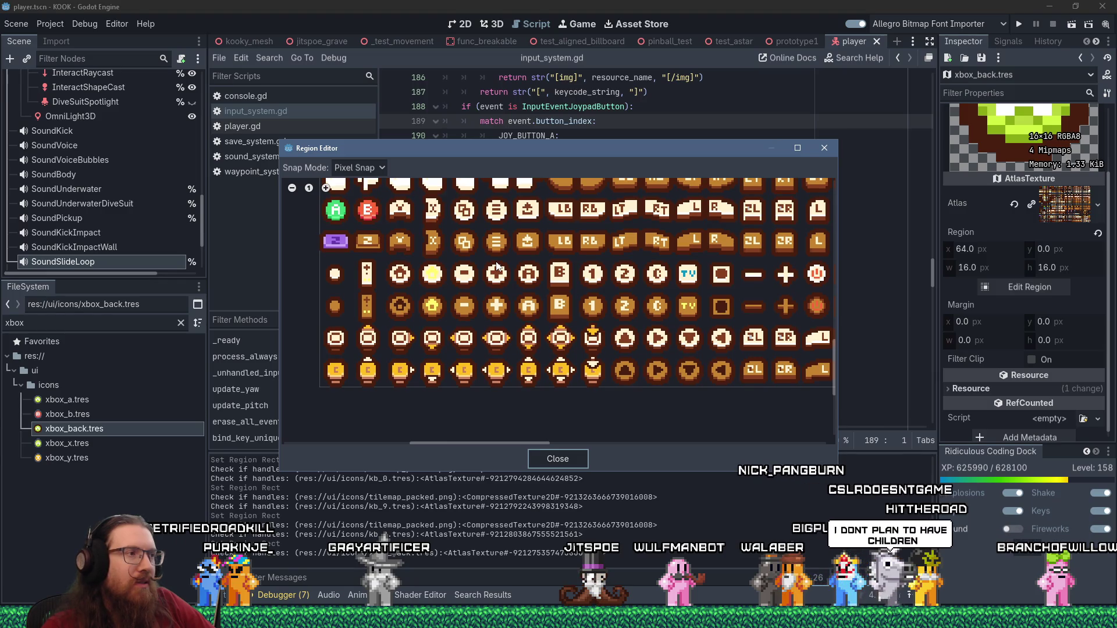
mouse_move(496, 267)
left_mouse_down()
mouse_move(375, 294)
mouse_move(362, 327)
mouse_move(437, 343)
left_mouse_up()
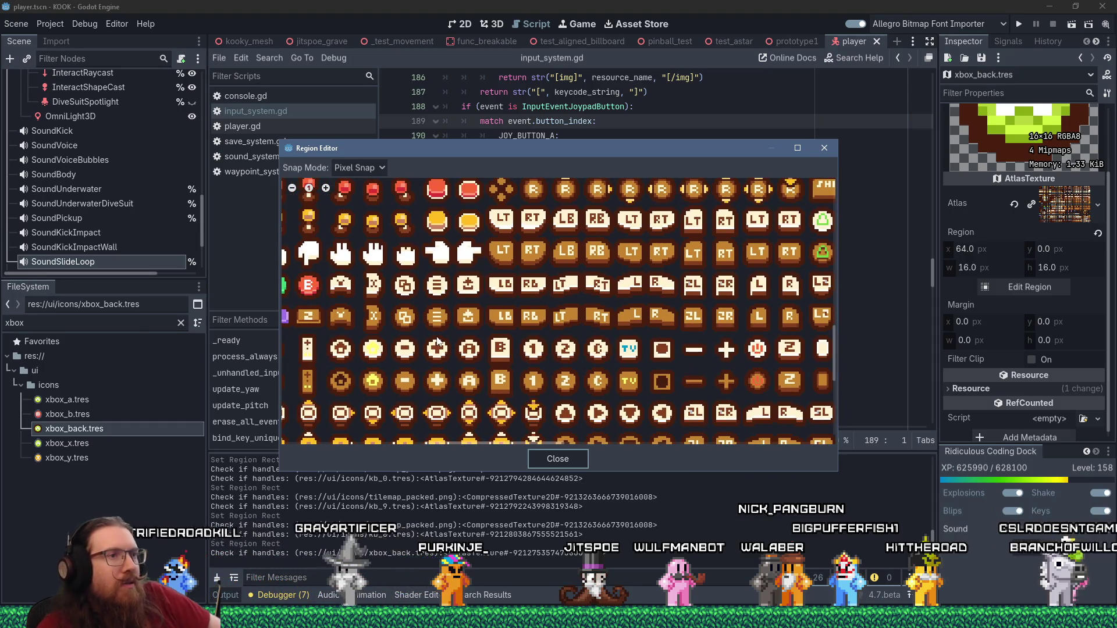
mouse_move(438, 343)
left_mouse_down()
mouse_move(505, 322)
mouse_move(468, 486)
left_mouse_up()
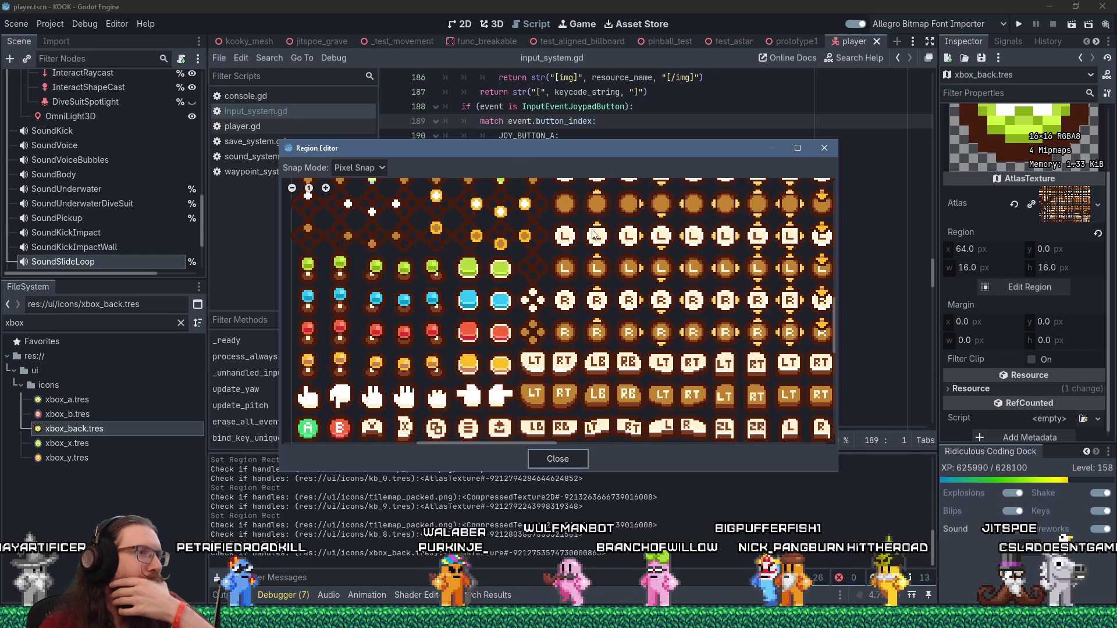
left_click_drag(610, 247, 582, 351)
scroll(582, 351, "down", 3)
scroll(551, 246, "up", 3)
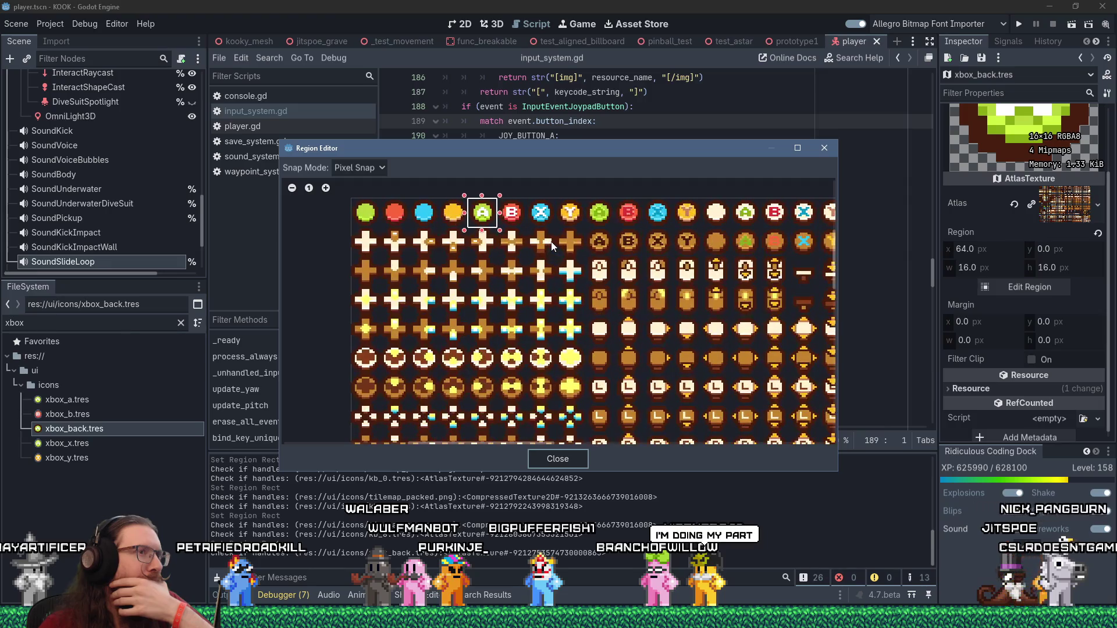
left_click(822, 149)
right_click(113, 427)
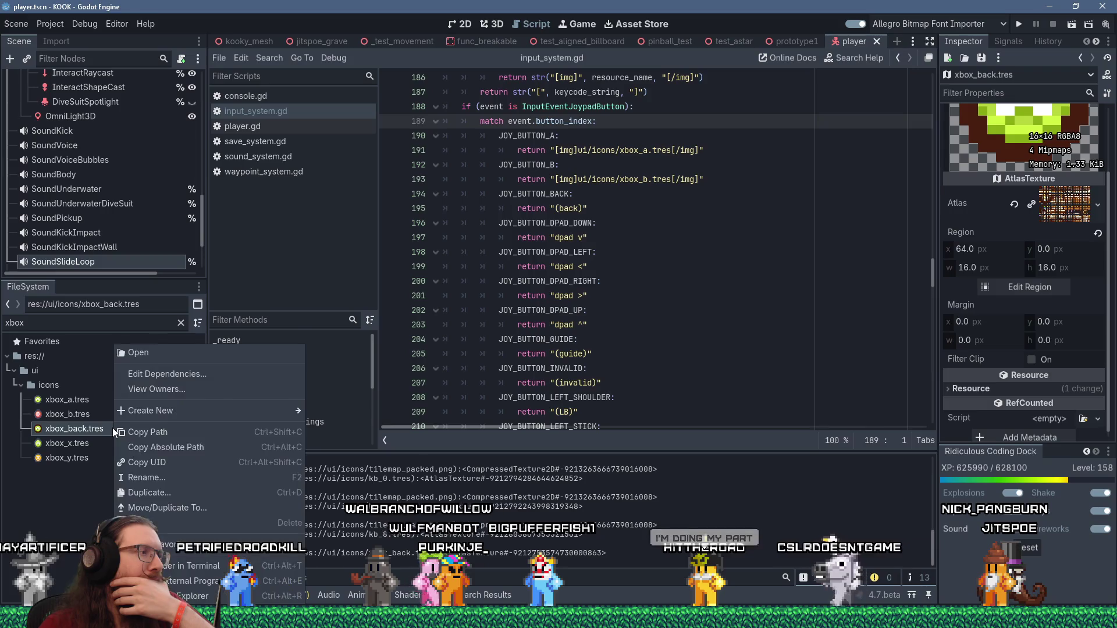
Rename xbox_back.tres to xbox_dpad_down.tres in the FileSystem dock
left_click(81, 431)
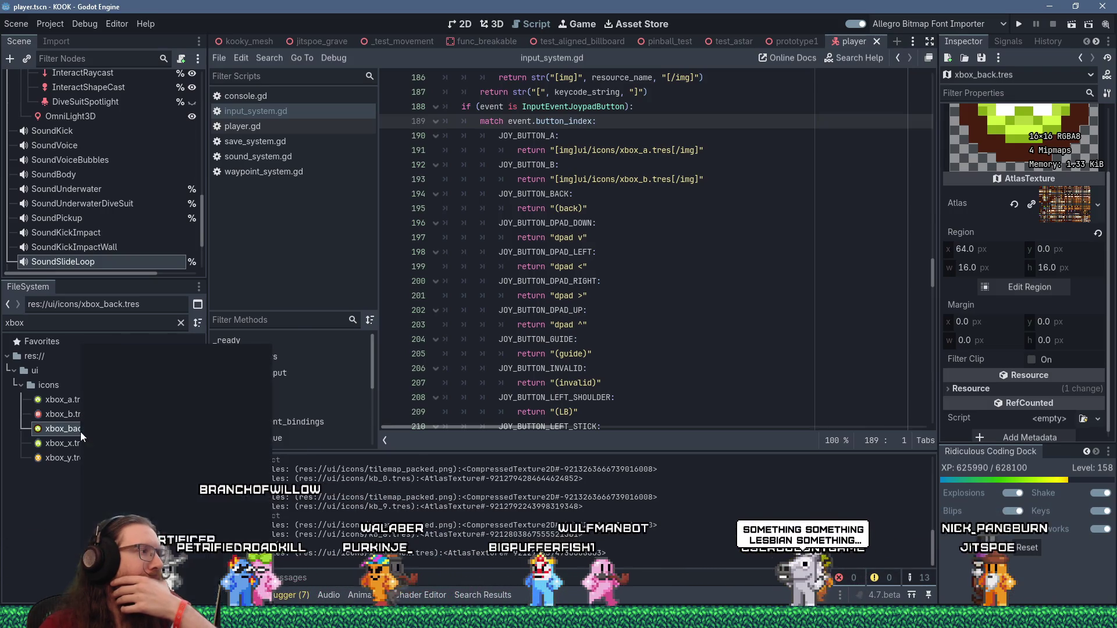
right_click(81, 432)
left_click(67, 443)
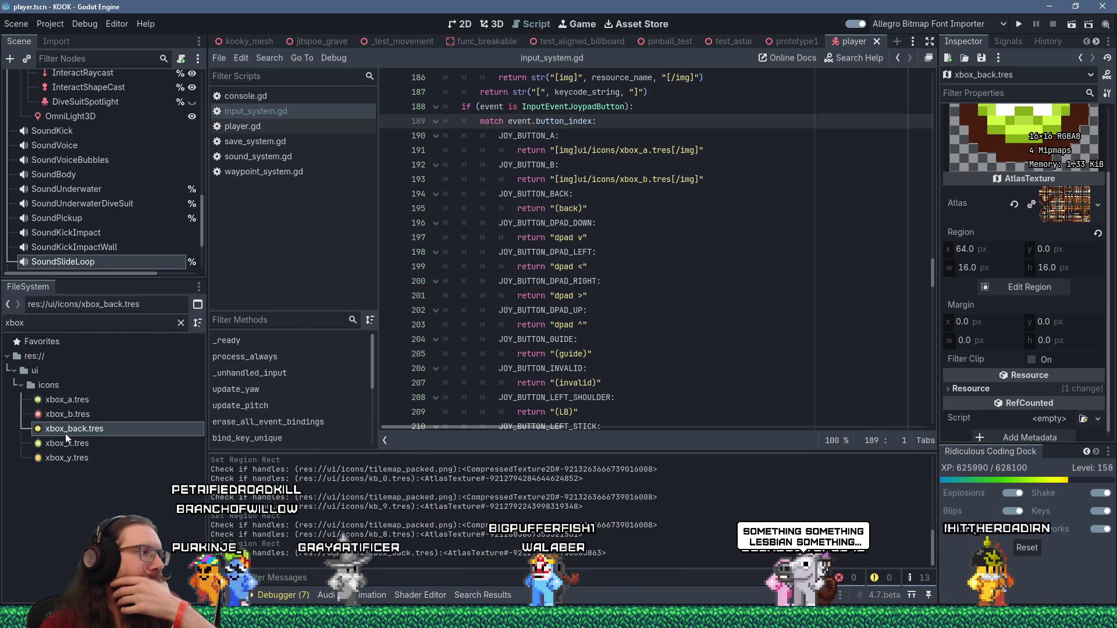
key("F2")
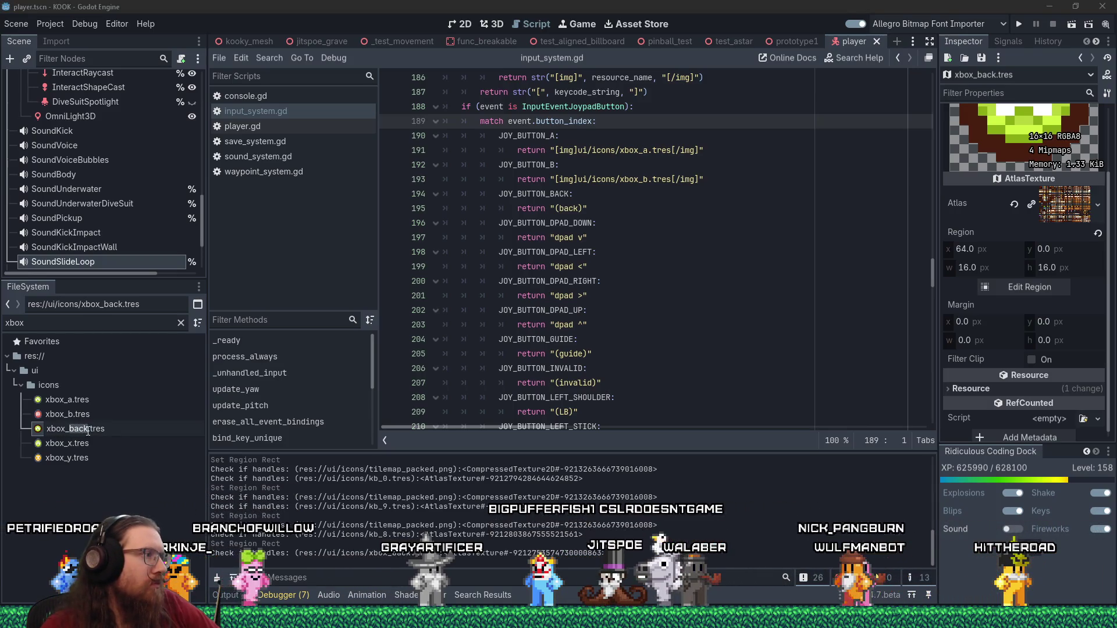
type("dpad_down")
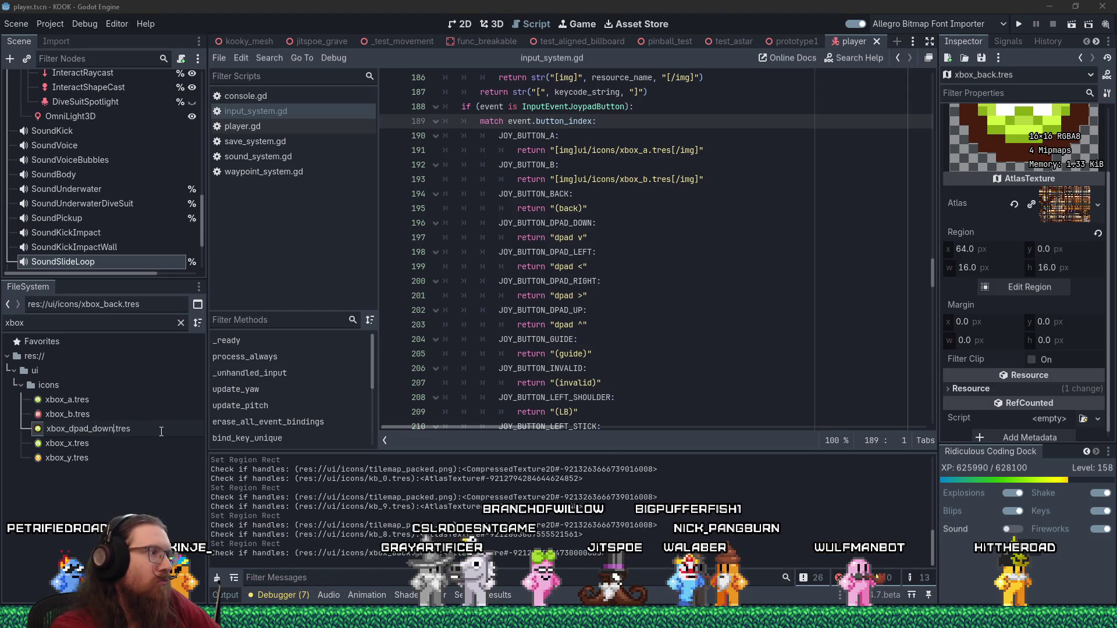
key("Return")
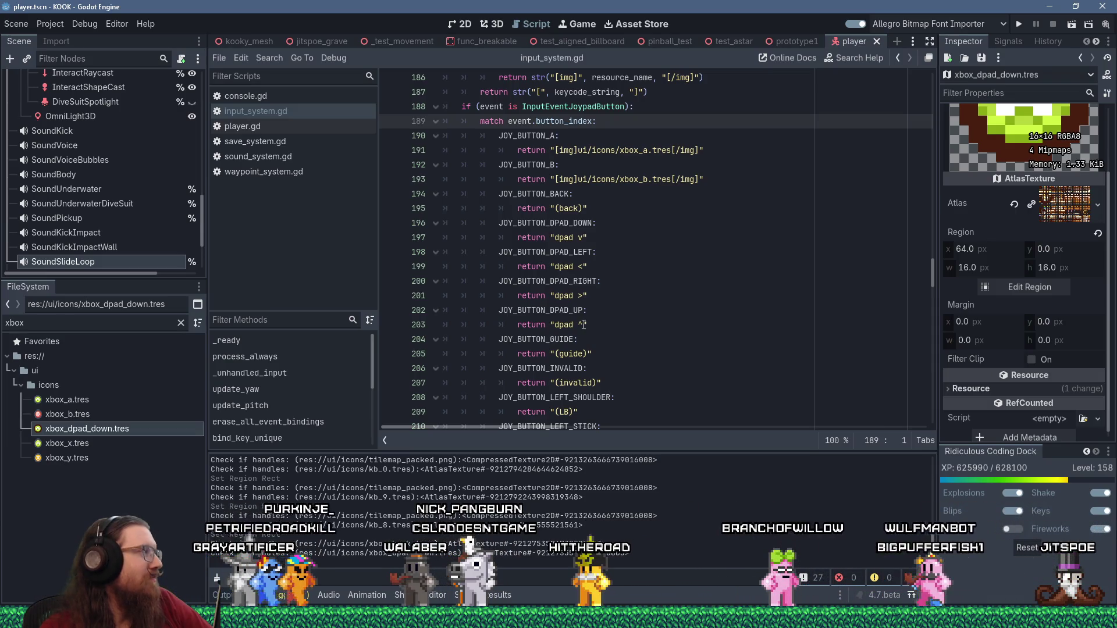
left_click(1010, 292)
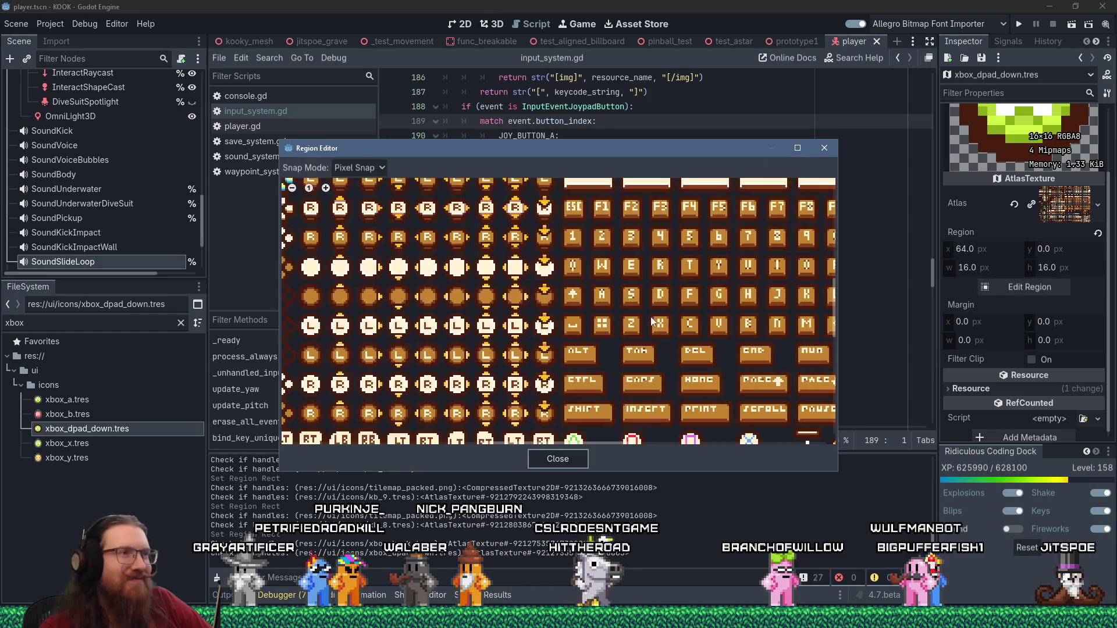
Move the region onto the d-pad cross and trim its edges to x 48, y 16, 16×16
scroll(522, 232, "up", 5)
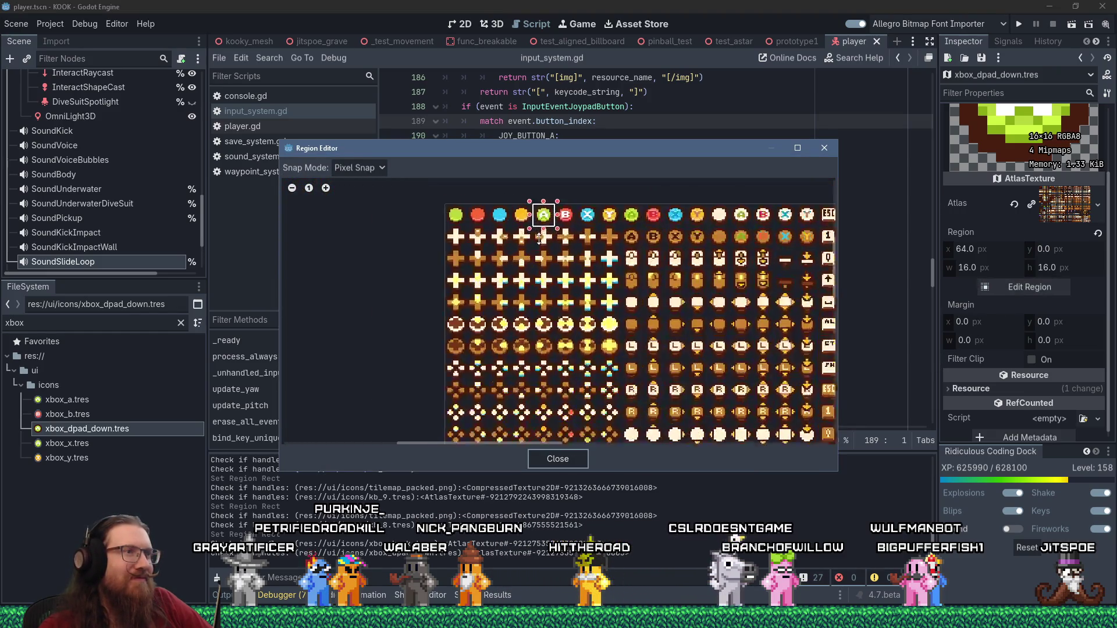
left_click_drag(543, 193, 486, 253)
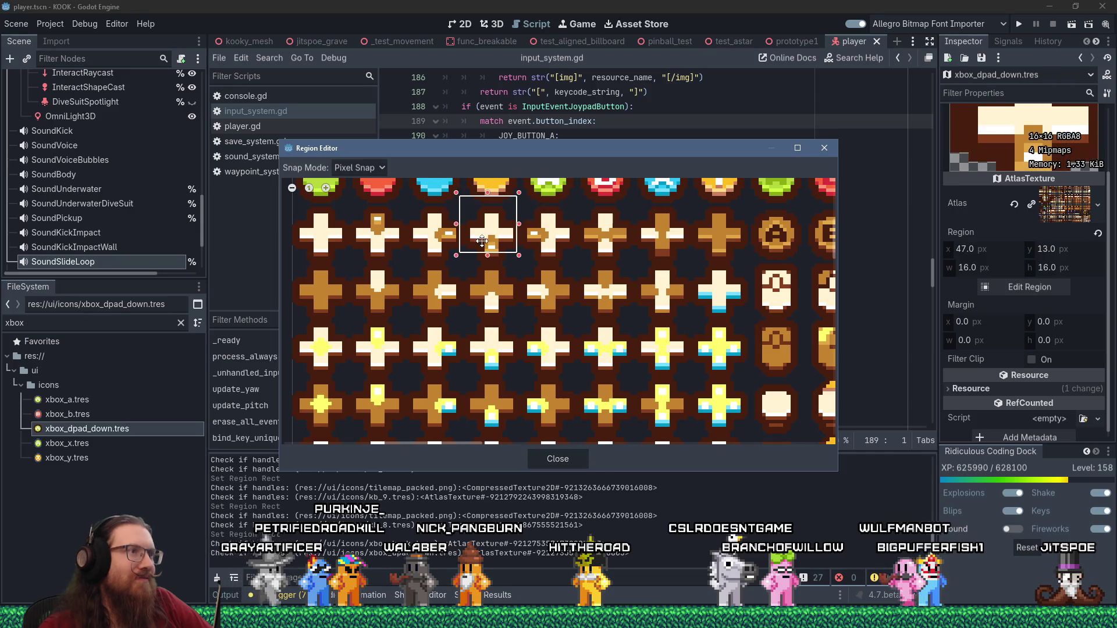
scroll(492, 237, "up", 2)
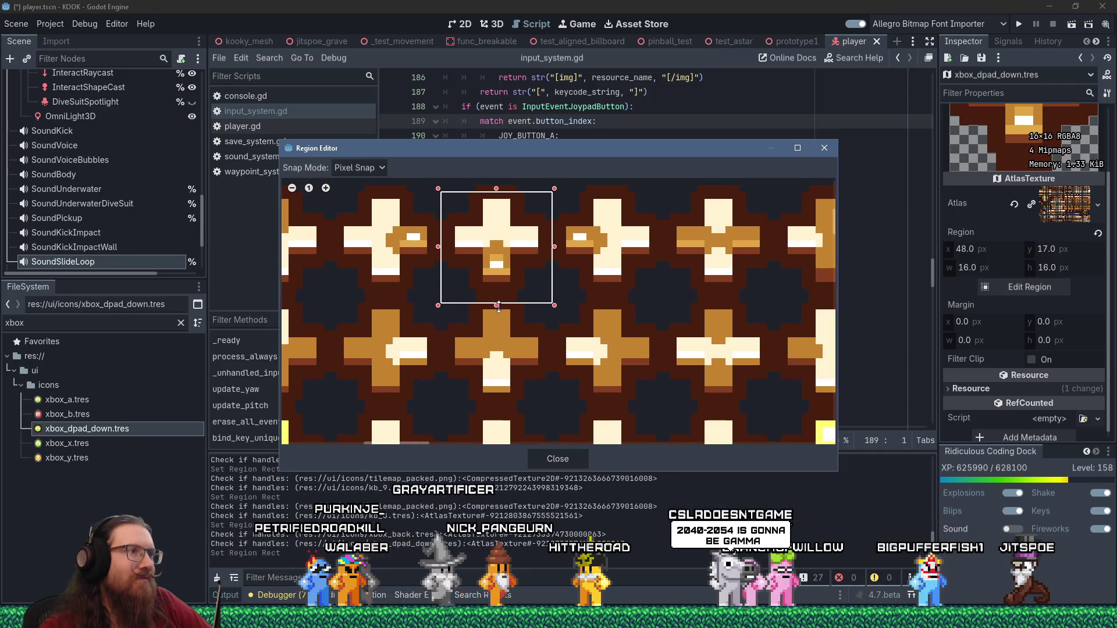
left_click_drag(496, 305, 496, 298)
scroll(517, 232, "down", 2)
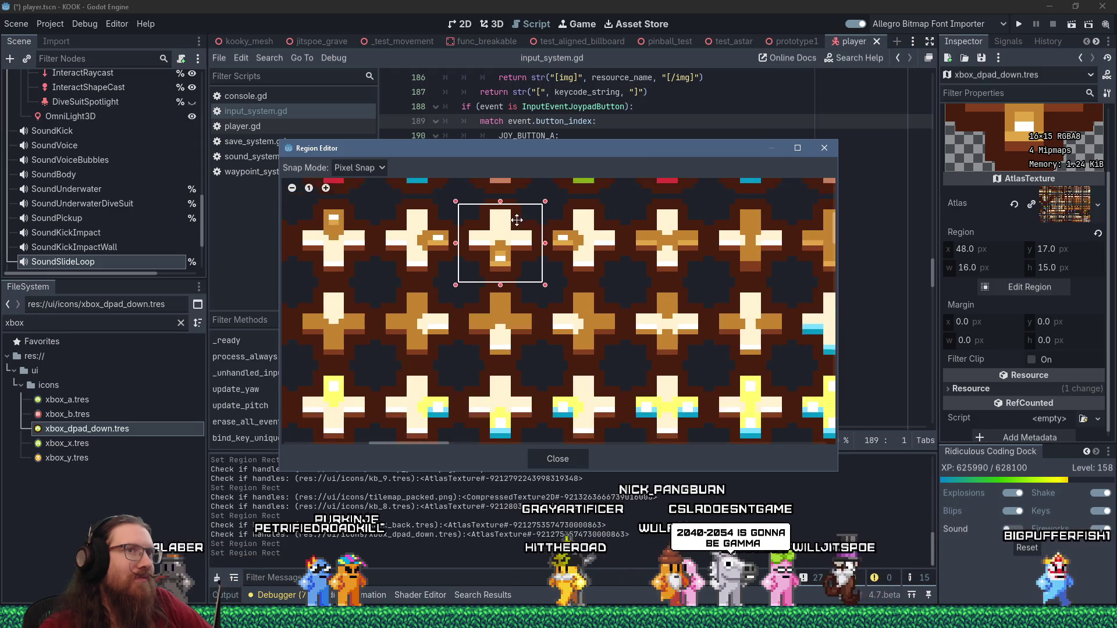
left_click_drag(494, 205, 493, 199)
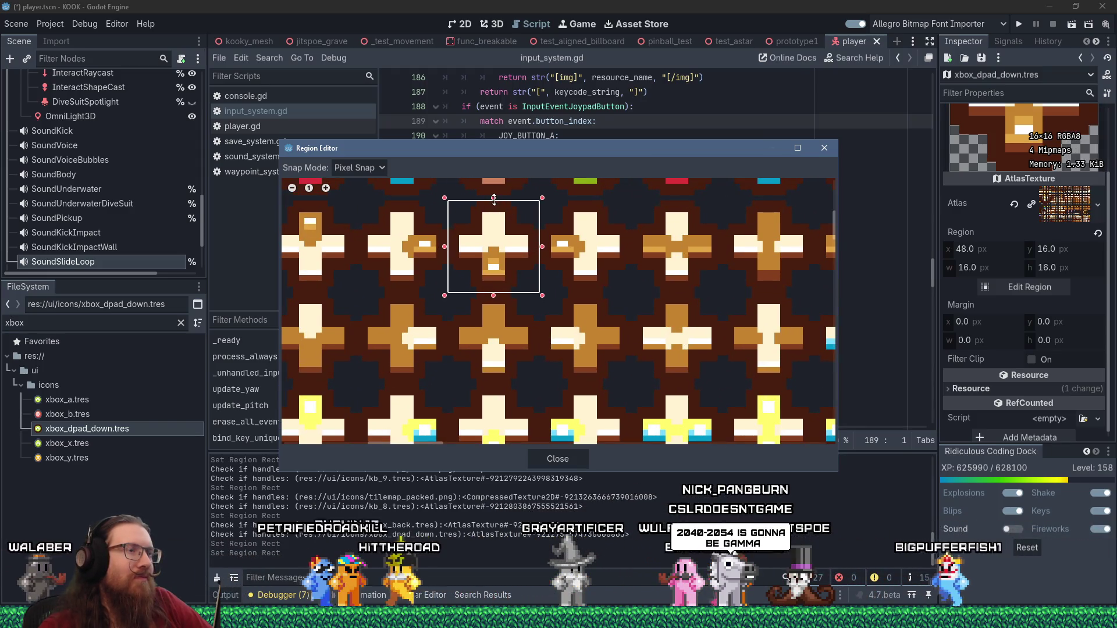
scroll(591, 276, "down", 2)
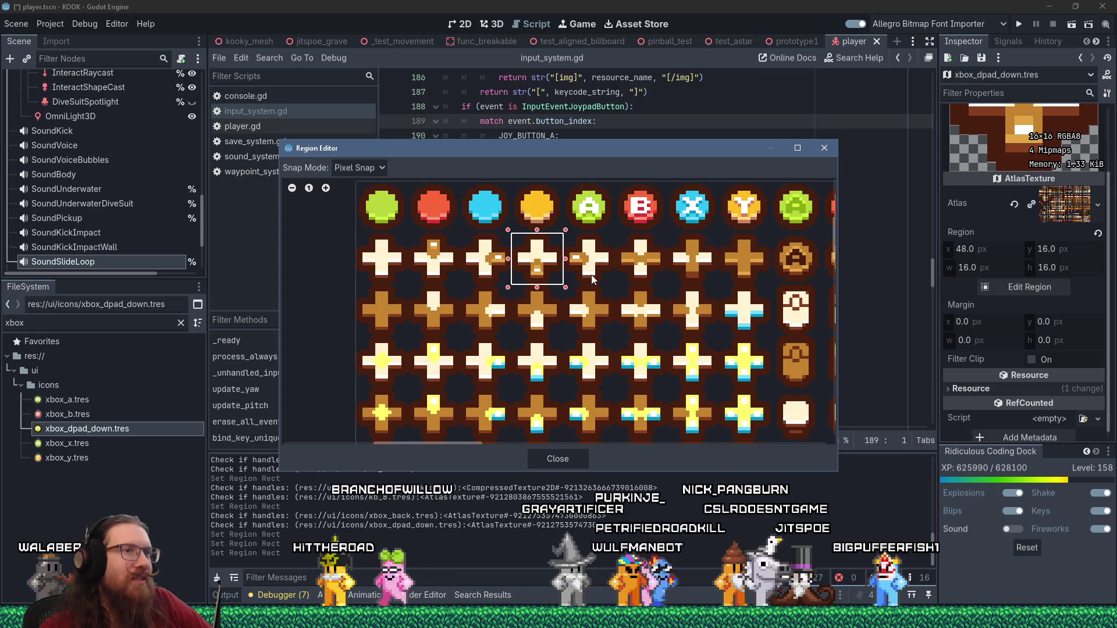
scroll(591, 274, "up", 2)
scroll(591, 274, "down", 3)
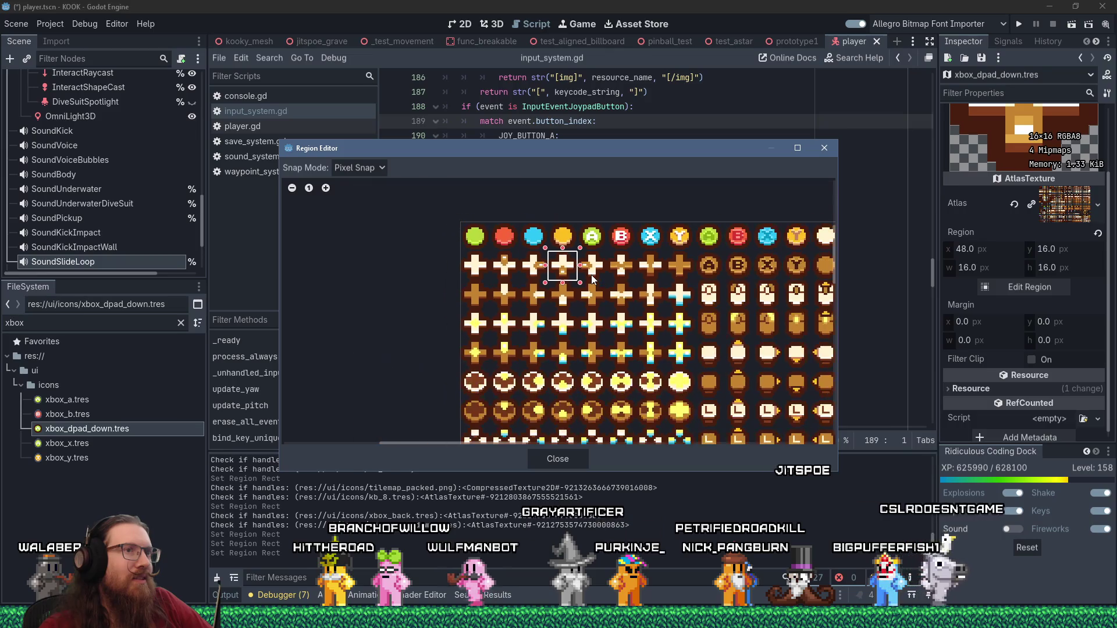
scroll(591, 275, "up", 3)
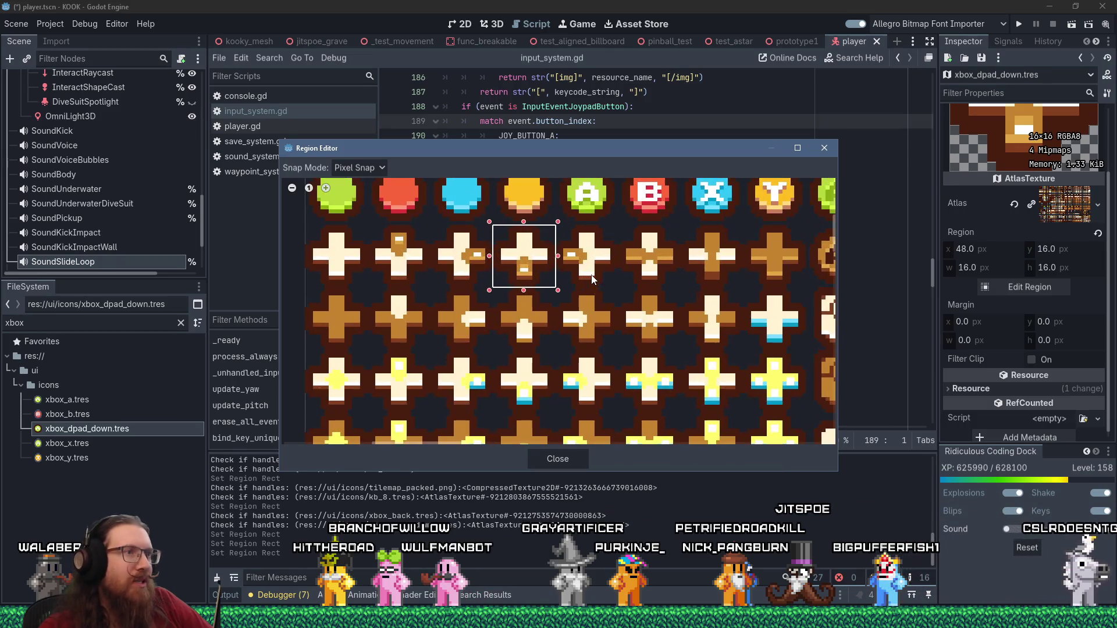
left_click(823, 149)
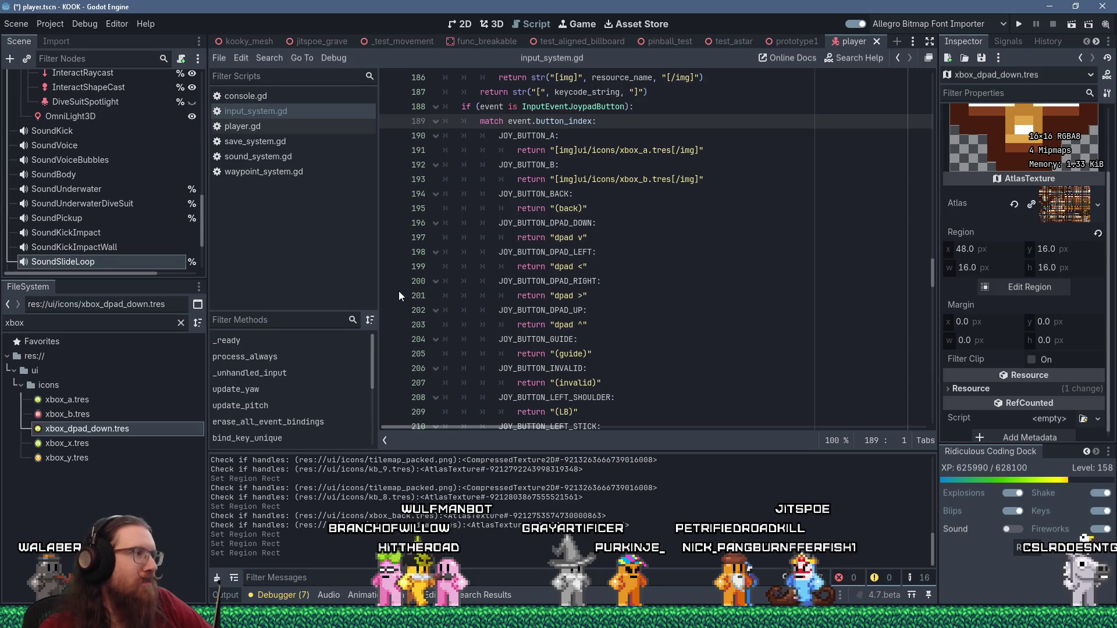
Duplicate xbox_dpad_down.tres as xbox_dpad_left.tres
mouse_move(142, 432)
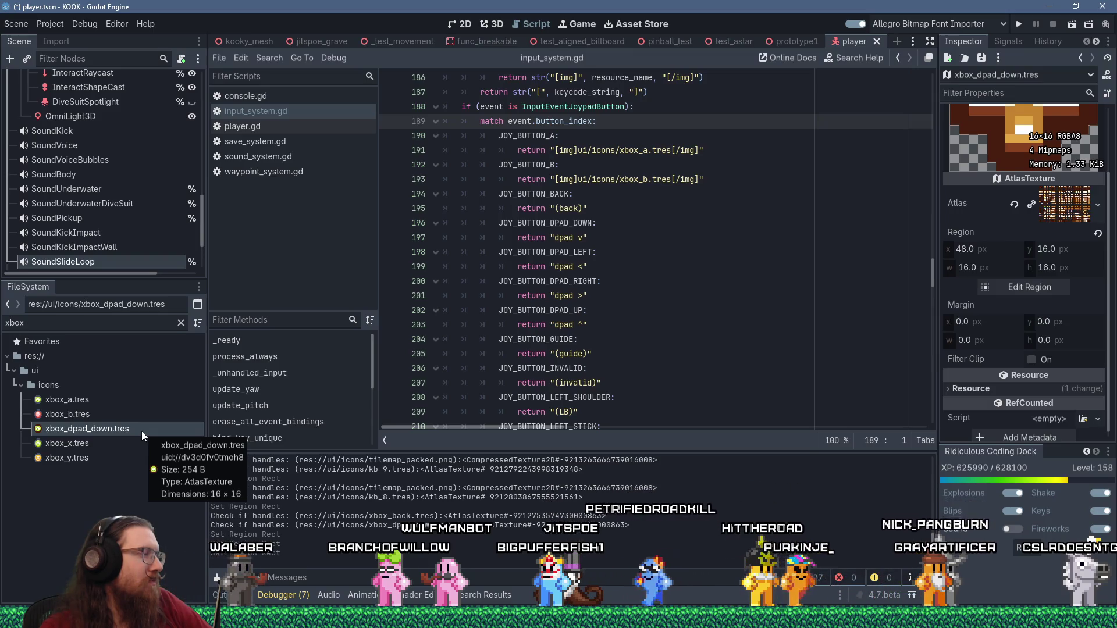
right_click(141, 431)
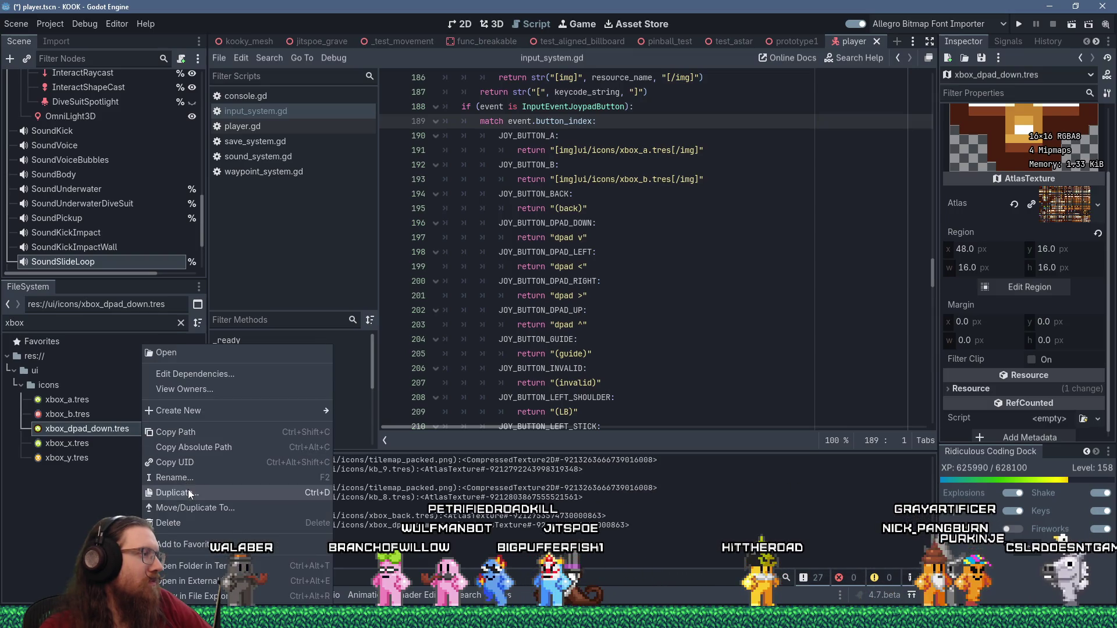
left_click(187, 492)
left_click_drag(498, 257, 437, 394)
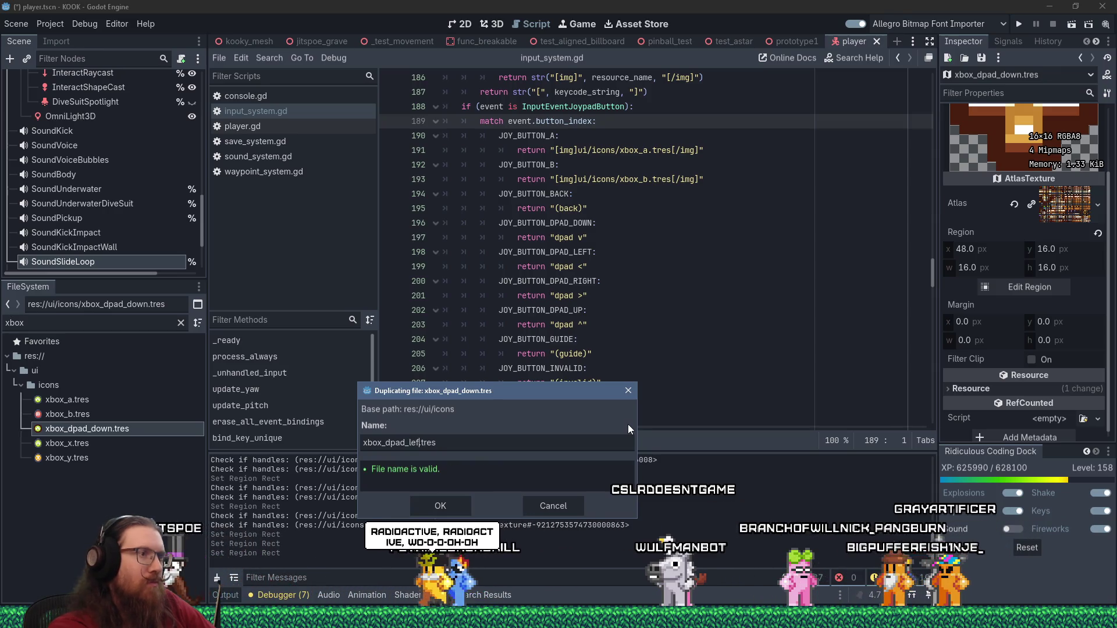
type("left")
key("Return")
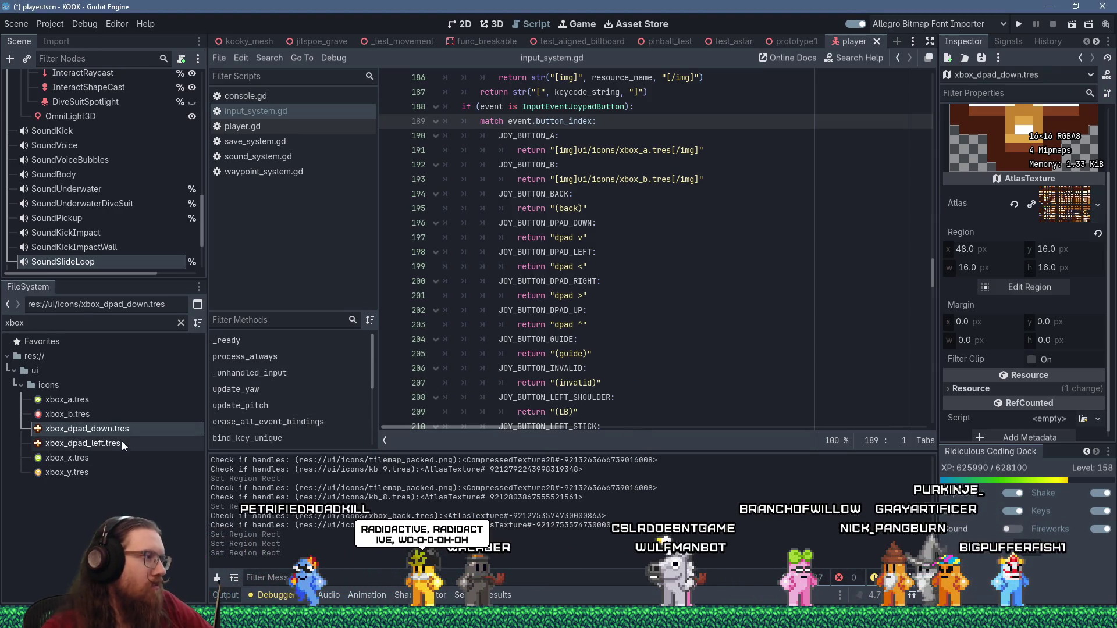
Move xbox_dpad_left.tres's atlas region to the left-arm d-pad tile at x 64, y 16
left_click(121, 443)
left_click(1014, 376)
scroll(636, 295, "down", 5)
scroll(672, 273, "up", 5)
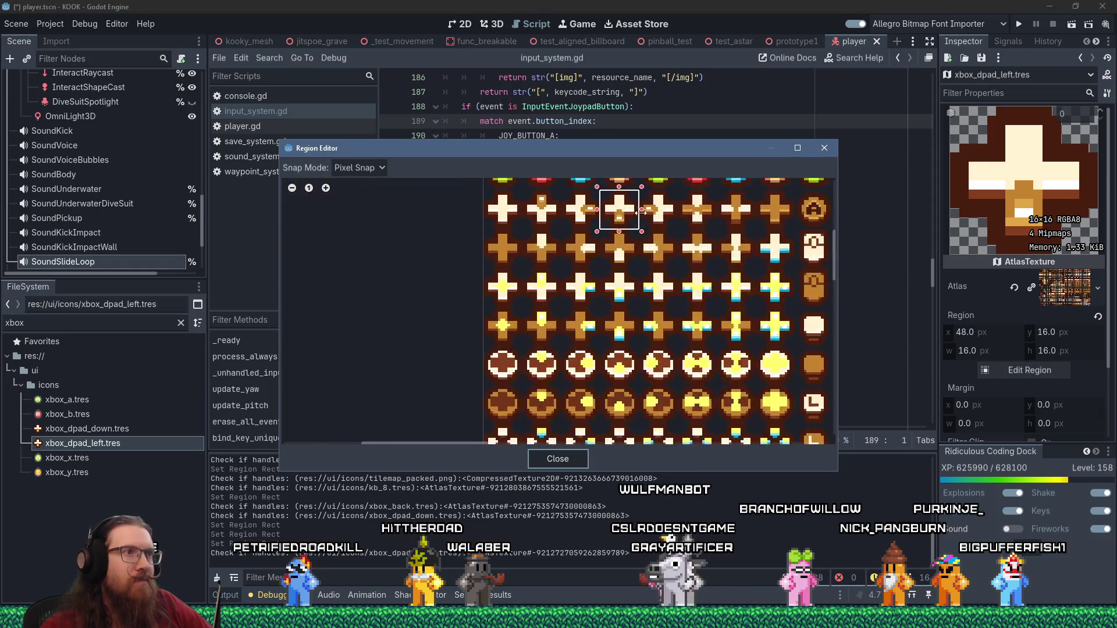
left_click_drag(560, 299, 636, 313)
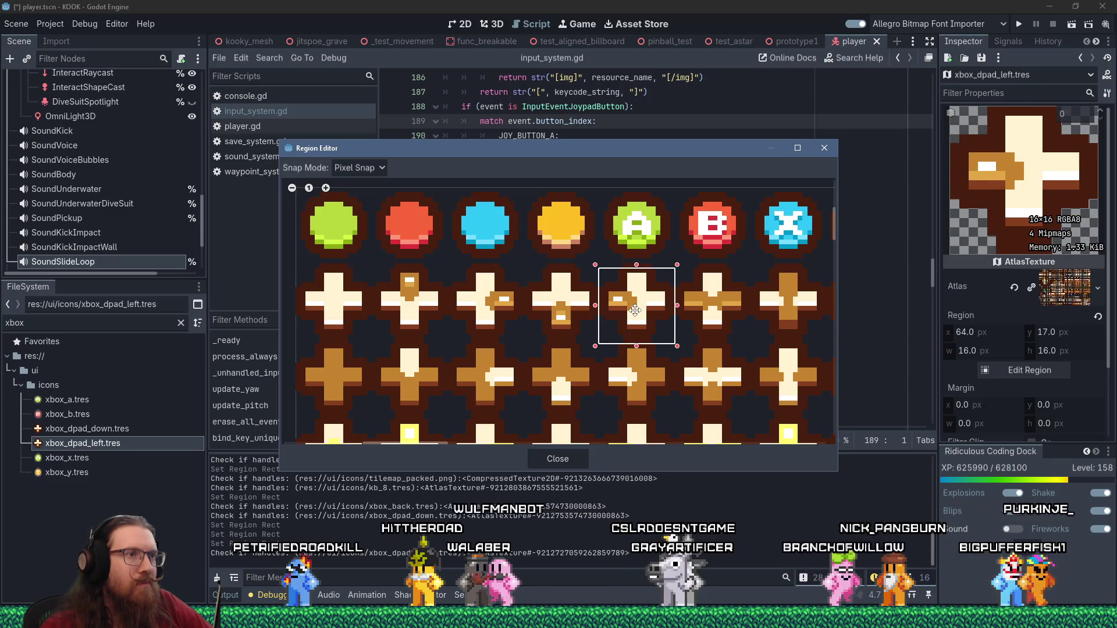
left_click(569, 453)
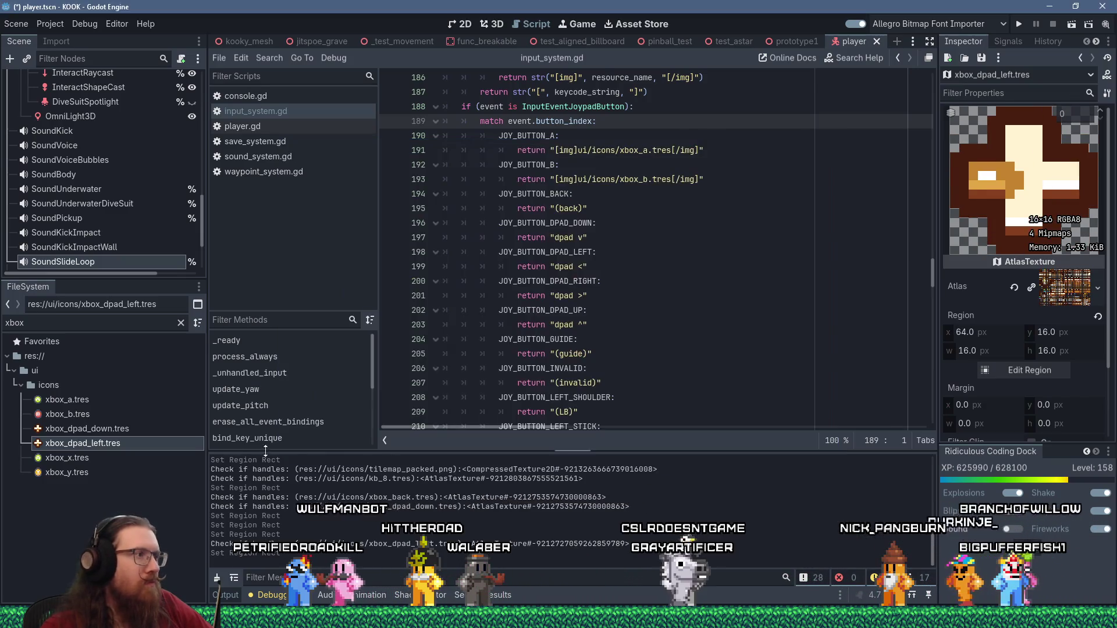
Duplicate xbox_dpad_left.tres and name the copy xbox_dpad_right.tres, fixing the misspelling
right_click(130, 442)
left_click(198, 507)
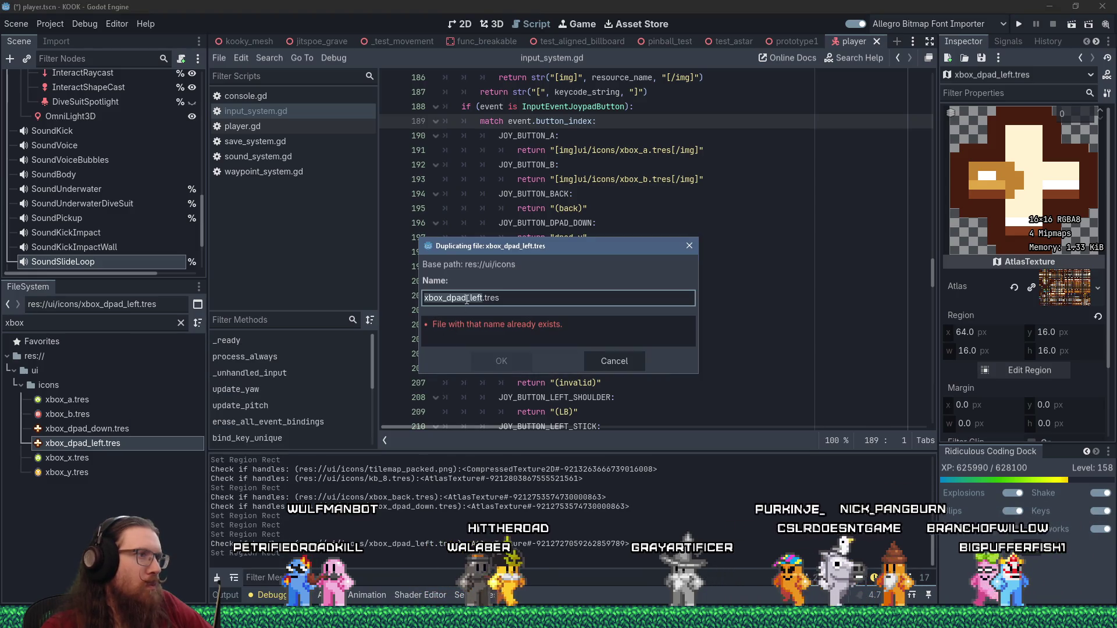
left_click_drag(512, 246, 451, 371)
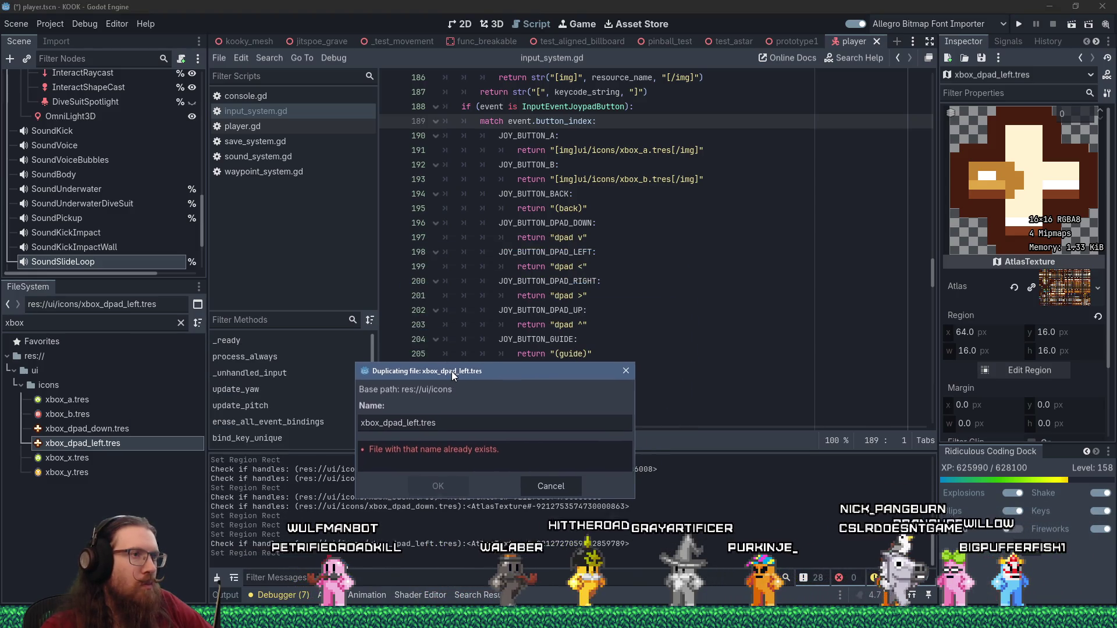
double_click(412, 425)
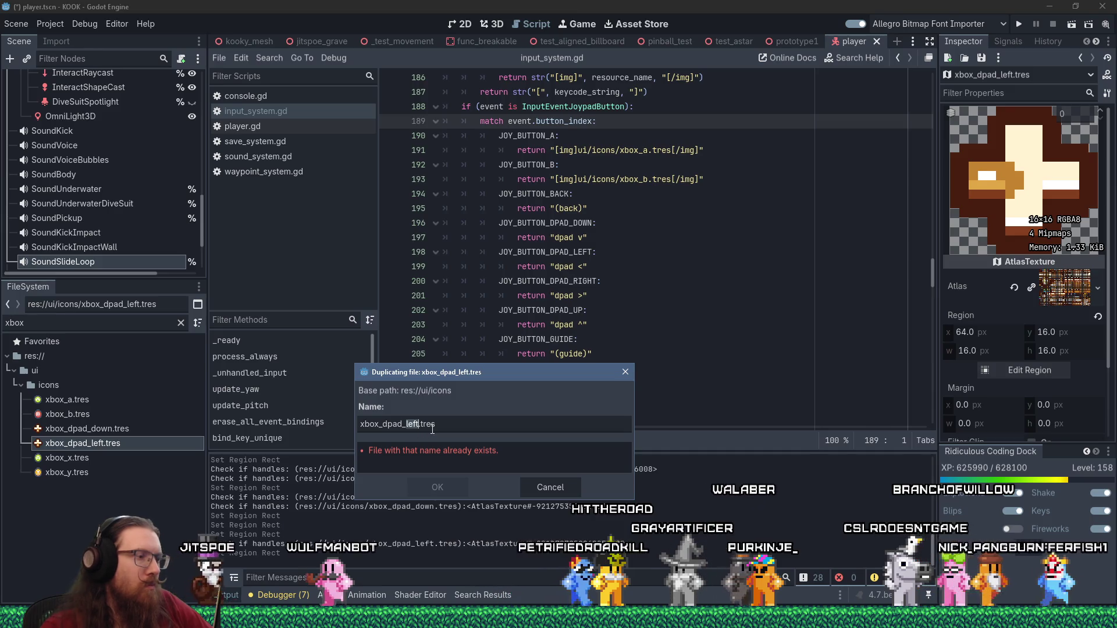
type("rirght")
key("Return")
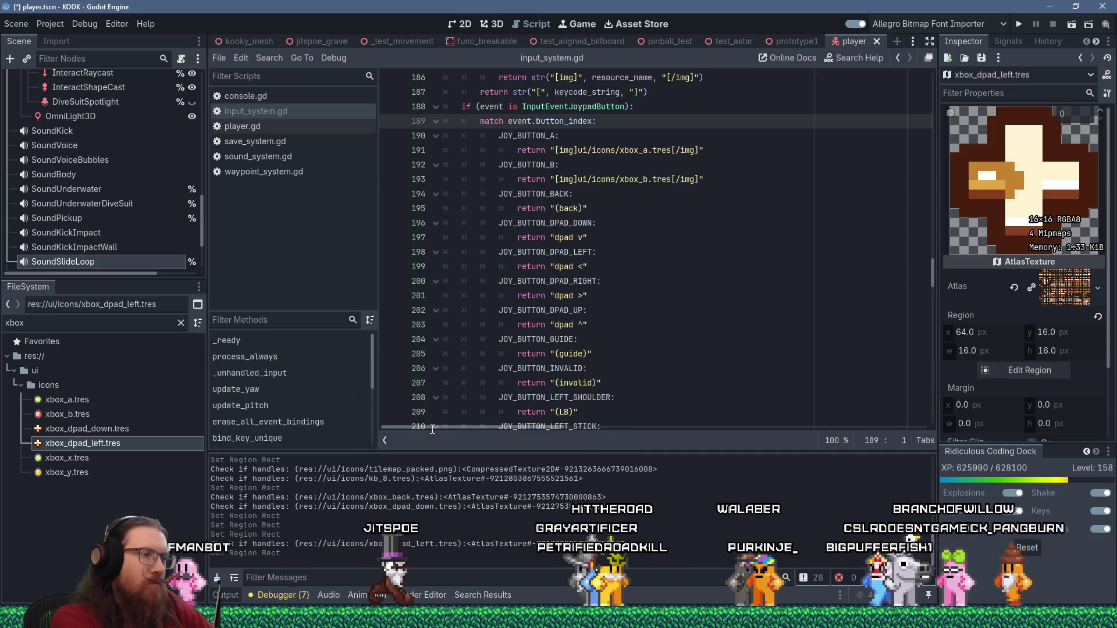
left_click(93, 459)
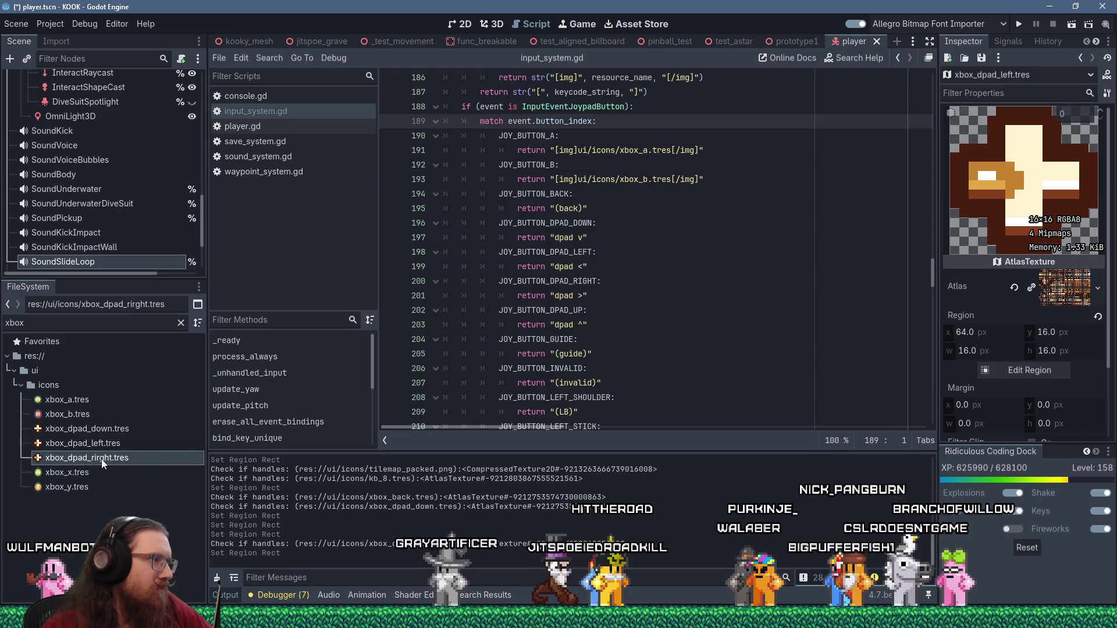
left_click(99, 460)
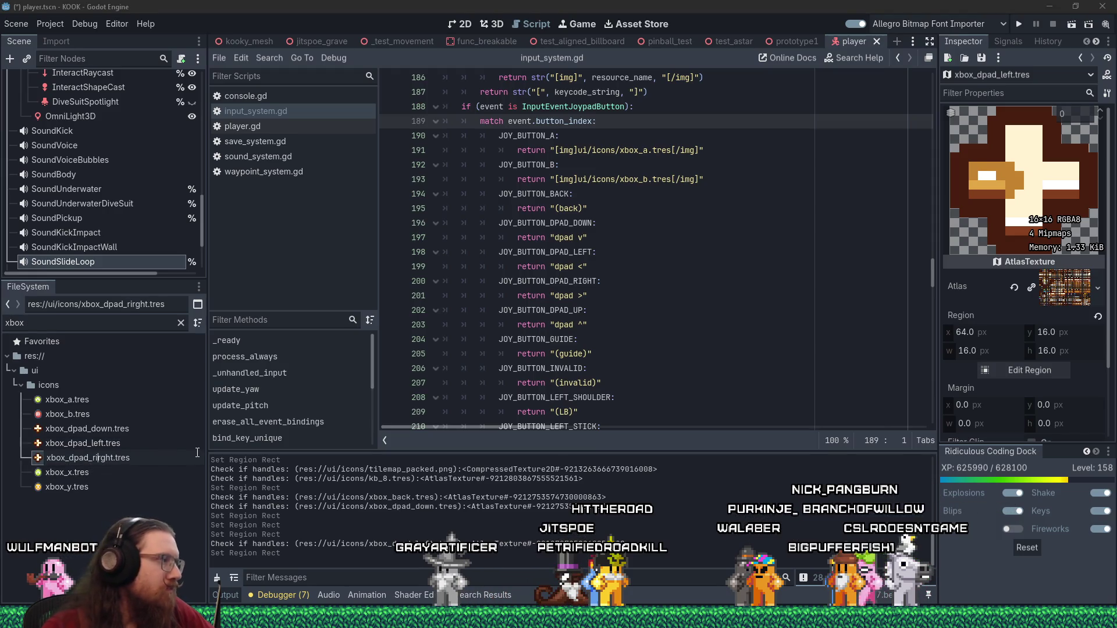
key("Return")
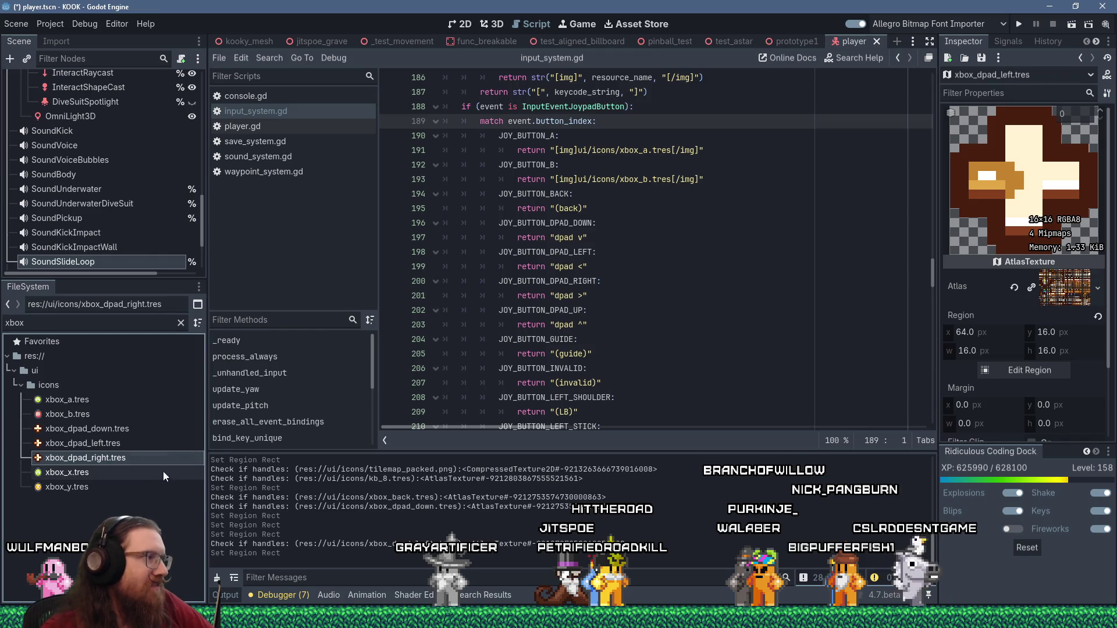
Move xbox_dpad_right.tres's atlas region onto the right-pointing d-pad tile at x 32, y 16
left_click(998, 372)
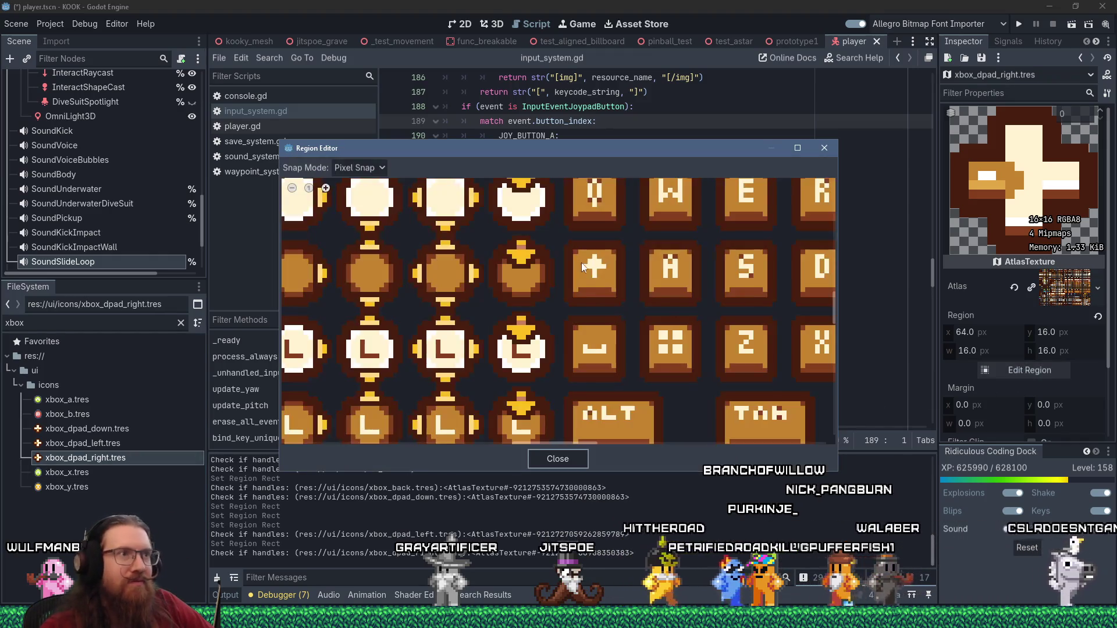
scroll(561, 394, "down", 5)
scroll(533, 323, "up", 5)
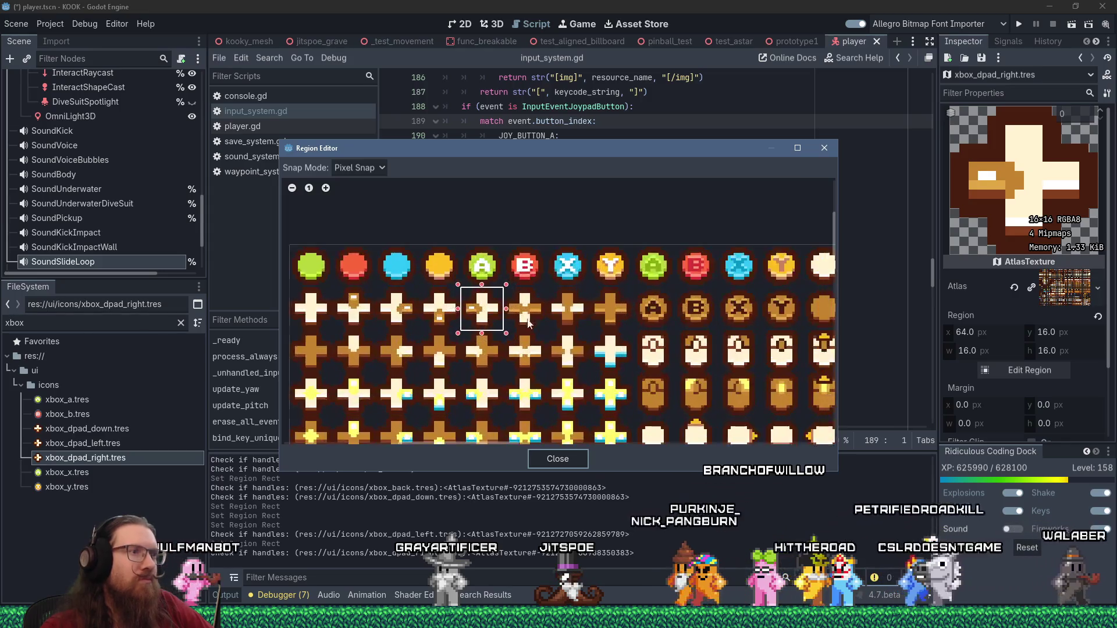
mouse_move(607, 313)
left_mouse_down()
mouse_move(470, 298)
mouse_move(474, 290)
left_mouse_up()
scroll(474, 290, "up", 2)
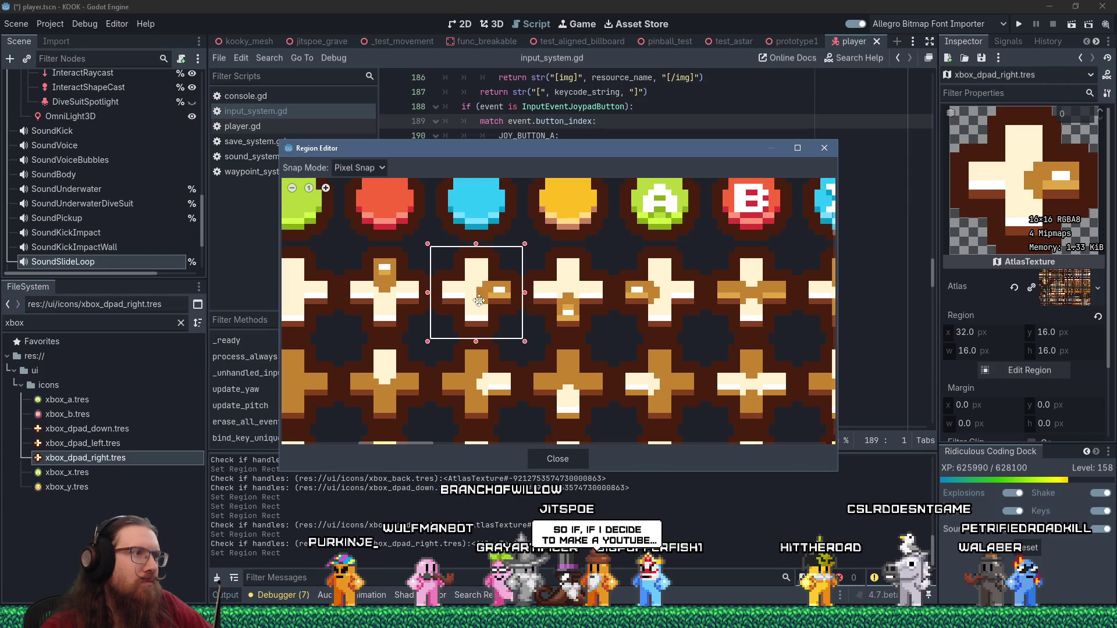
key("Escape")
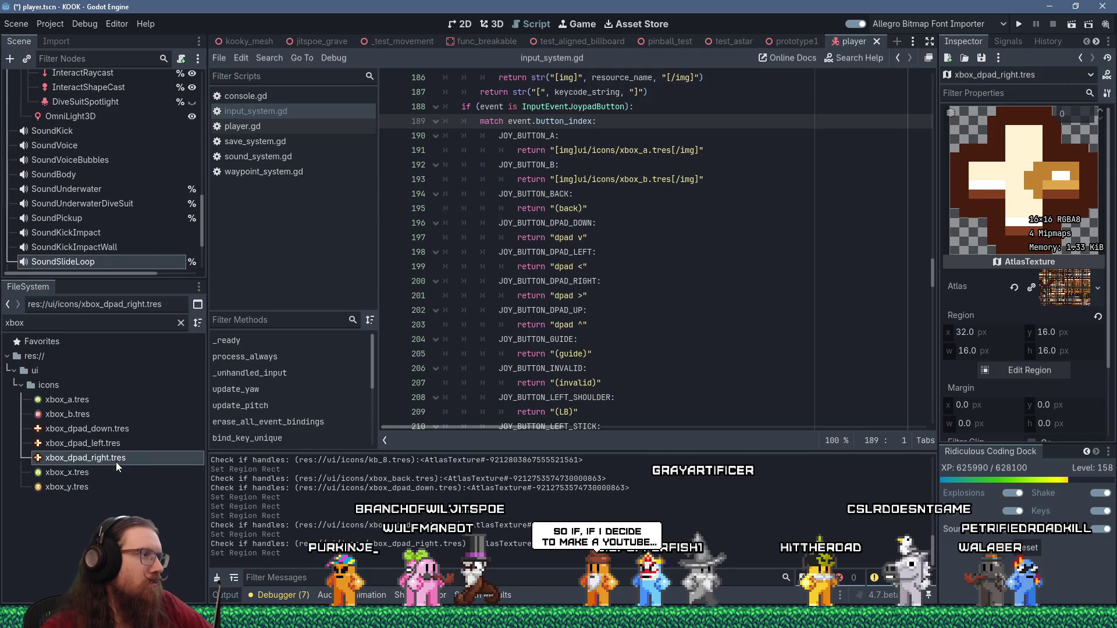
Duplicate xbox_dpad_right.tres as xbox_dpad_up.tres
right_click(116, 459)
left_click(176, 494)
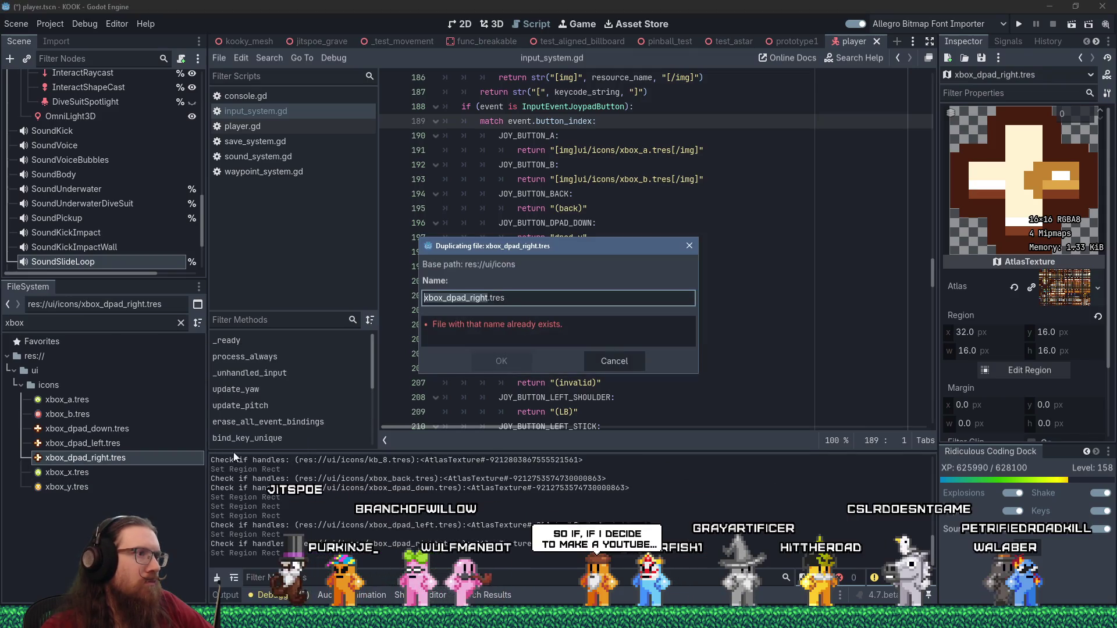
left_click(475, 298)
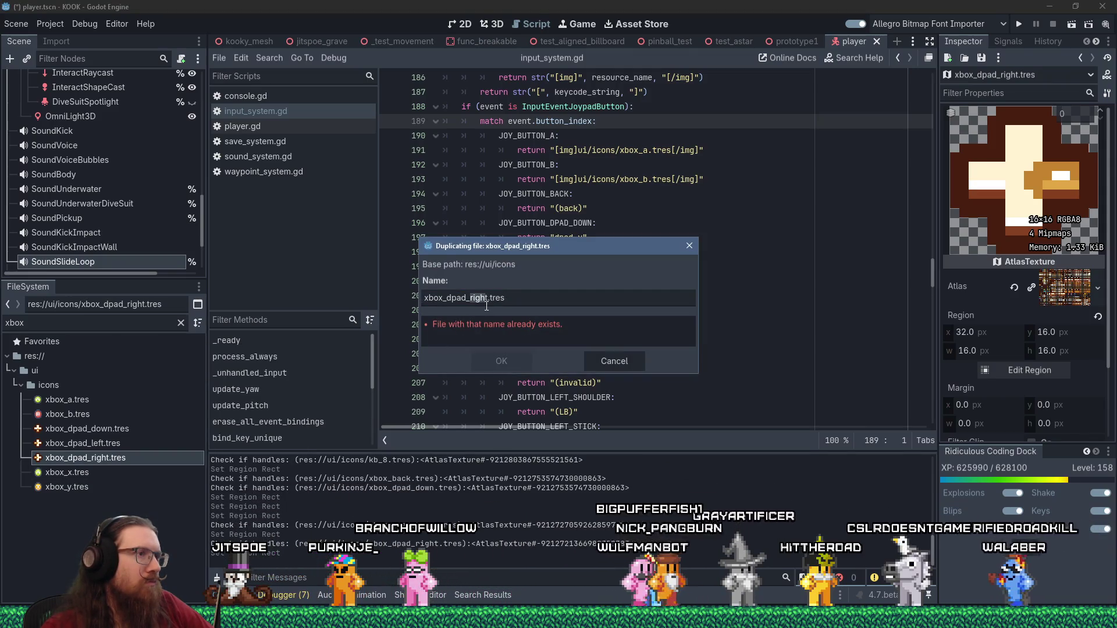
type("up")
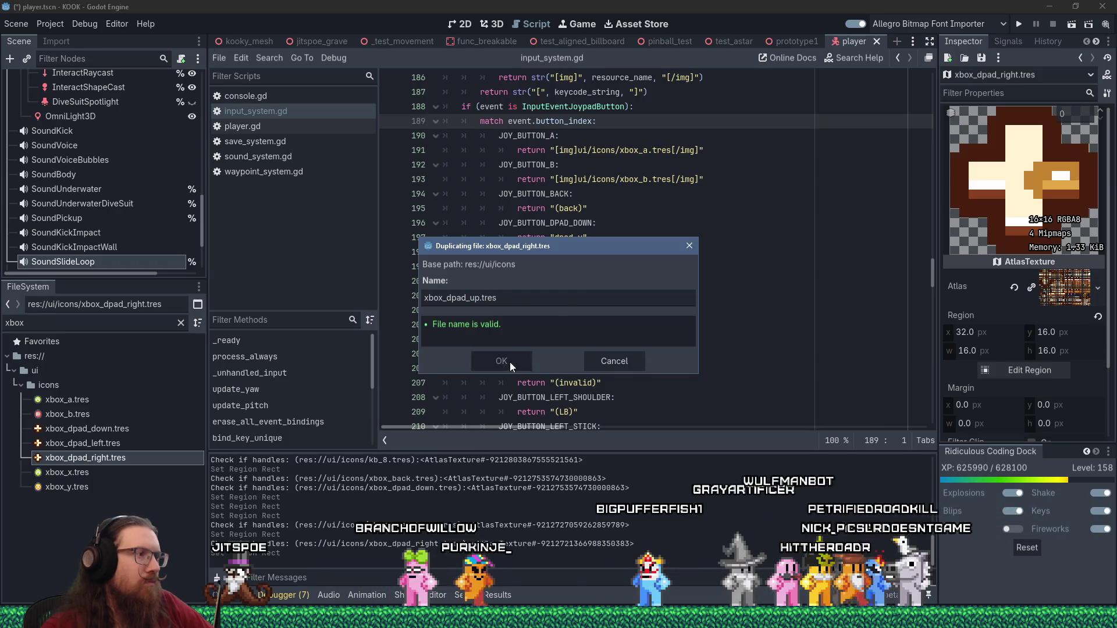
left_click(510, 362)
Move xbox_dpad_up.tres's atlas region onto the up-pointing d-pad tile at x 16, y 16
left_click(110, 474)
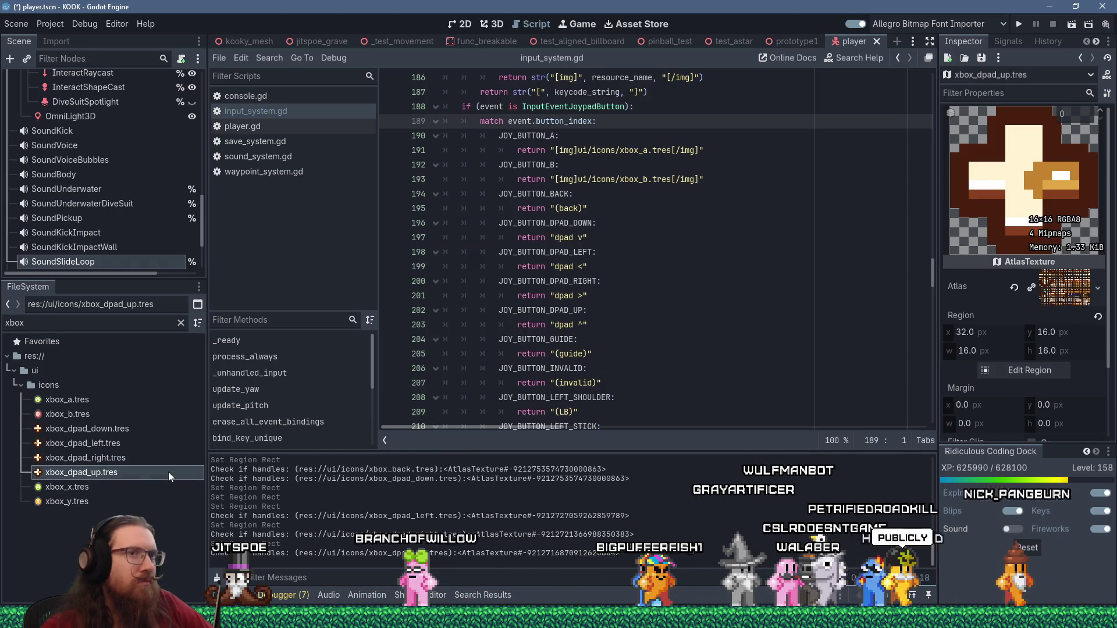
left_click(989, 370)
scroll(621, 312, "down", 6)
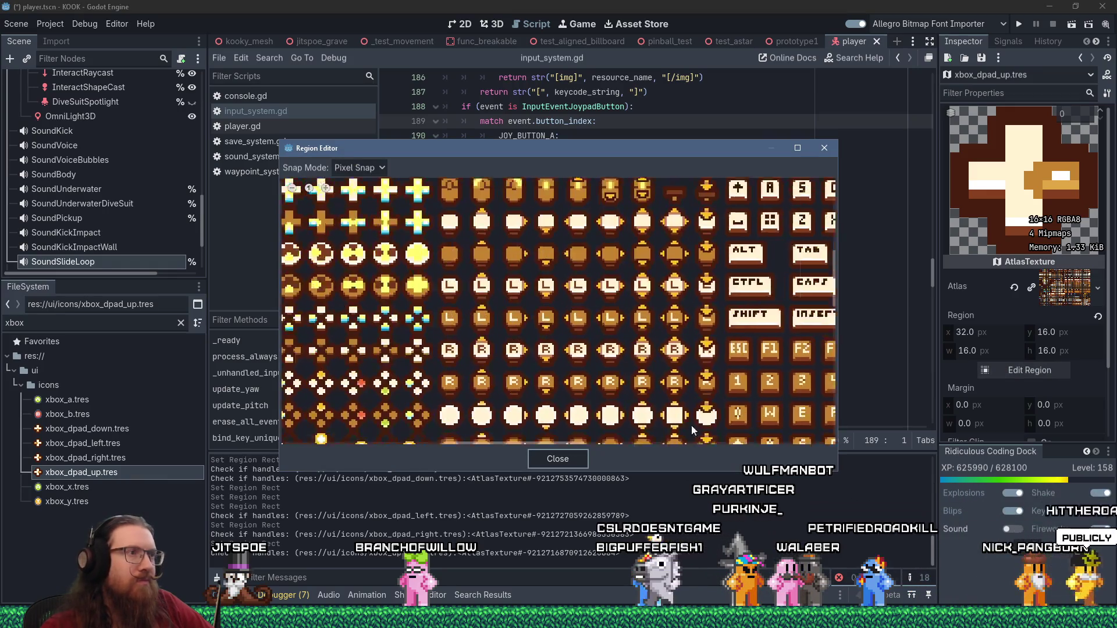
scroll(572, 326, "up", 3)
mouse_move(582, 325)
left_mouse_down()
mouse_move(525, 324)
mouse_move(541, 329)
left_mouse_up()
scroll(524, 324, "up", 2)
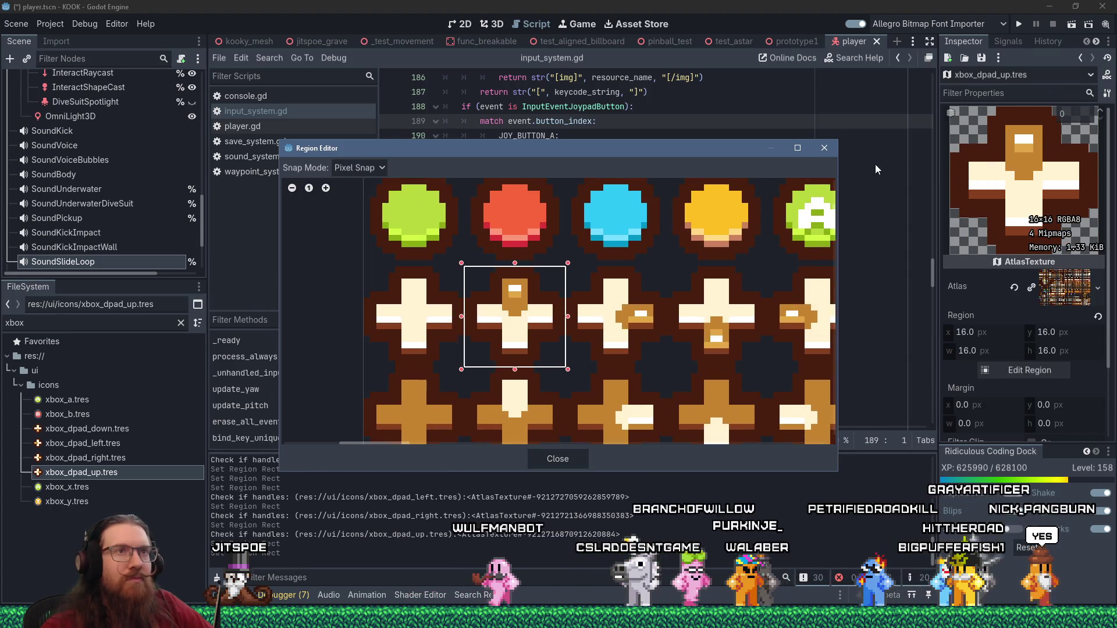
left_click(835, 153)
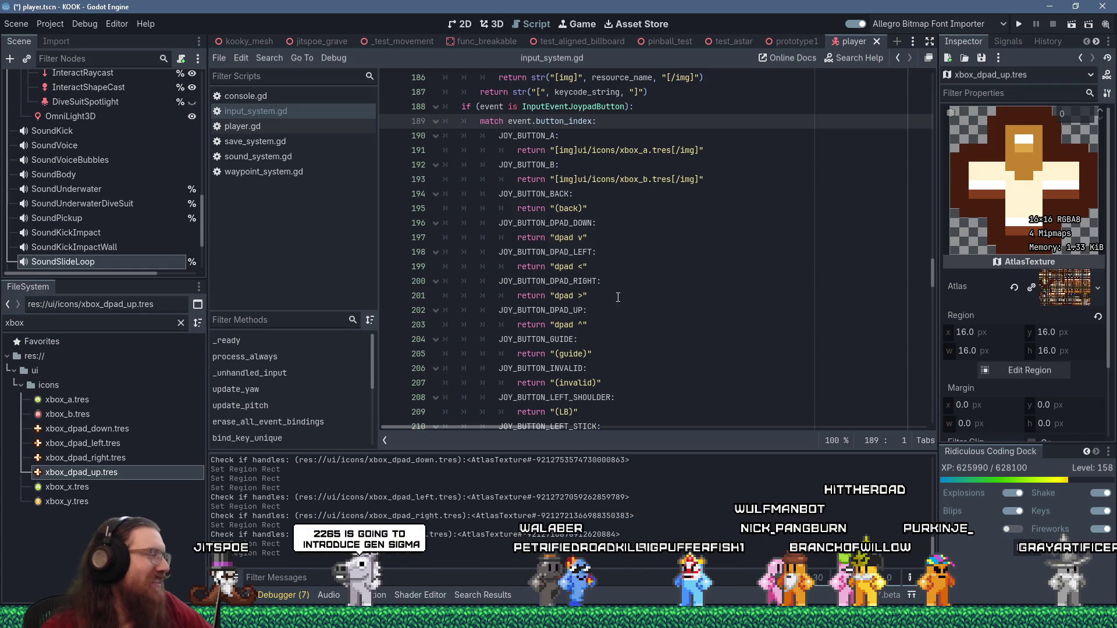
Review the new xbox_dpad_right.tres and xbox_dpad_up.tres icons
scroll(620, 292, "down", 8)
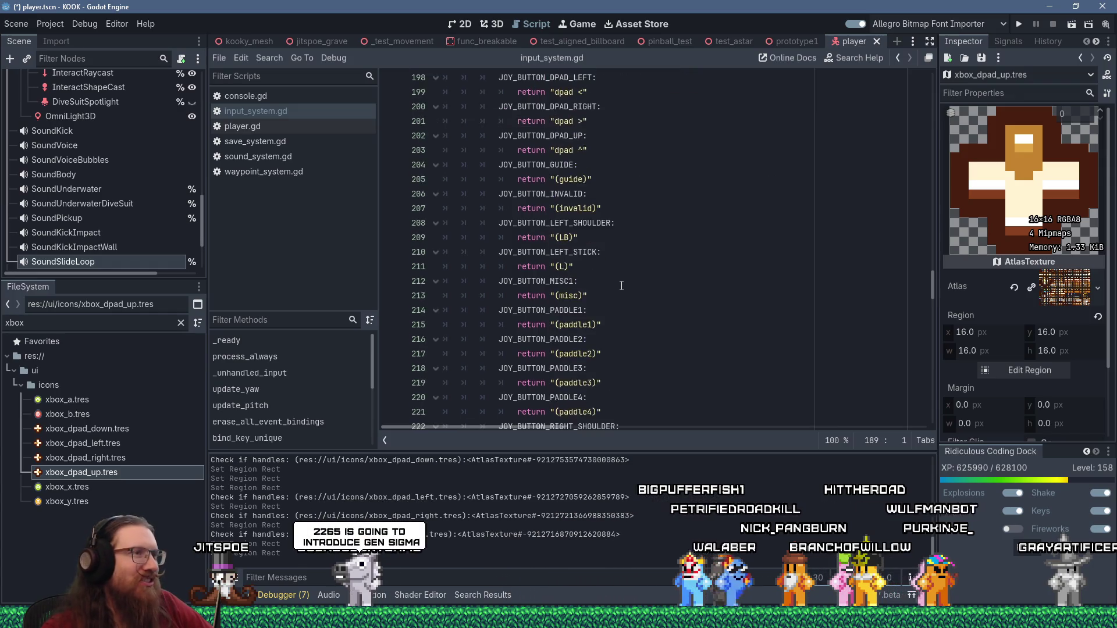
scroll(622, 281, "up", 12)
scroll(621, 282, "up", 2)
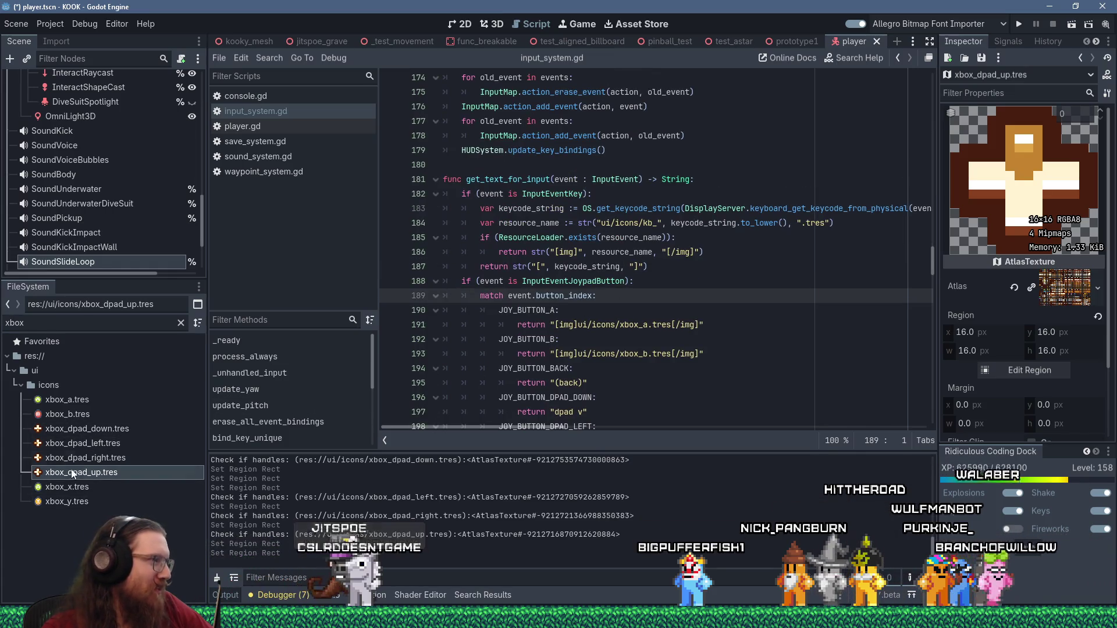
left_click(100, 469)
left_click(102, 460)
left_click(96, 472)
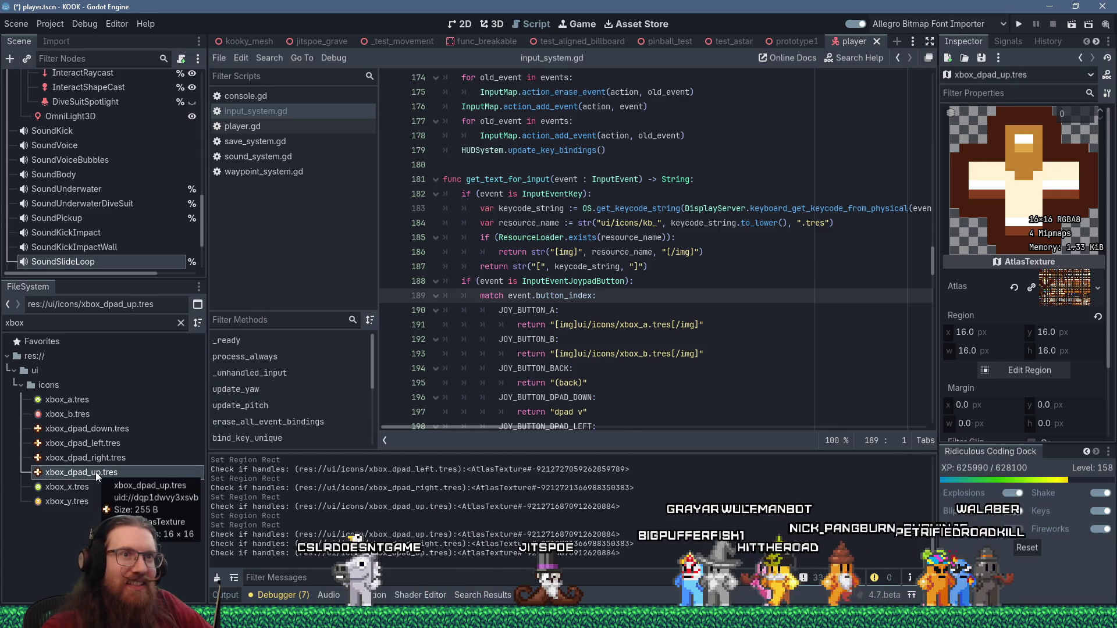
Place the caret at the end of line 193 in the JOY_BUTTON_B case of input_system.gd
scroll(560, 351, "down", 13)
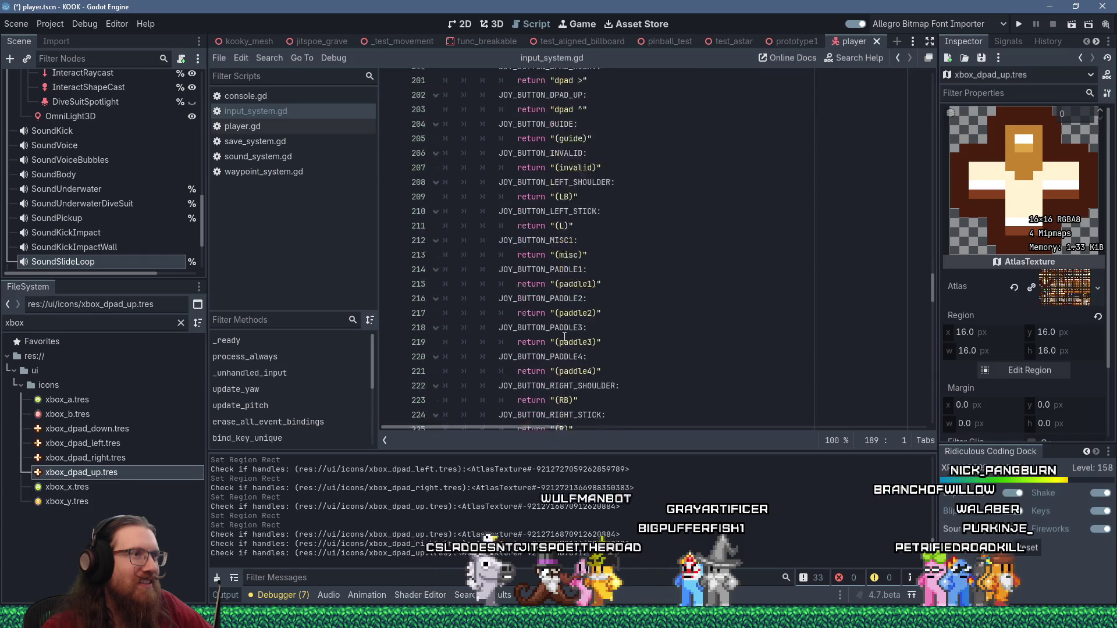
scroll(639, 286, "up", 11)
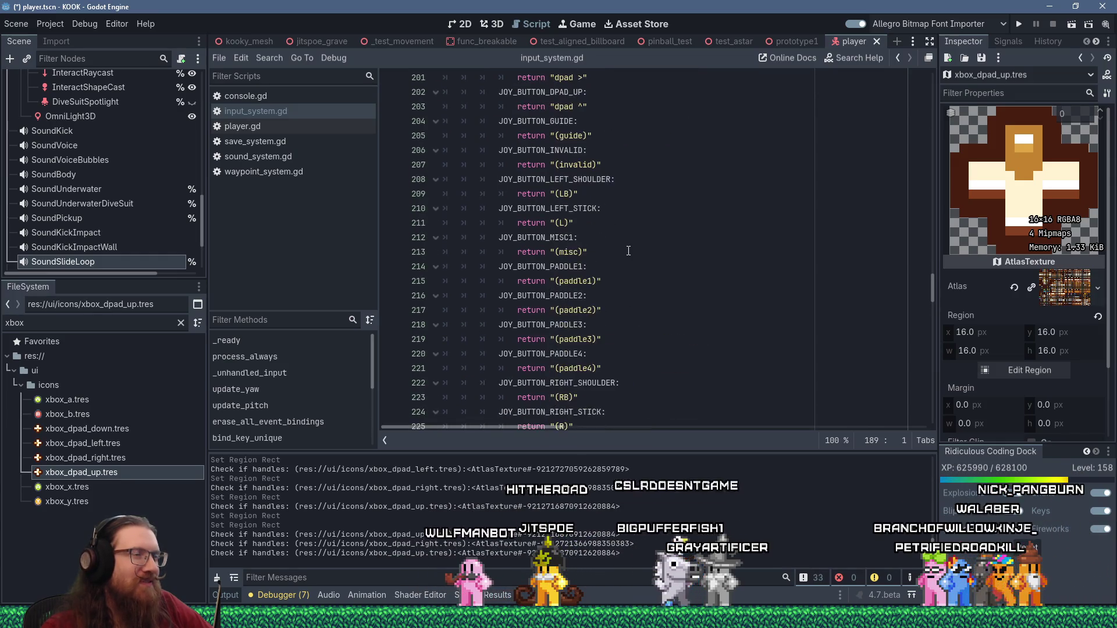
left_click(721, 263)
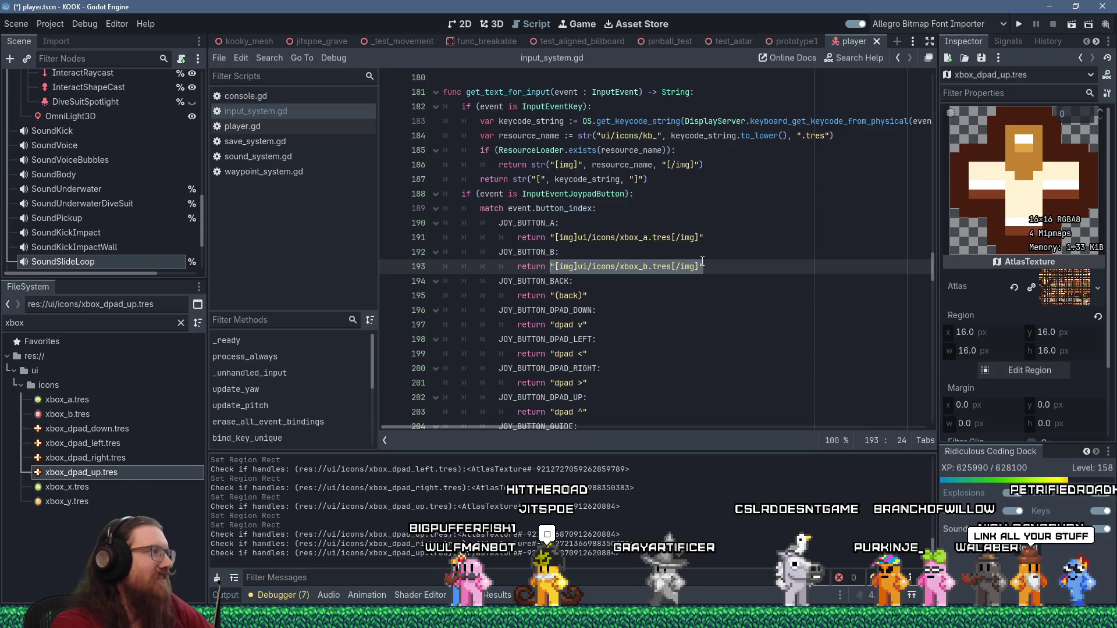
Replace the D-pad down placeholder with the xbox_dpad_down icon path
key("Down")
key("Down")
key("Down")
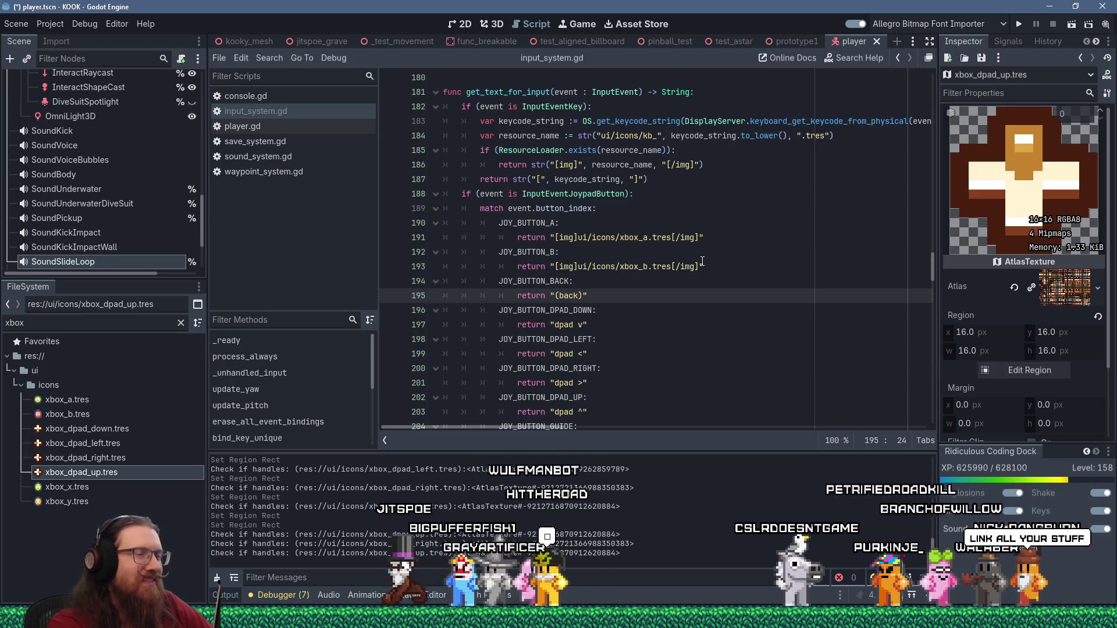
key("Down")
type("[img]ui/icons/xbox_b.tres[/img]")
key("Left")
key("Left")
key("Left")
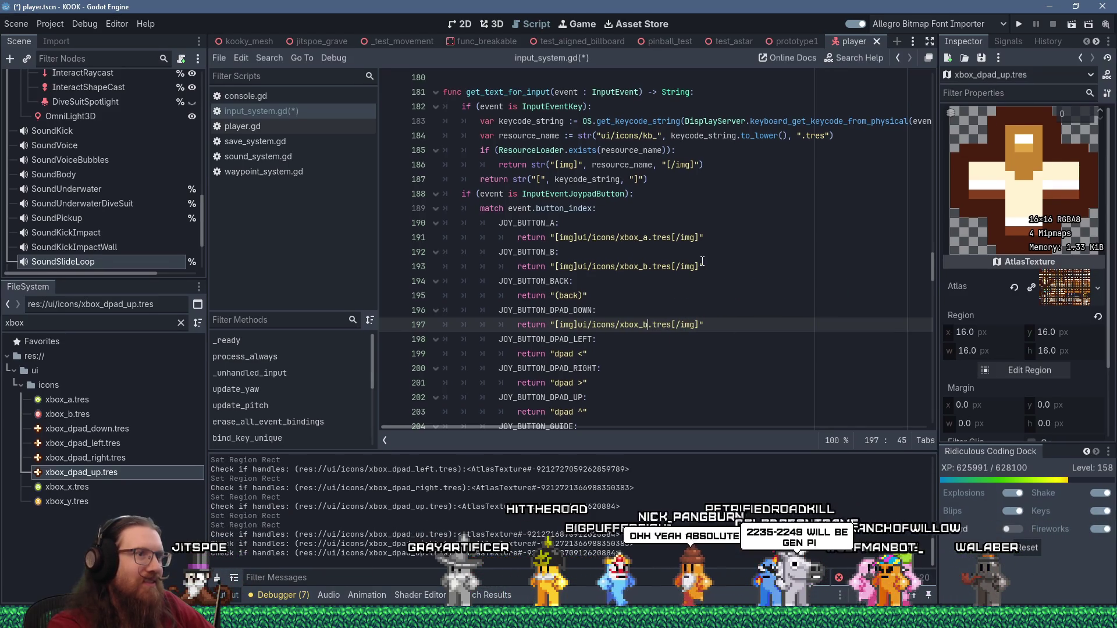
key("BackSpace")
type("dpad_")
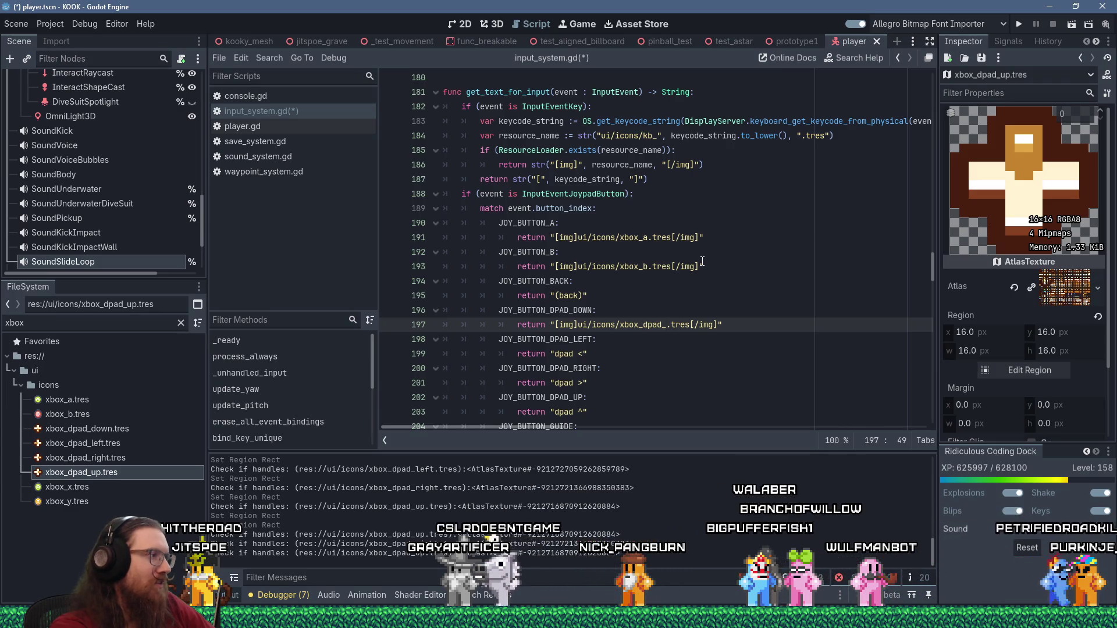
type("down")
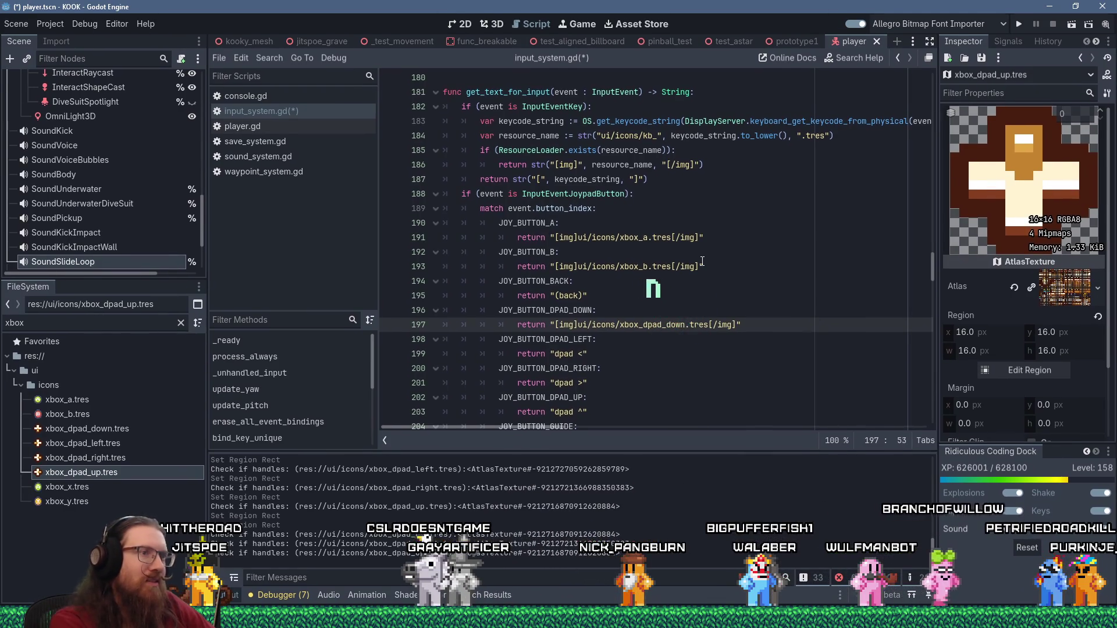
key("Left")
key("Left")
key("Left")
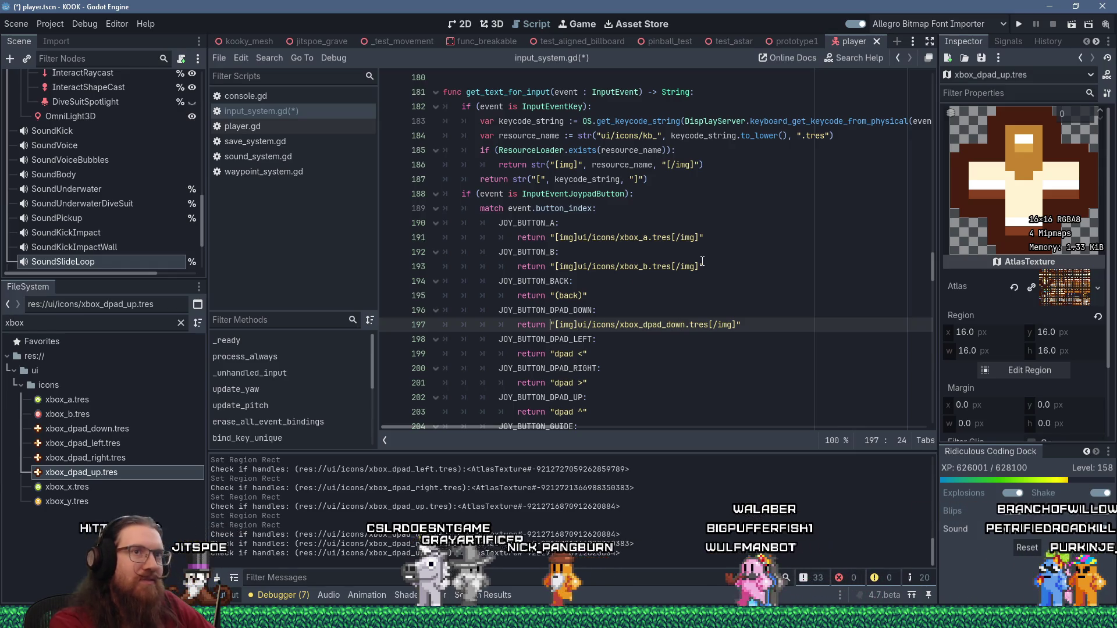
Make the D-pad left case return the xbox_dpad_left icon
key("Down")
key("Down")
key("End")
key("Left")
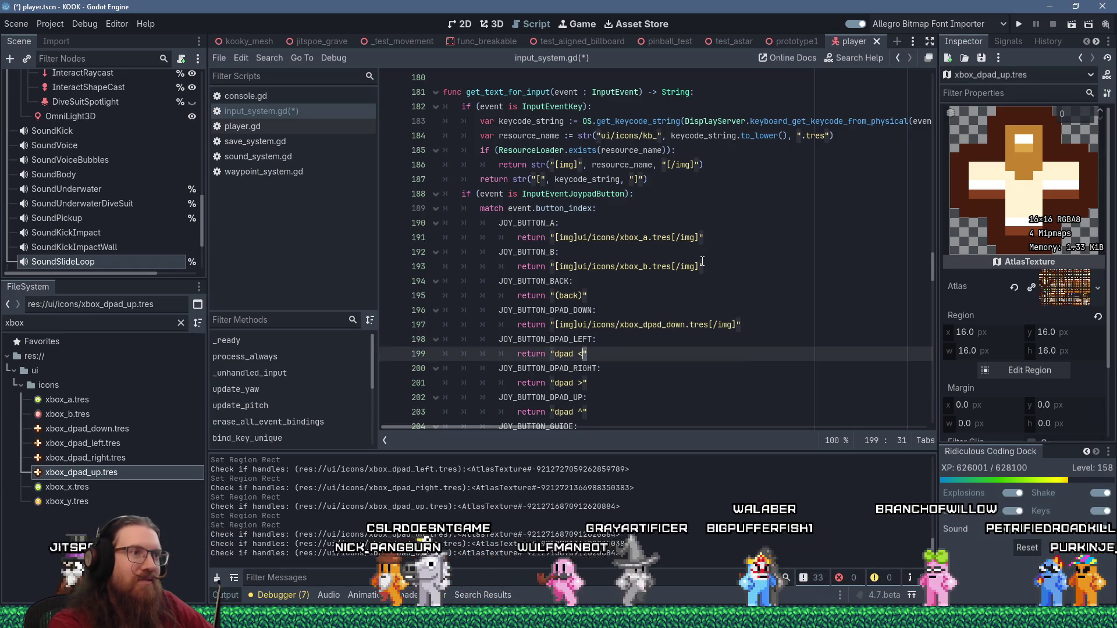
key("Left")
key("Left")
key("Left")
type("\"[img]ui/icons/xbox_dpad_down.tres[/img]\"")
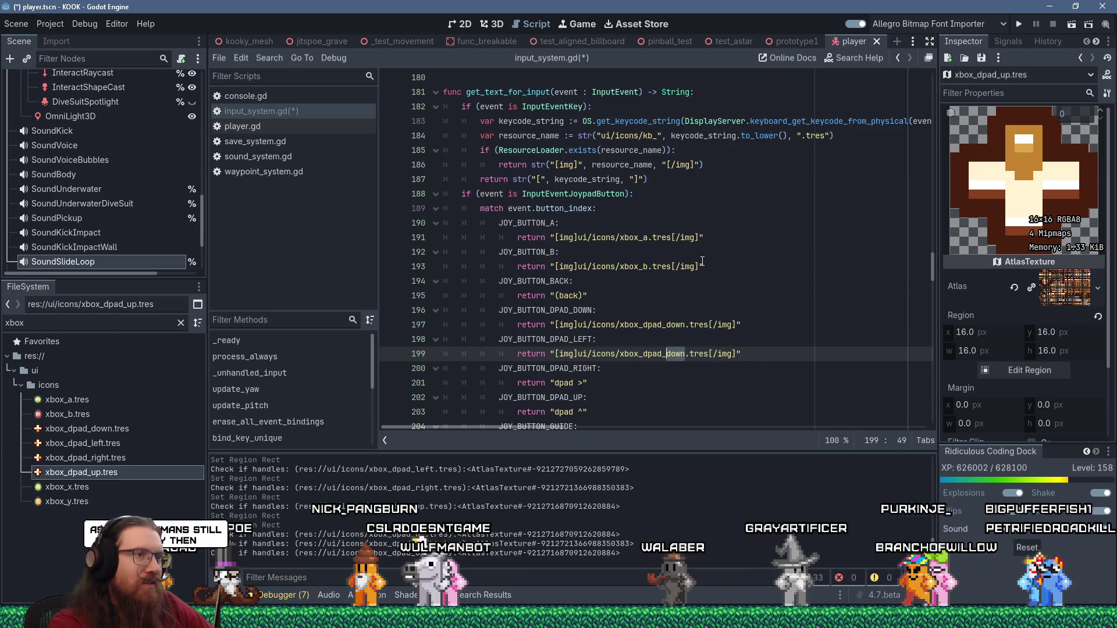
key("BackSpace")
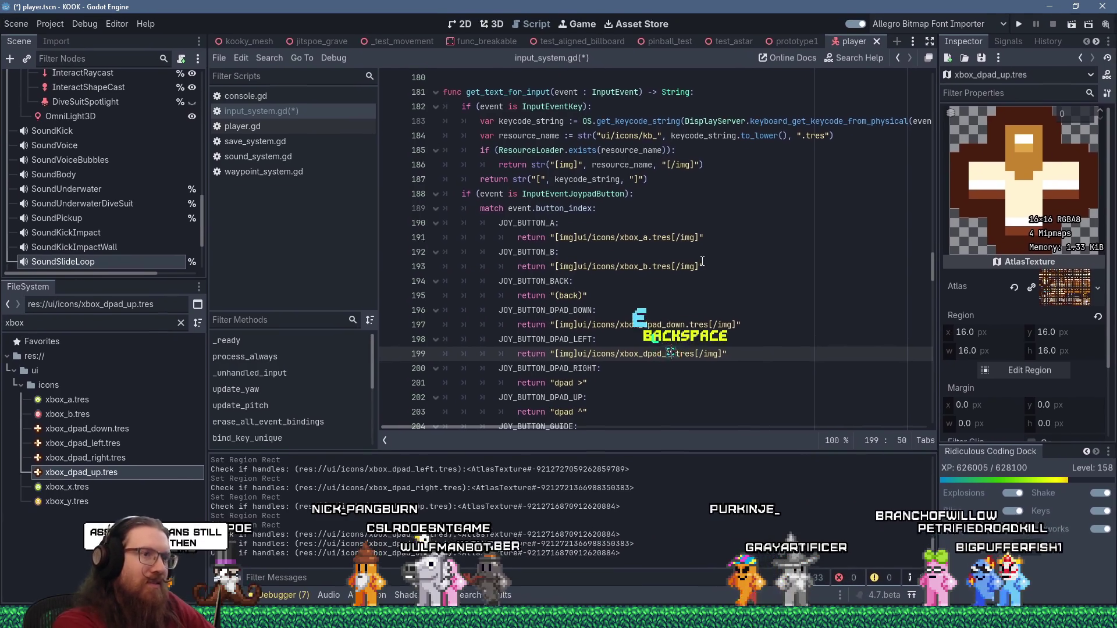
type("left")
Point the right and up cases to xbox_dpad_right and xbox_dpad_up, then save the script
key("Down")
key("Down")
key("Left")
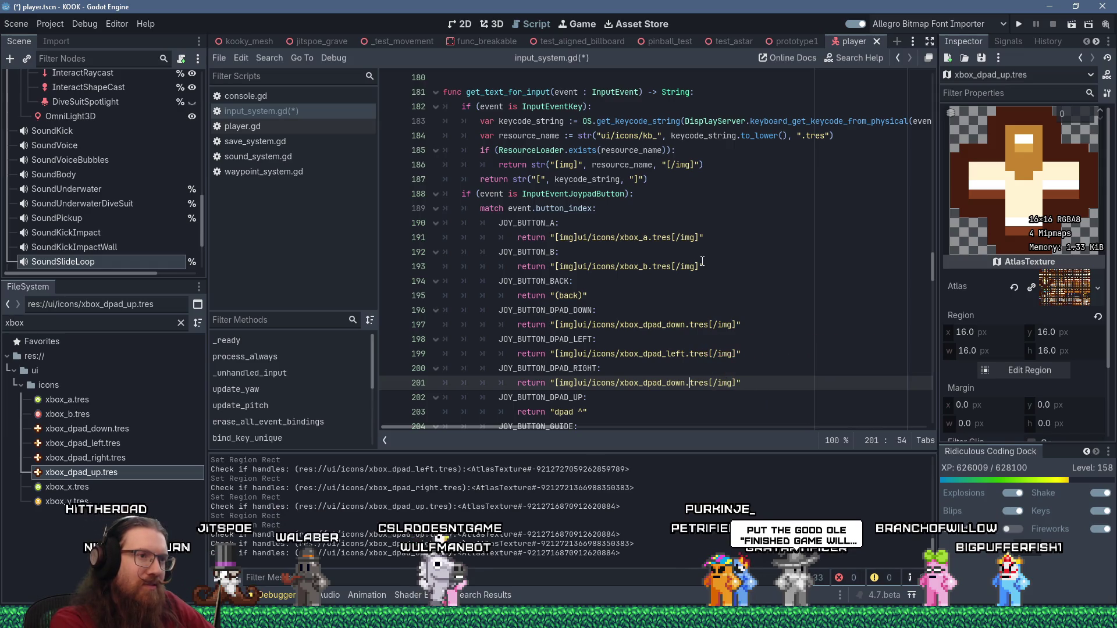
type("right")
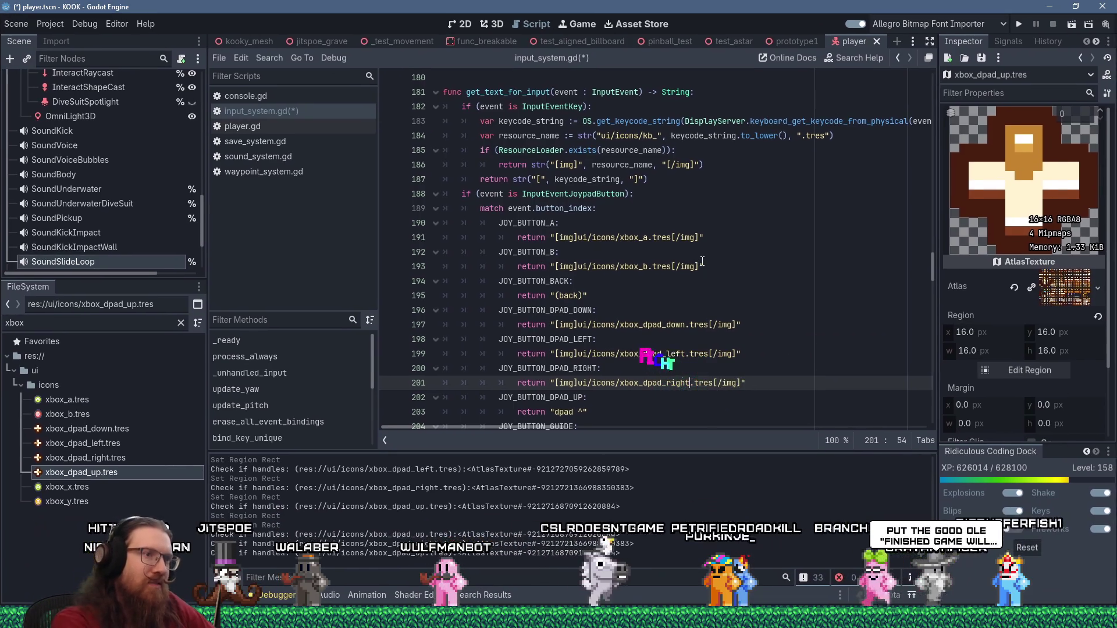
key("Down")
key("Down")
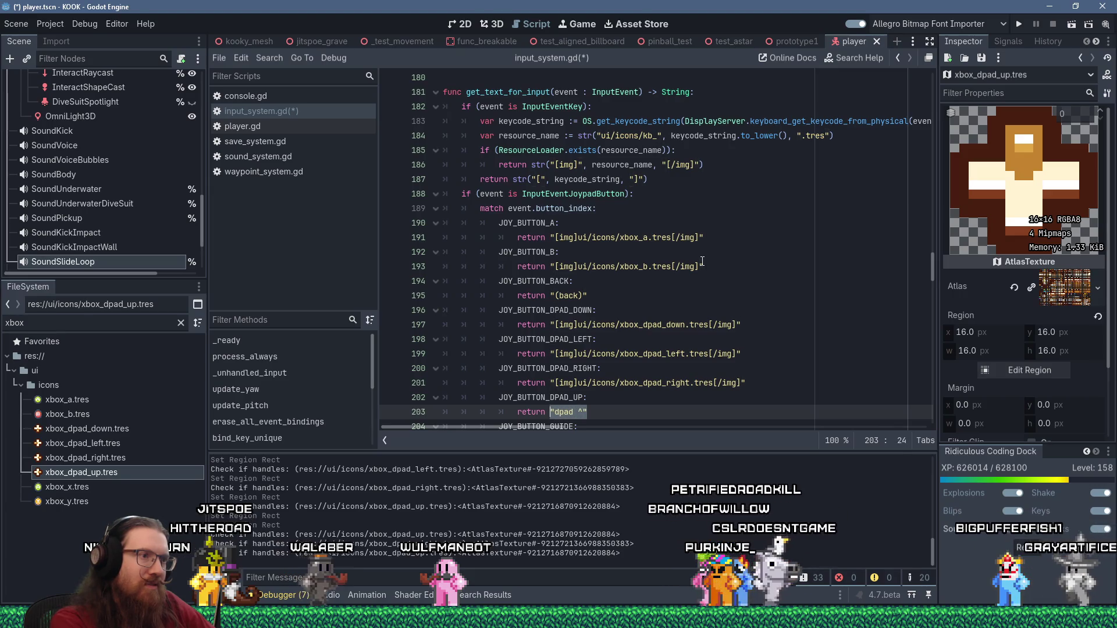
key("ctrl+Left")
key("ctrl+Left")
key("ctrl+Left")
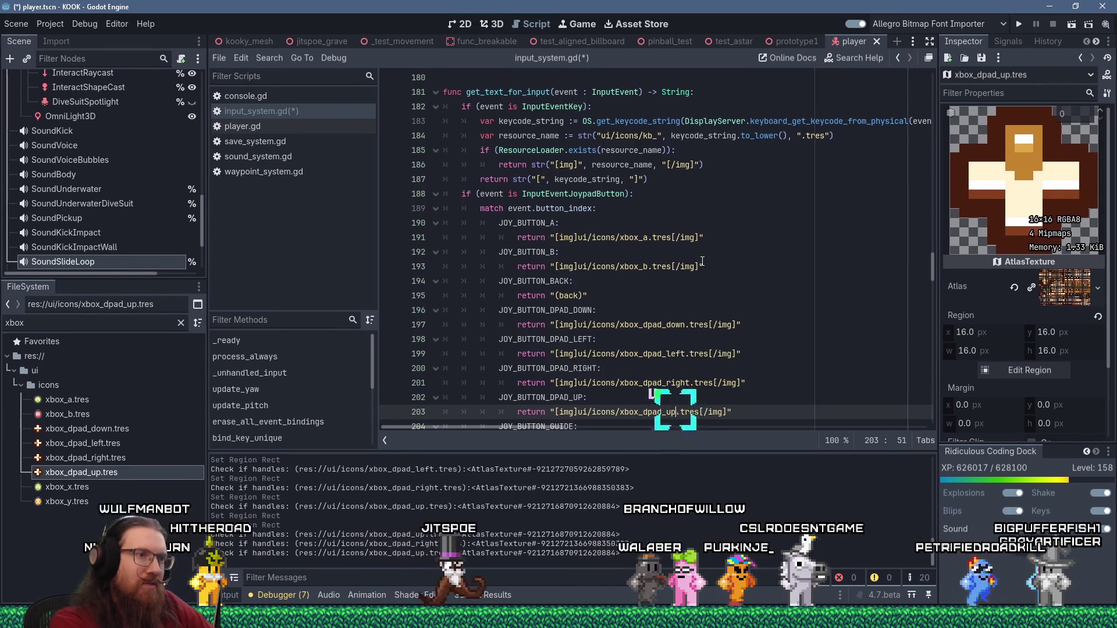
type("up")
key("ctrl+s")
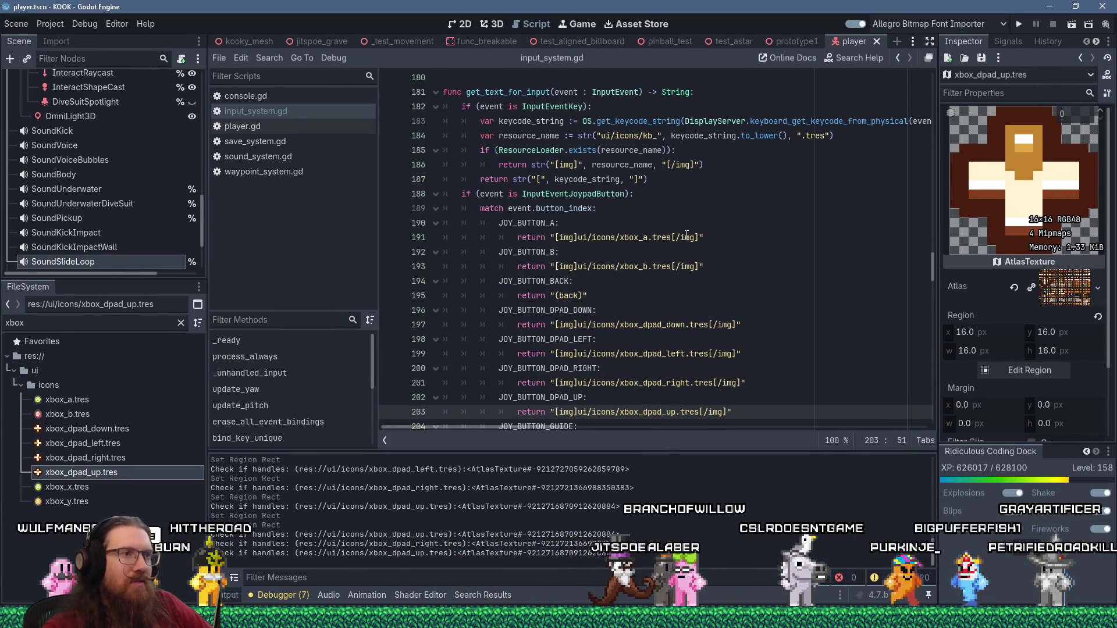
scroll(687, 235, "down", 5)
scroll(683, 245, "down", 1)
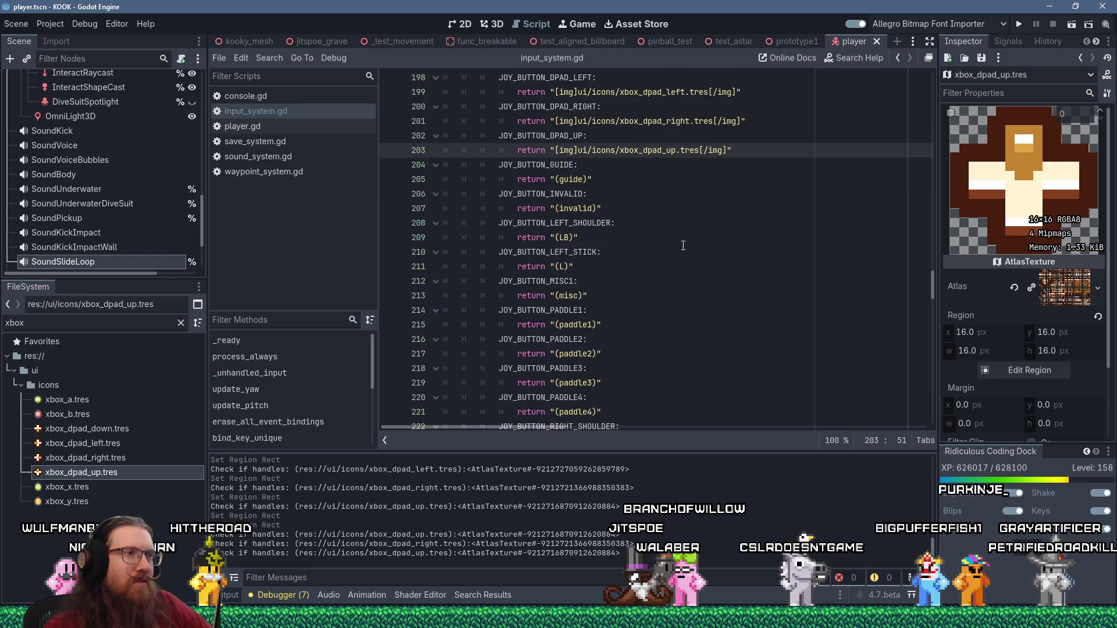
scroll(683, 245, "down", 5)
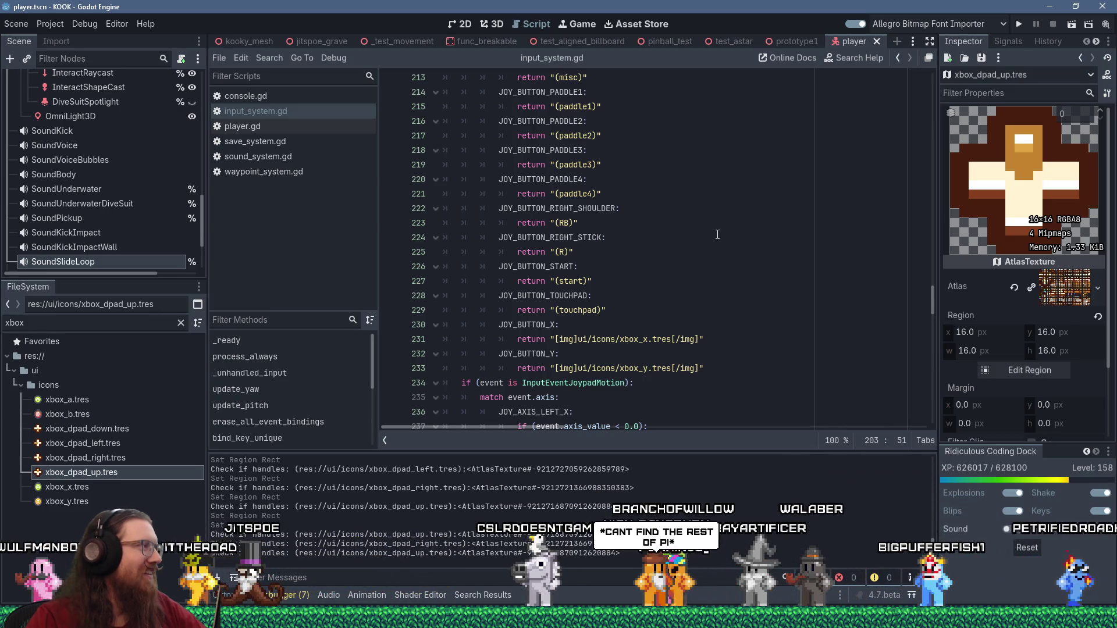
scroll(718, 234, "down", 3)
scroll(718, 234, "up", 12)
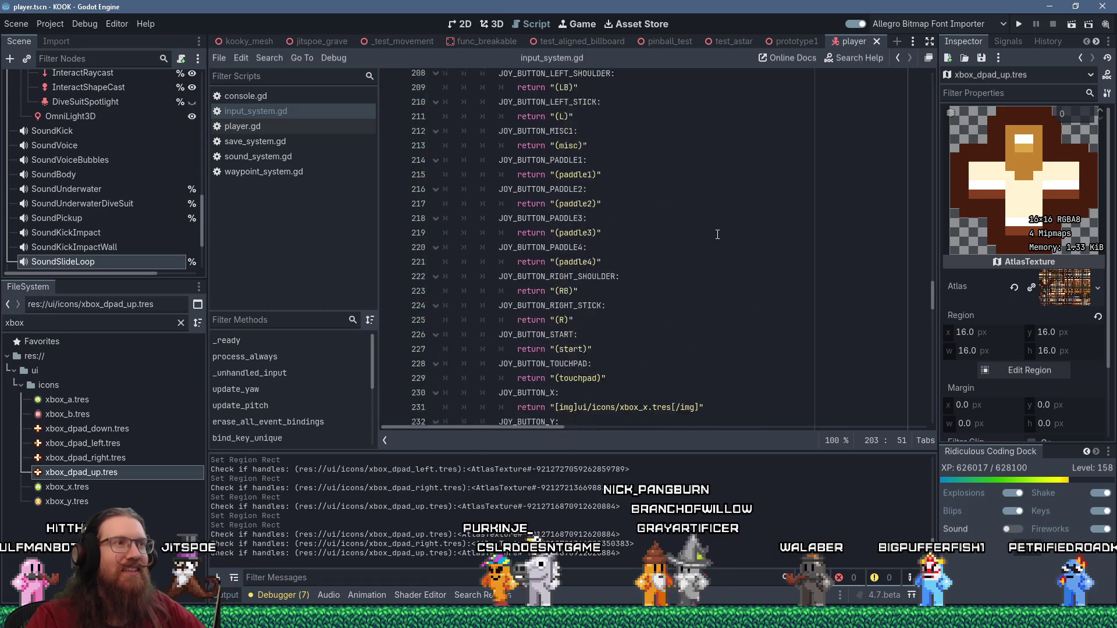
scroll(727, 238, "down", 5)
left_click(756, 208)
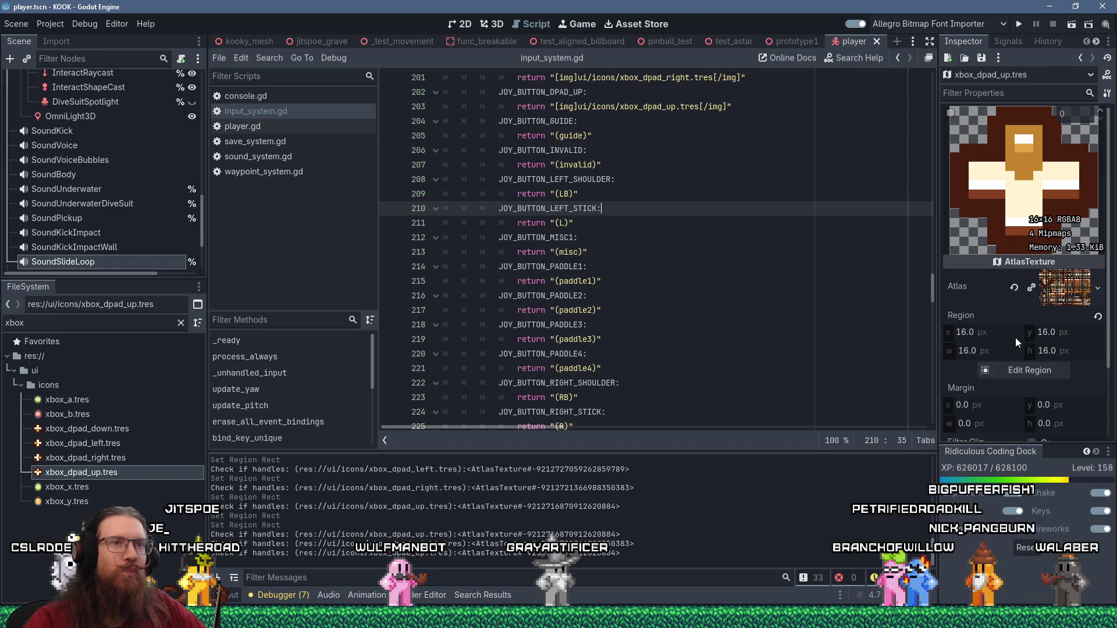
key("alt+Tab")
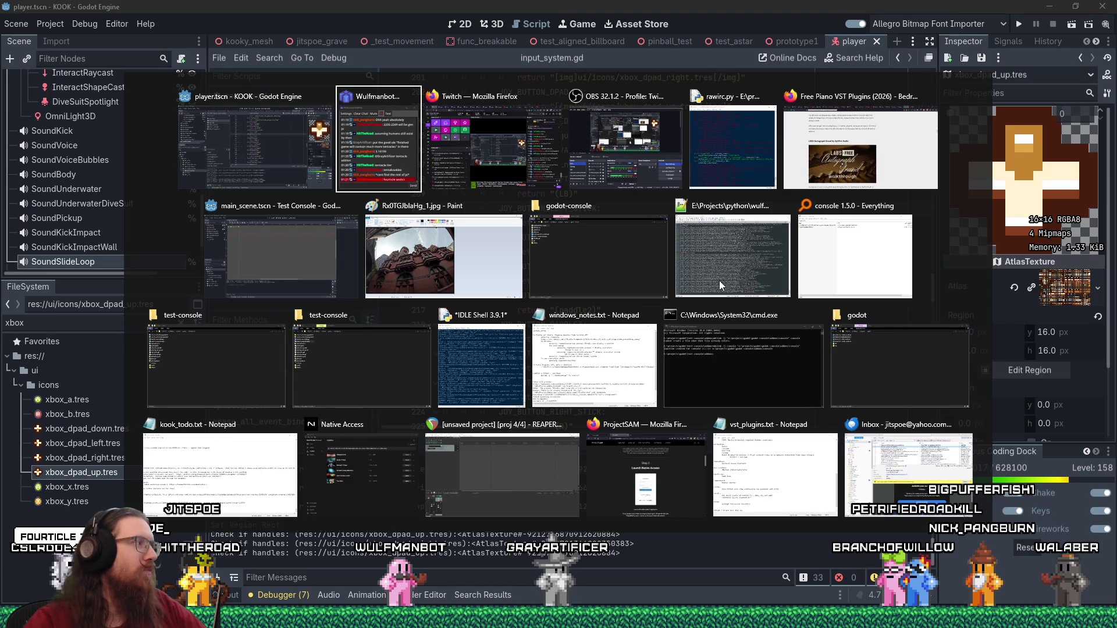
key("alt+shift+Tab")
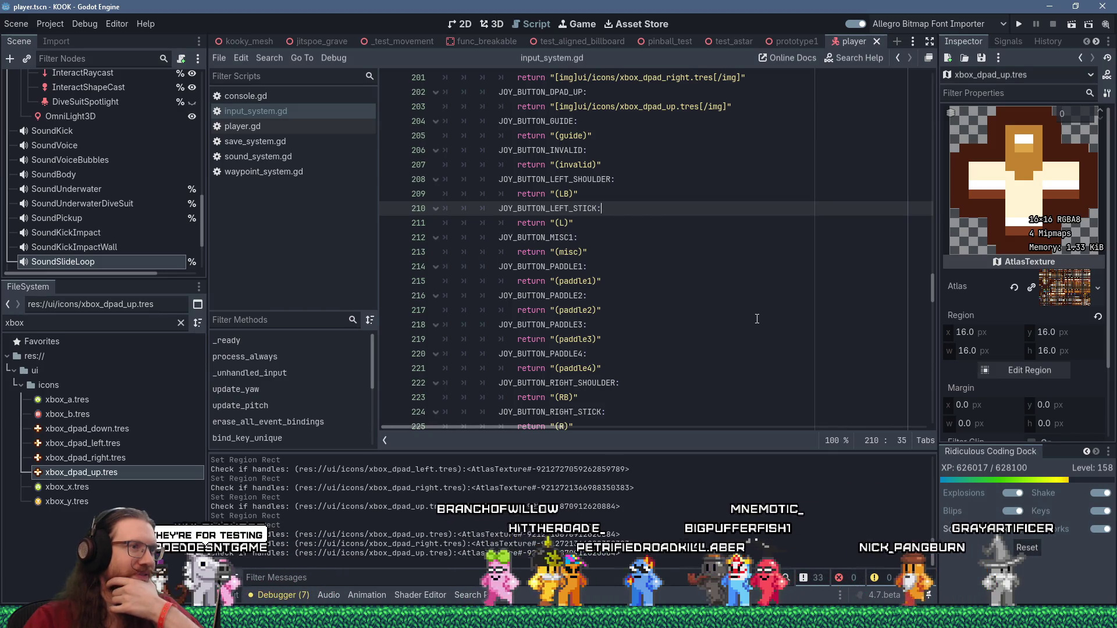
scroll(757, 319, "down", 2)
scroll(757, 319, "down", 2)
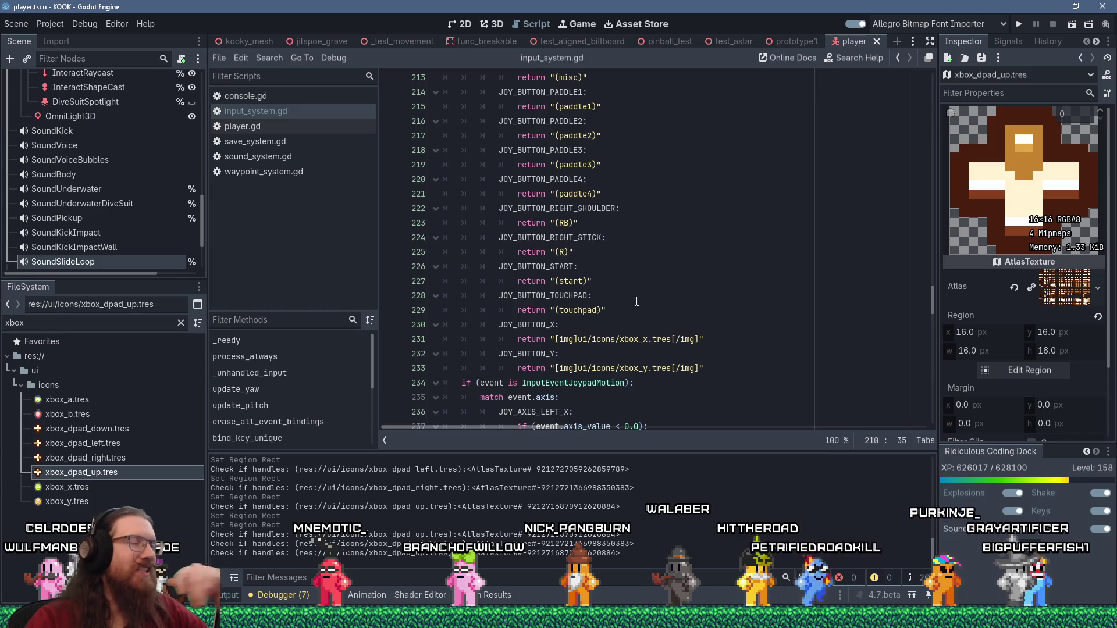
scroll(637, 301, "up", 3)
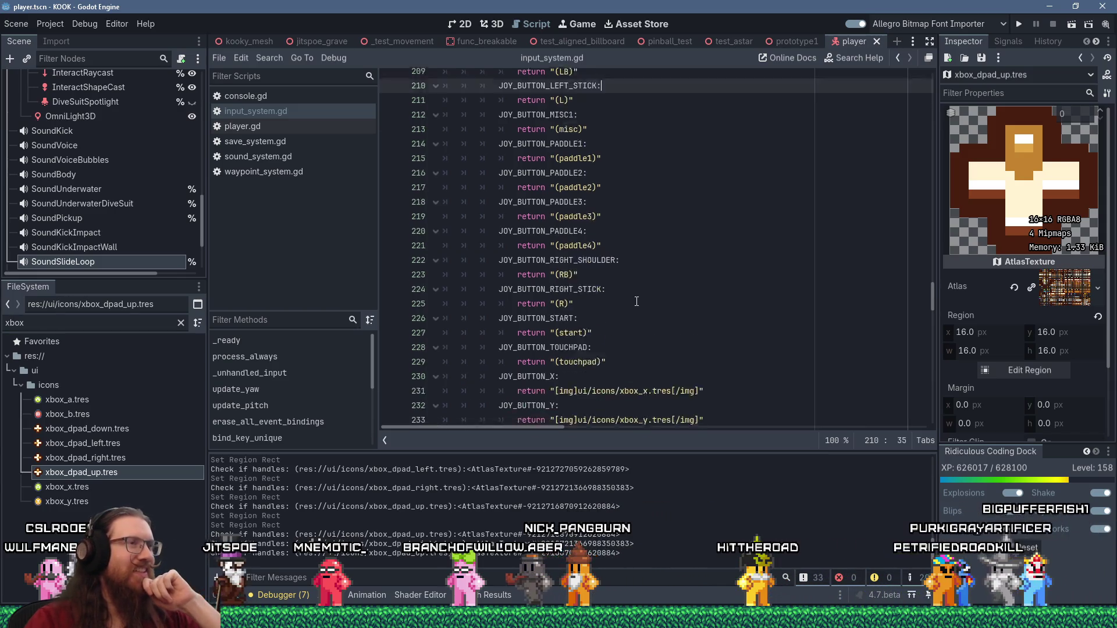
scroll(636, 302, "up", 2)
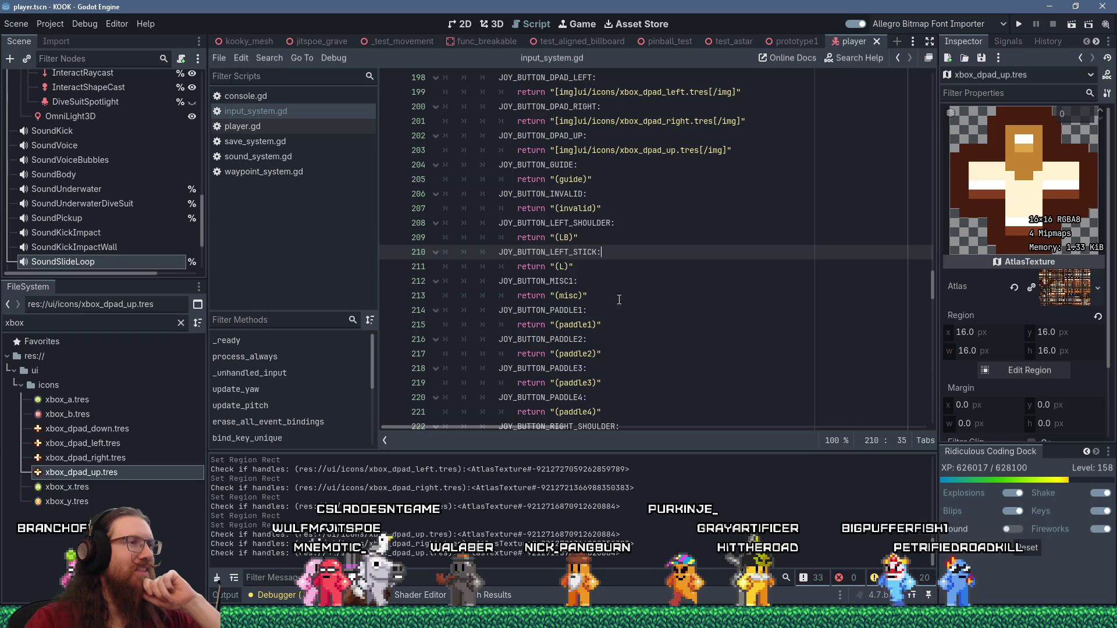
left_click(581, 265)
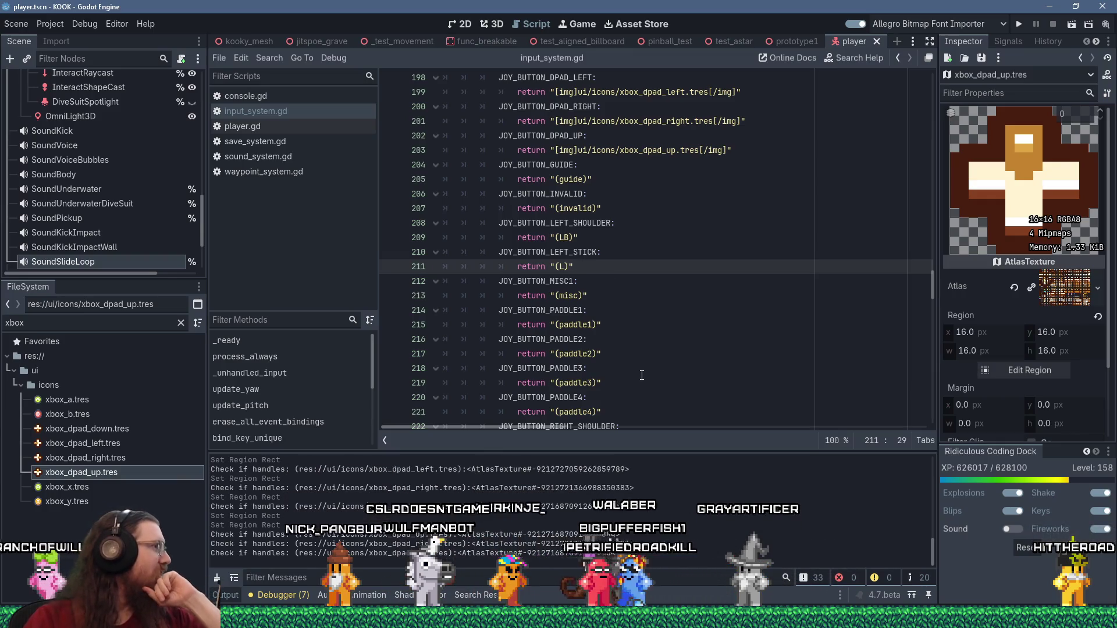
scroll(641, 372, "up", 5)
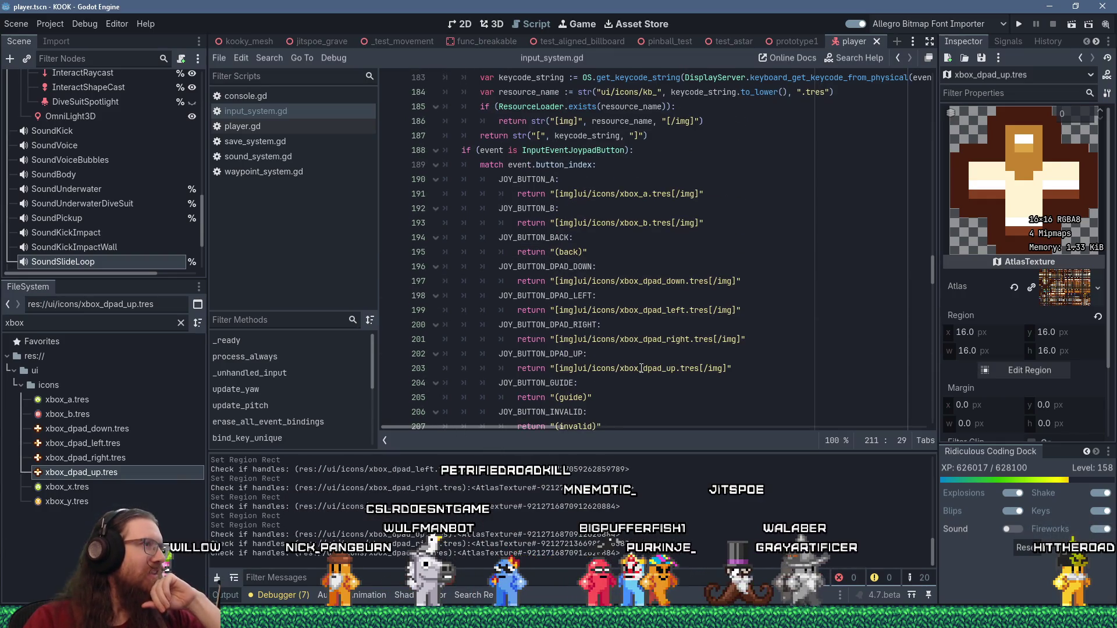
scroll(640, 368, "down", 3)
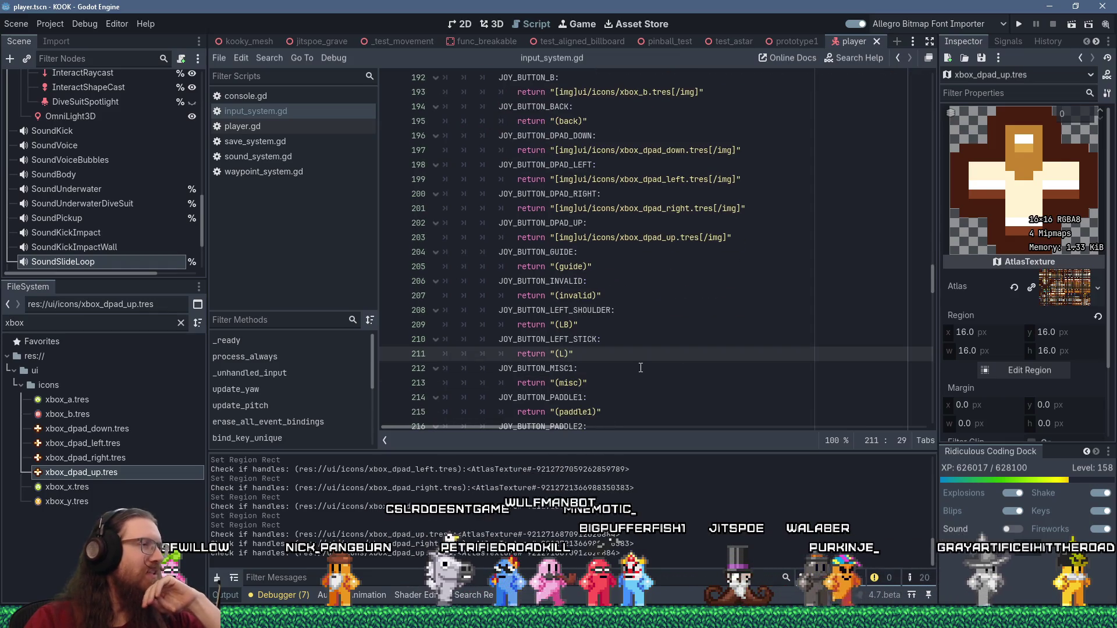
scroll(640, 368, "down", 2)
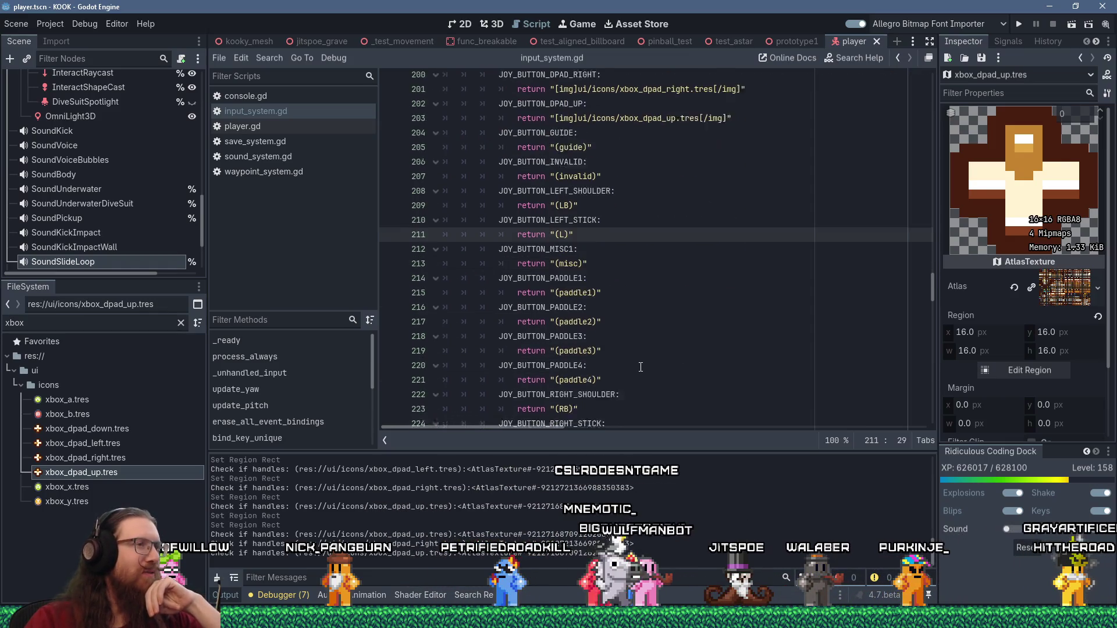
scroll(640, 368, "down", 1)
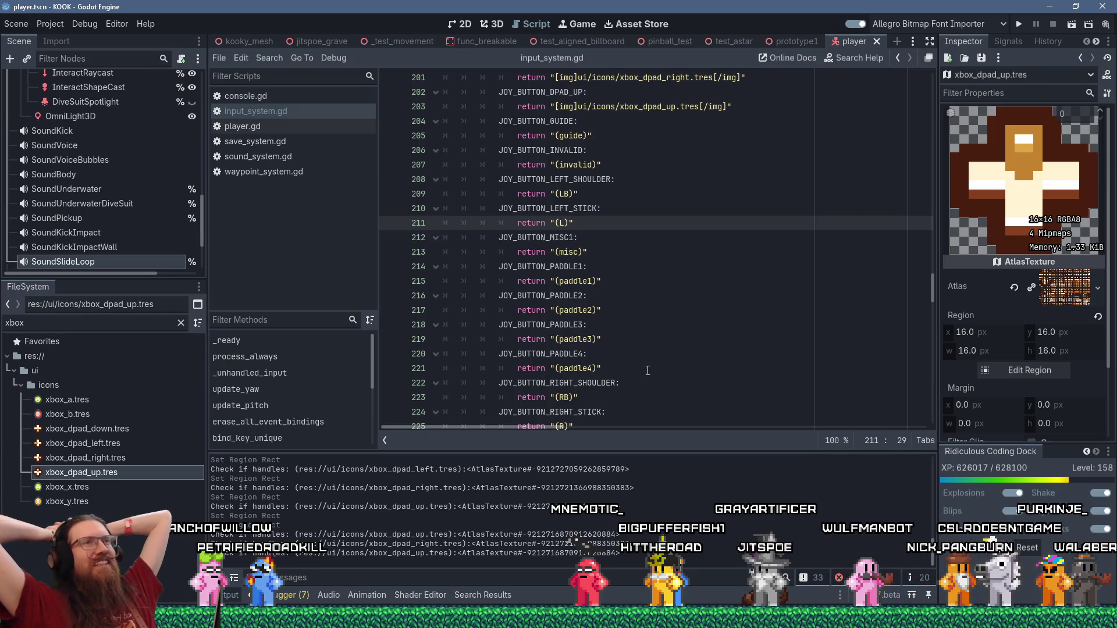
Run KOOK and load the graveyard_credits map from the development console
left_click(1021, 26)
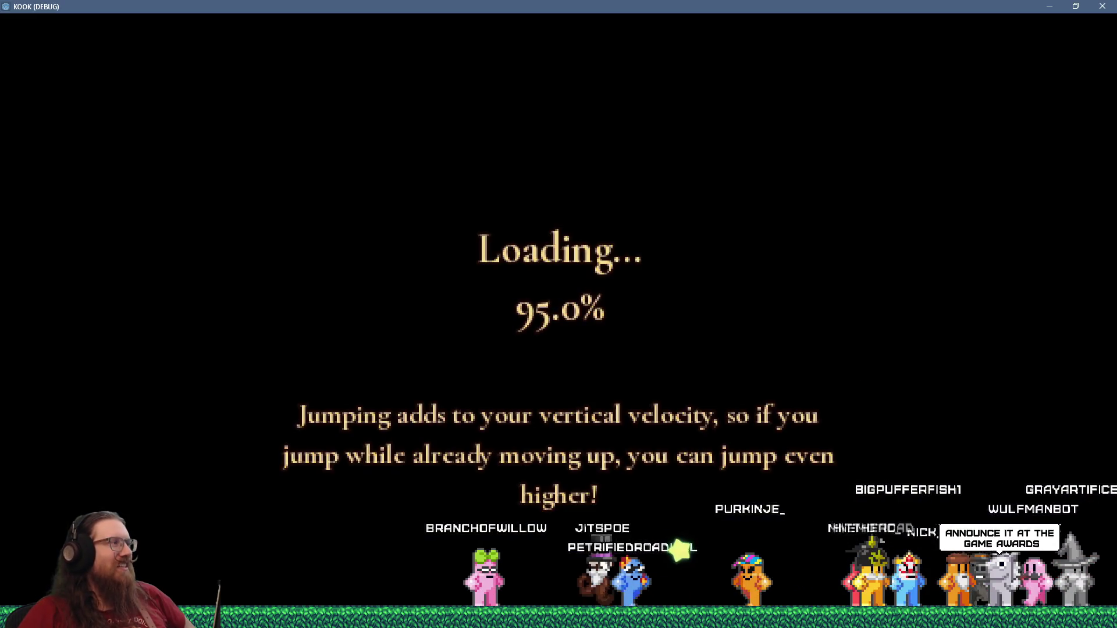
key("grave")
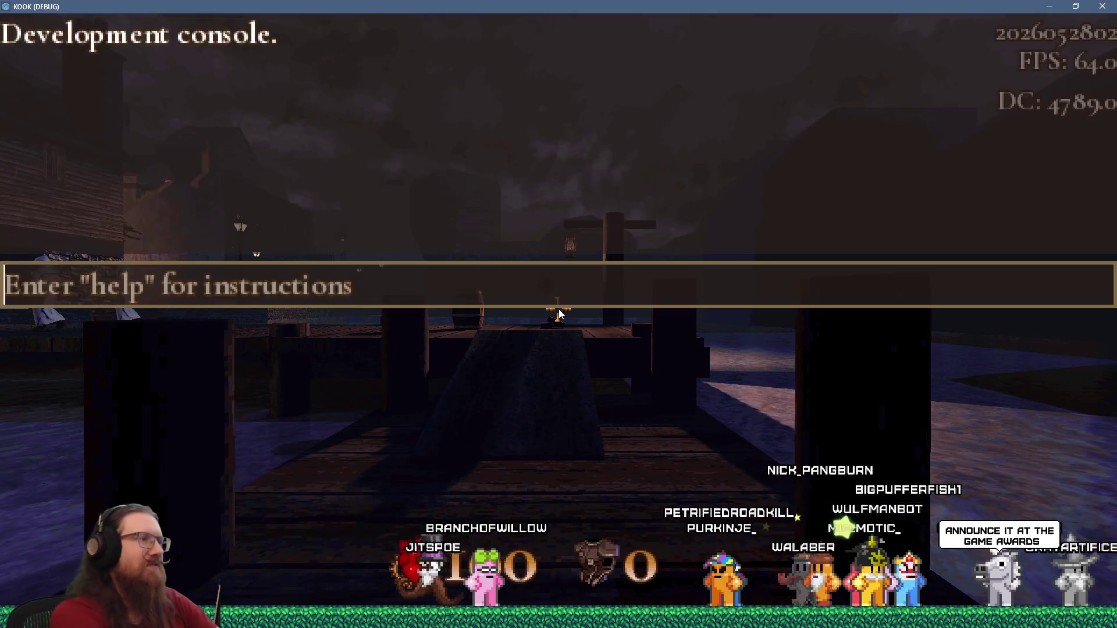
type("map graveyard_credits")
key("Return")
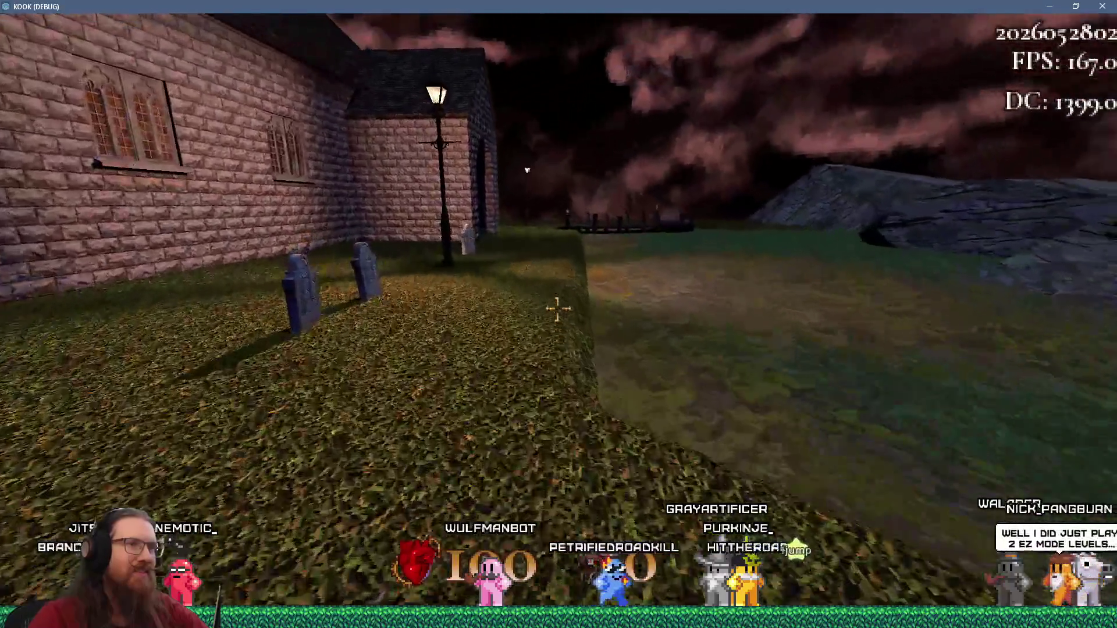
Walk from the wooden dock along the stone path toward the castle and hillside path
key("w")
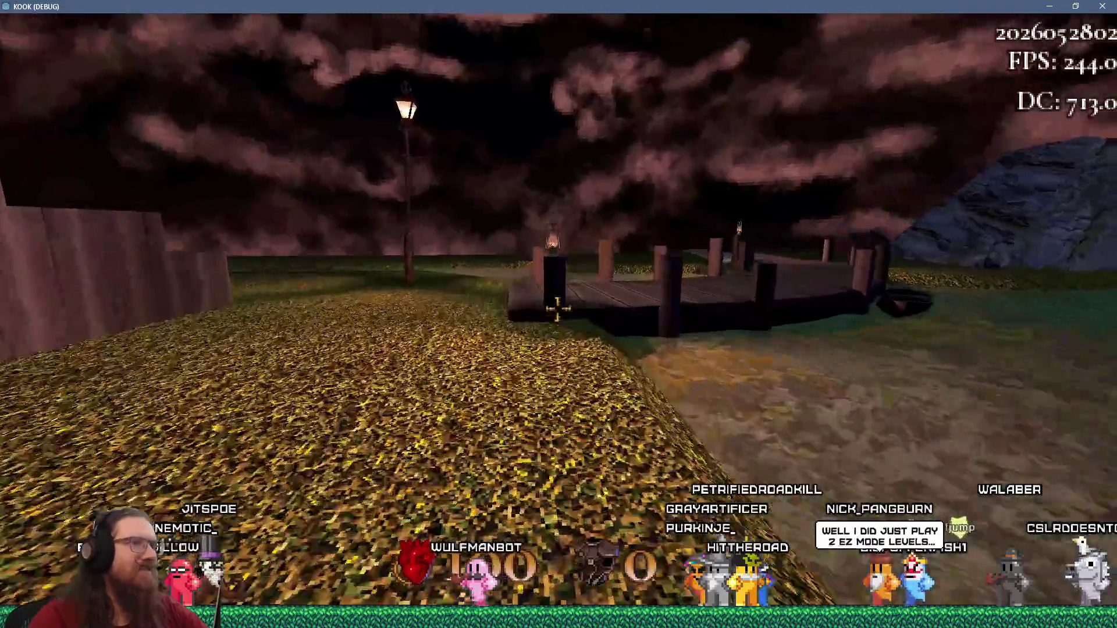
key("w")
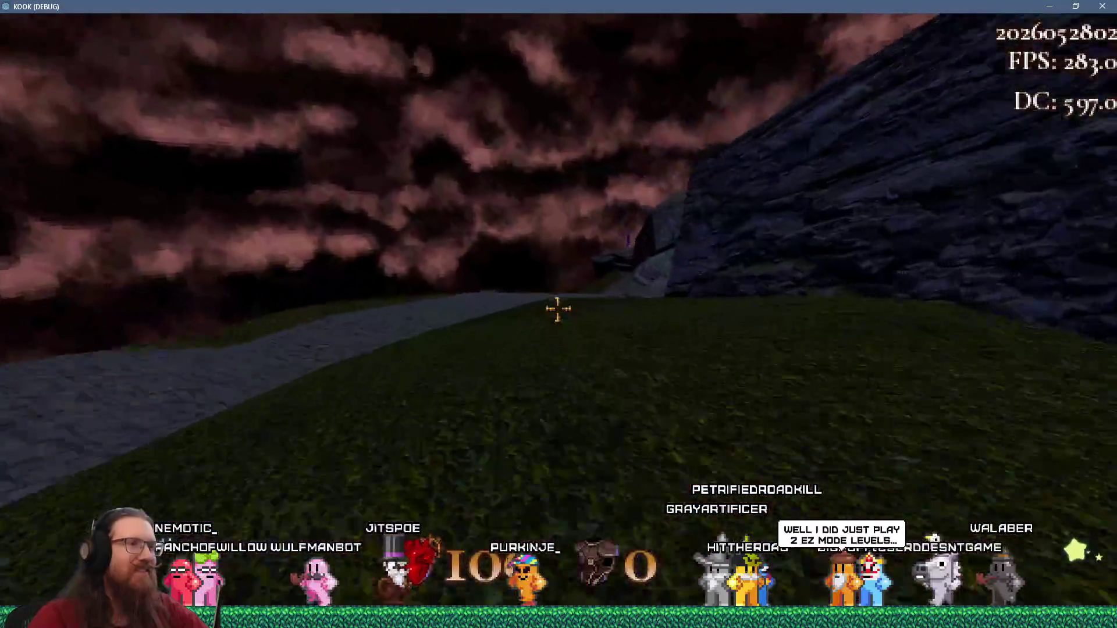
key("w")
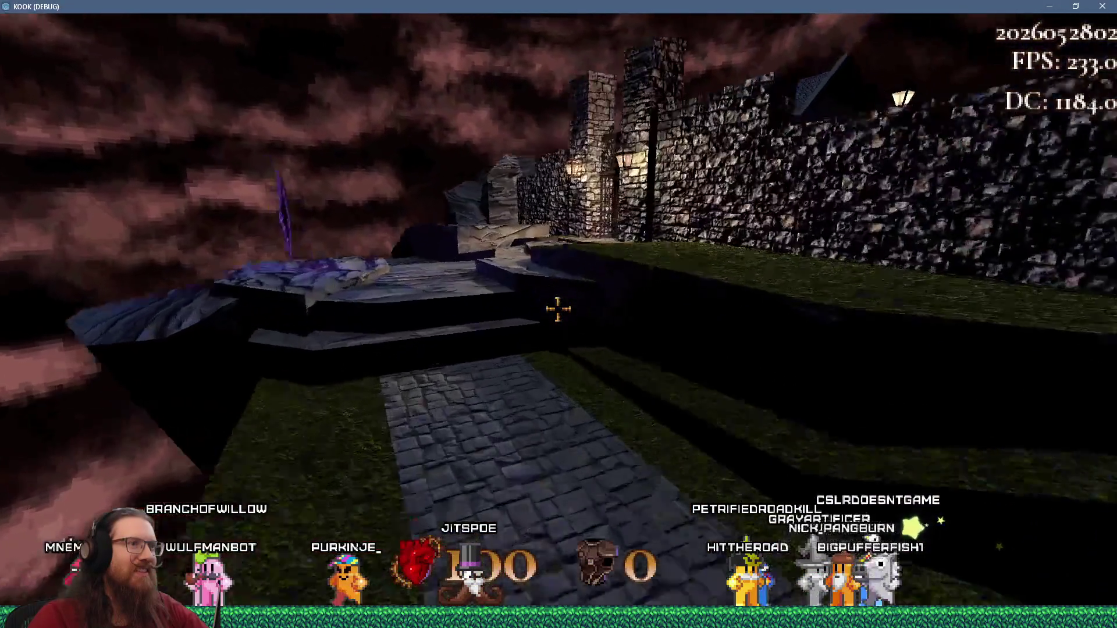
key("w")
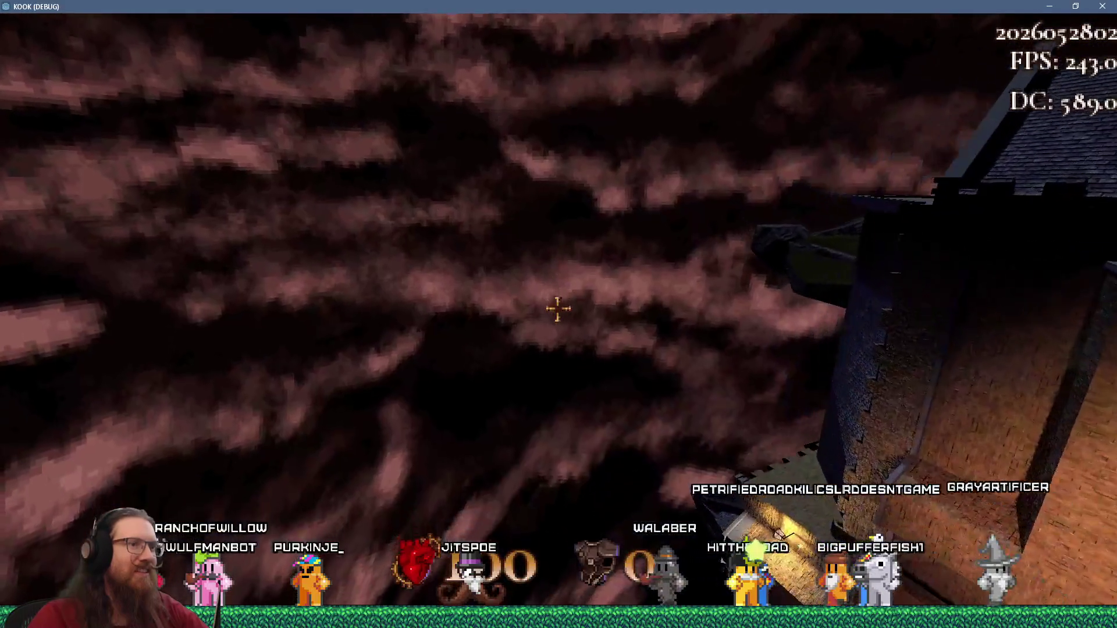
key("w")
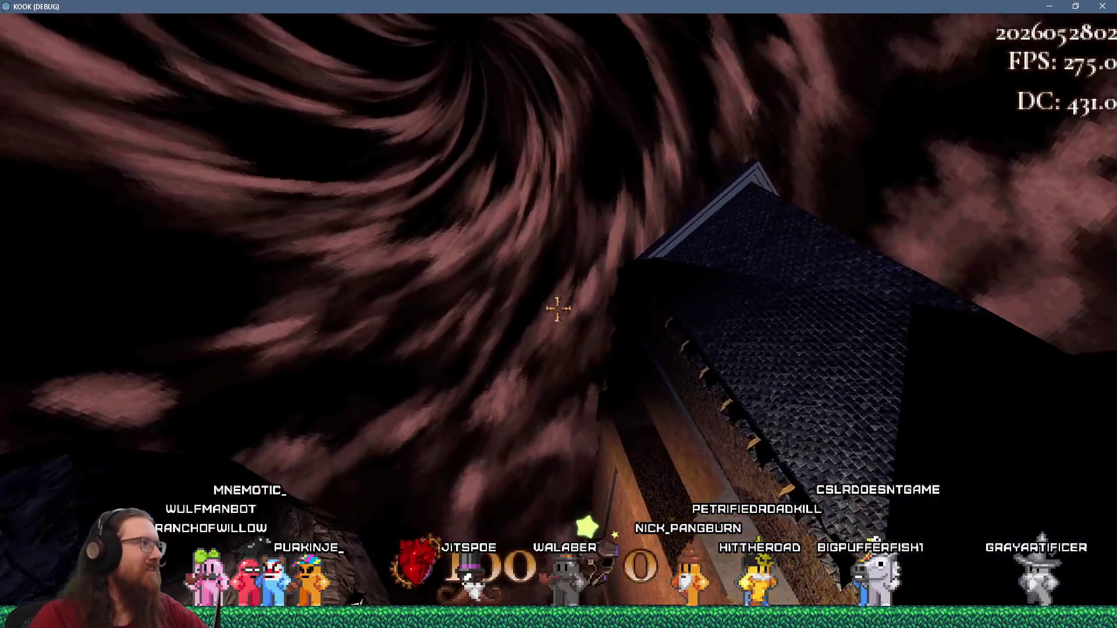
key("w")
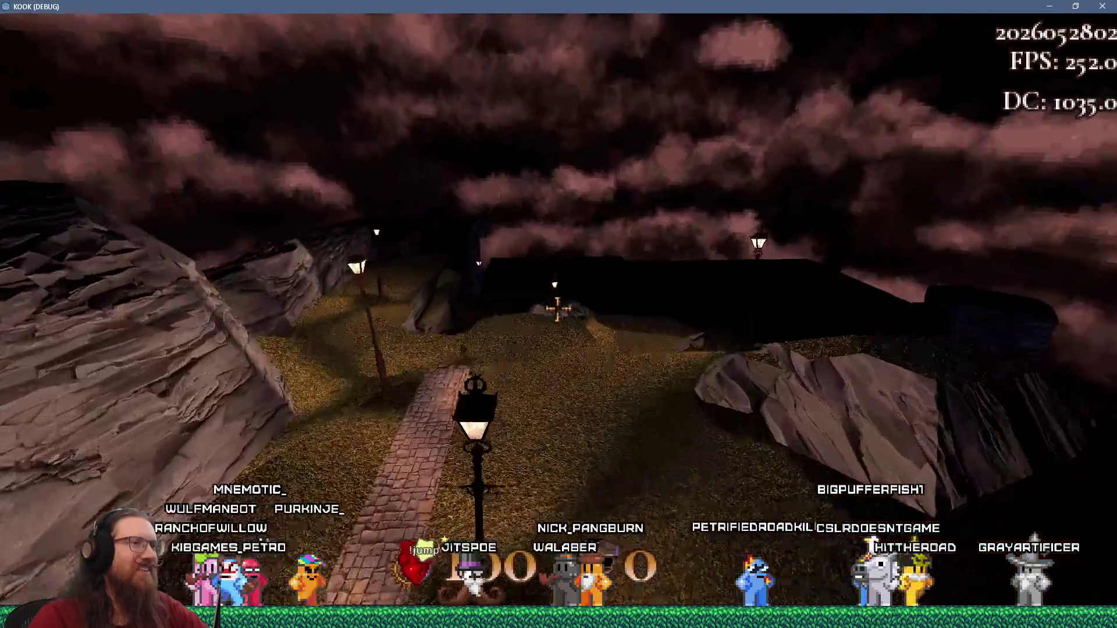
key("w")
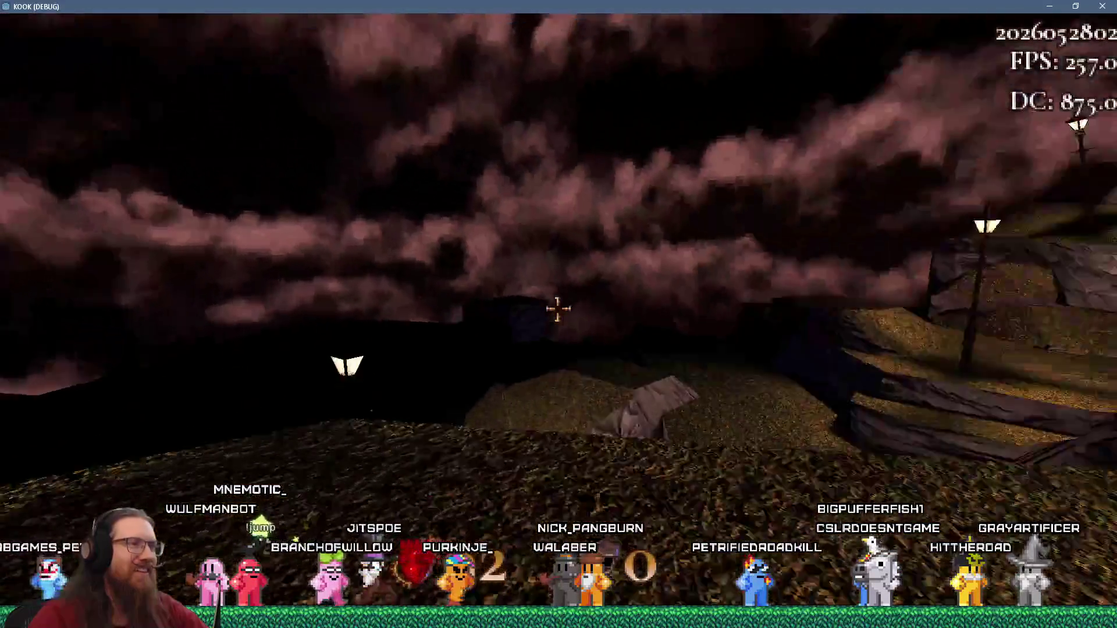
Quit to the main menu from the pause menu, then quit the game
key("grave")
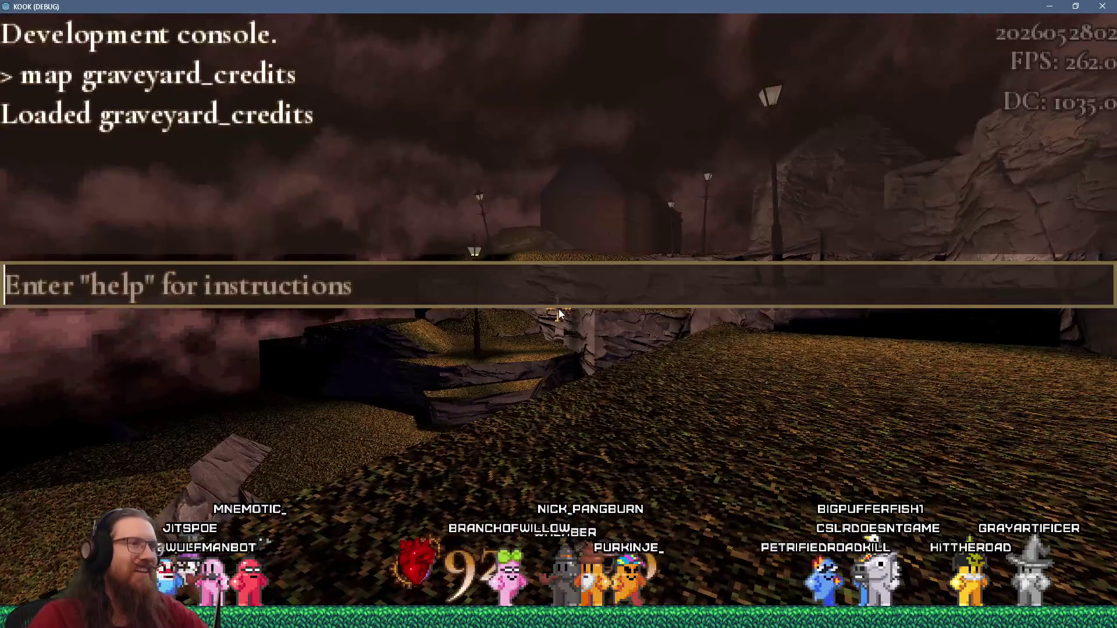
key("Escape")
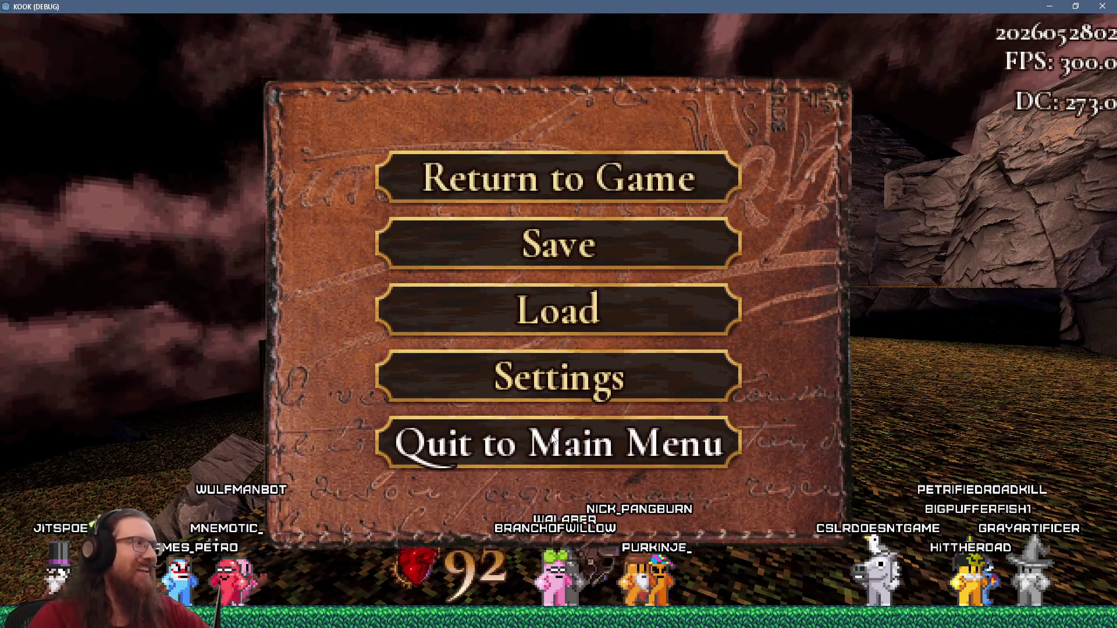
left_click(552, 440)
left_click(567, 433)
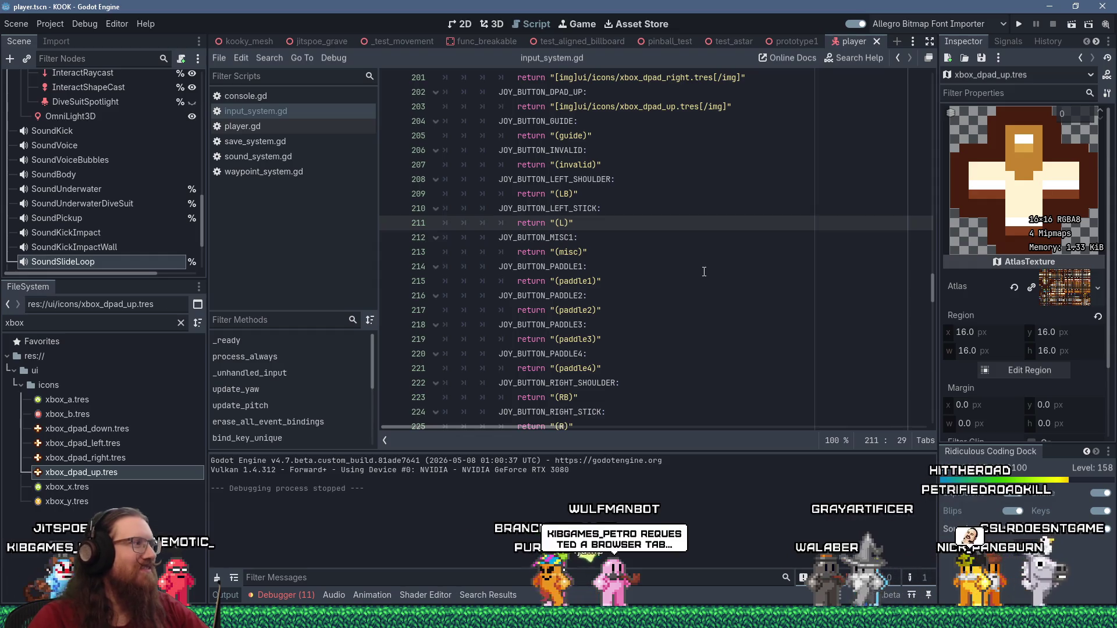
Switch to Firefox and its r/ImmersiveSim Reddit tab
key("super+Tab")
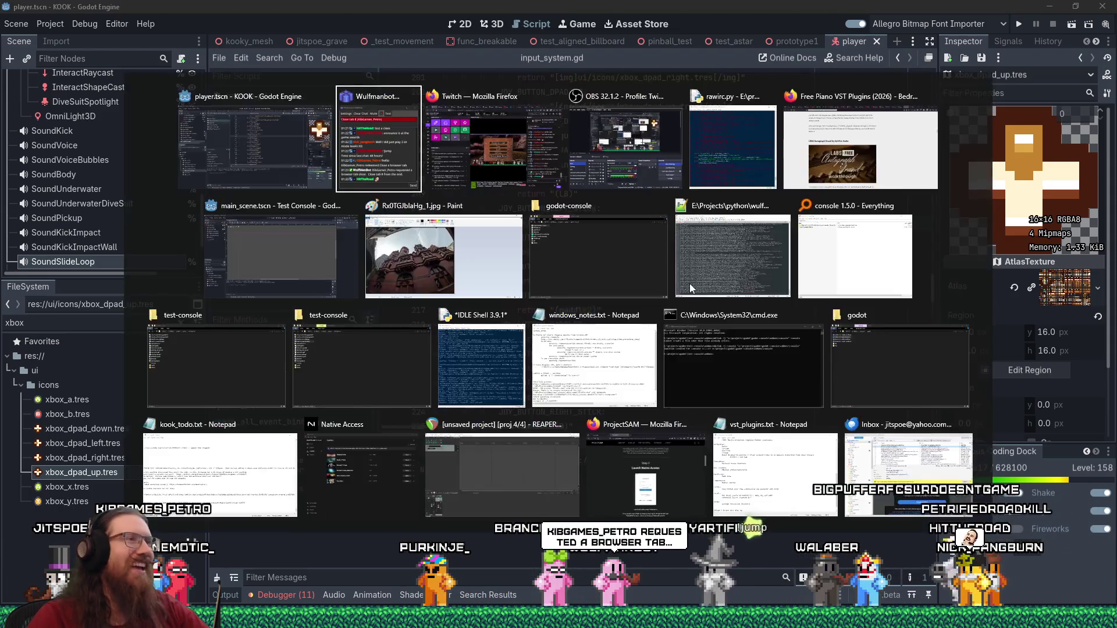
key("Right")
key("Return")
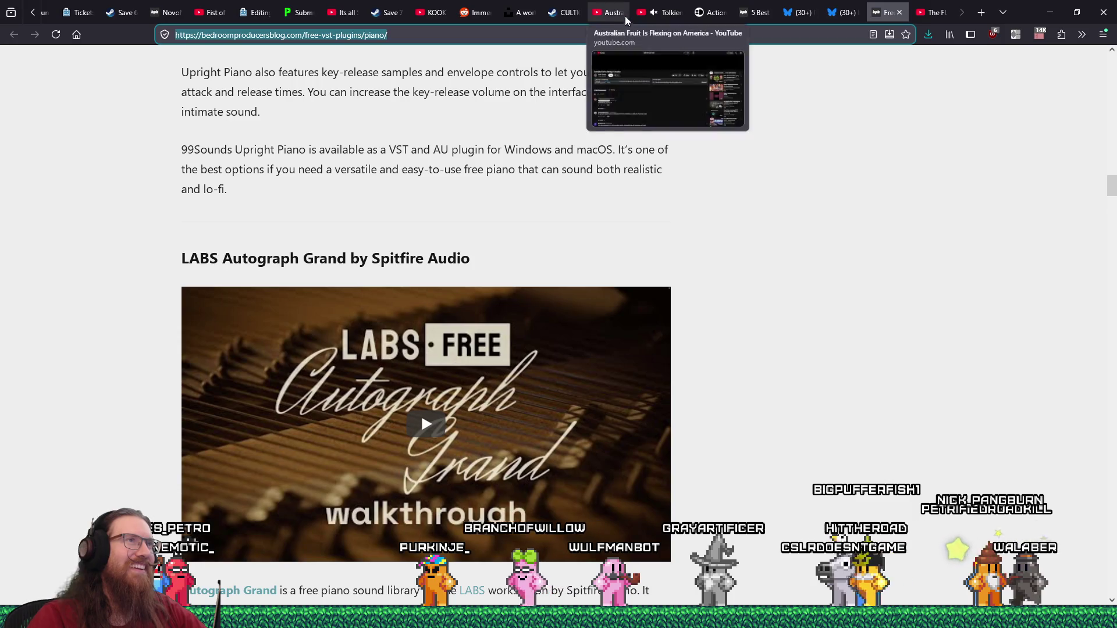
left_click(473, 14)
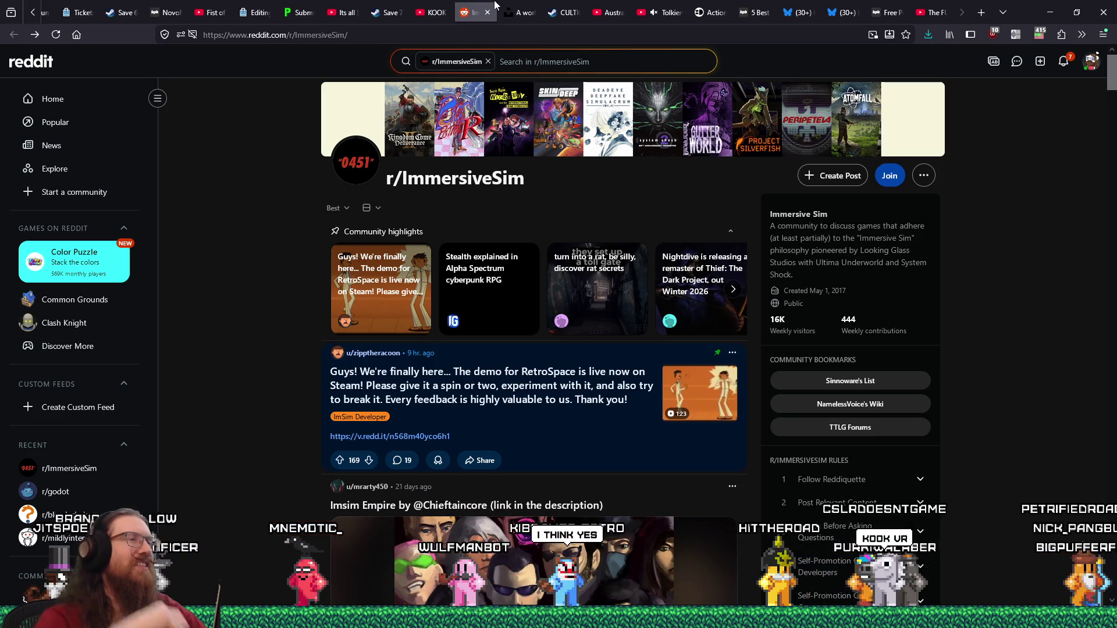
Cut the r/ImmersiveSim address from the address bar and close the Reddit tab
left_click(420, 35)
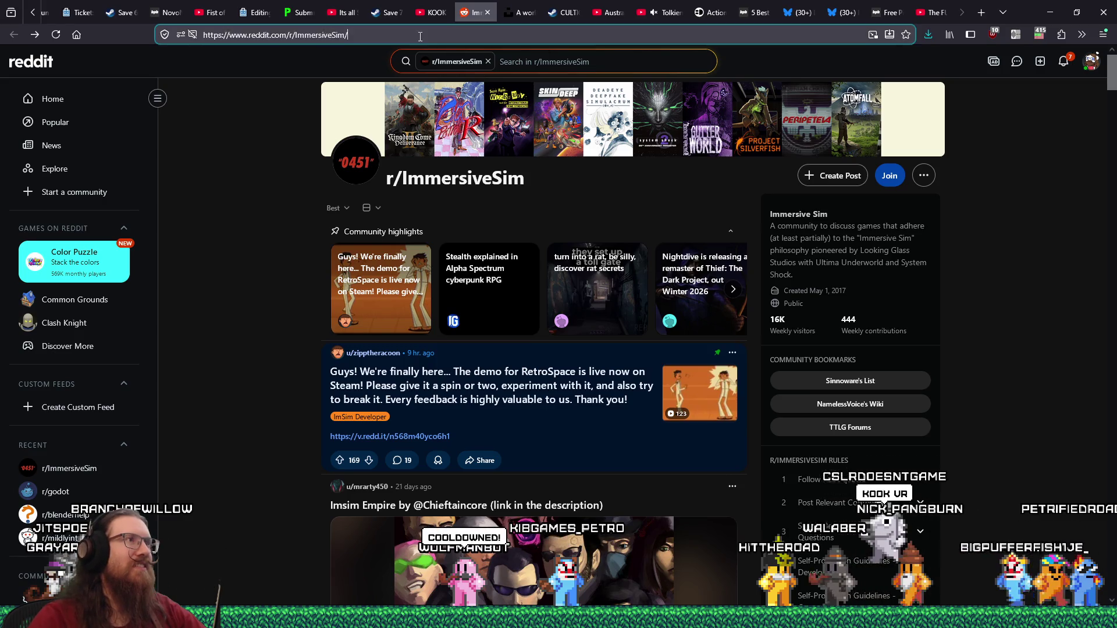
right_click(421, 35)
left_click(435, 87)
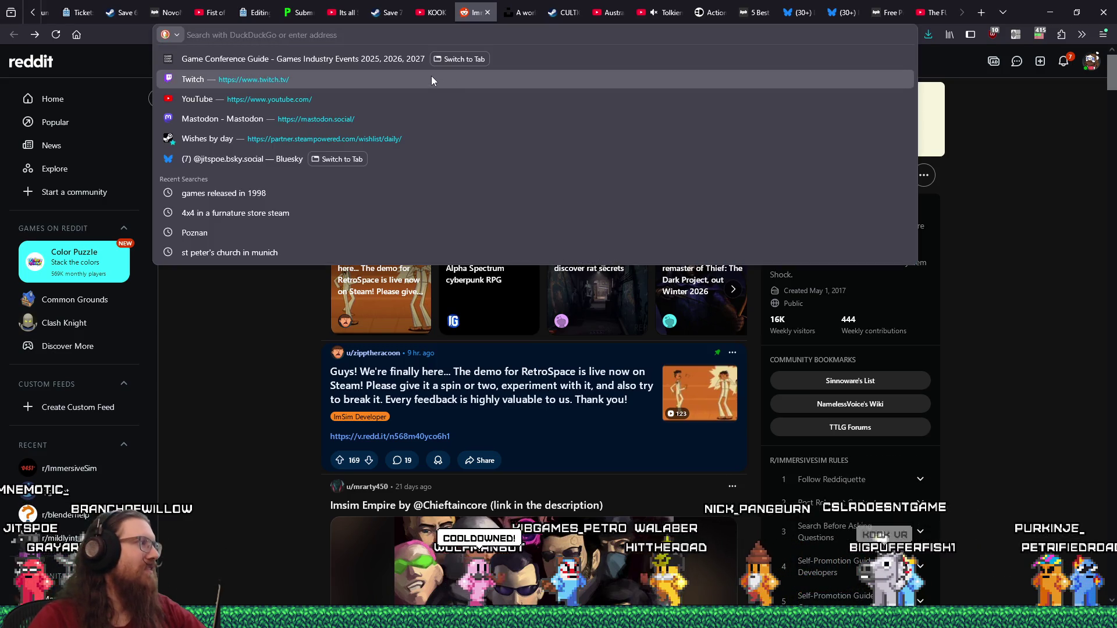
left_click(488, 12)
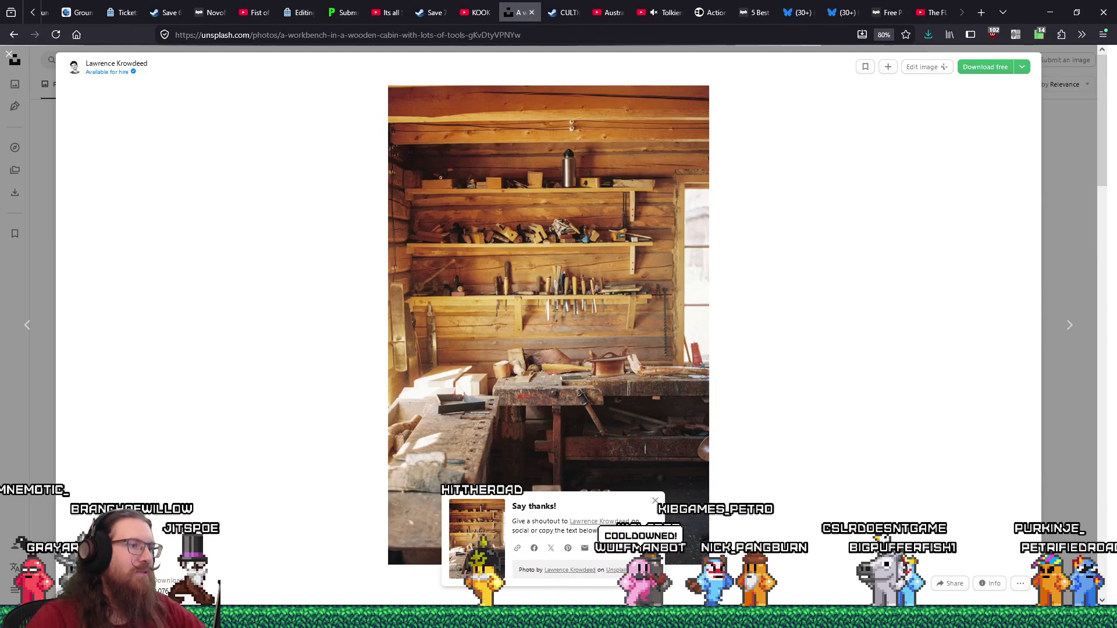
Bring kook_marketing.txt forward and place the cursor below the events-when-closer list
key("alt+Tab")
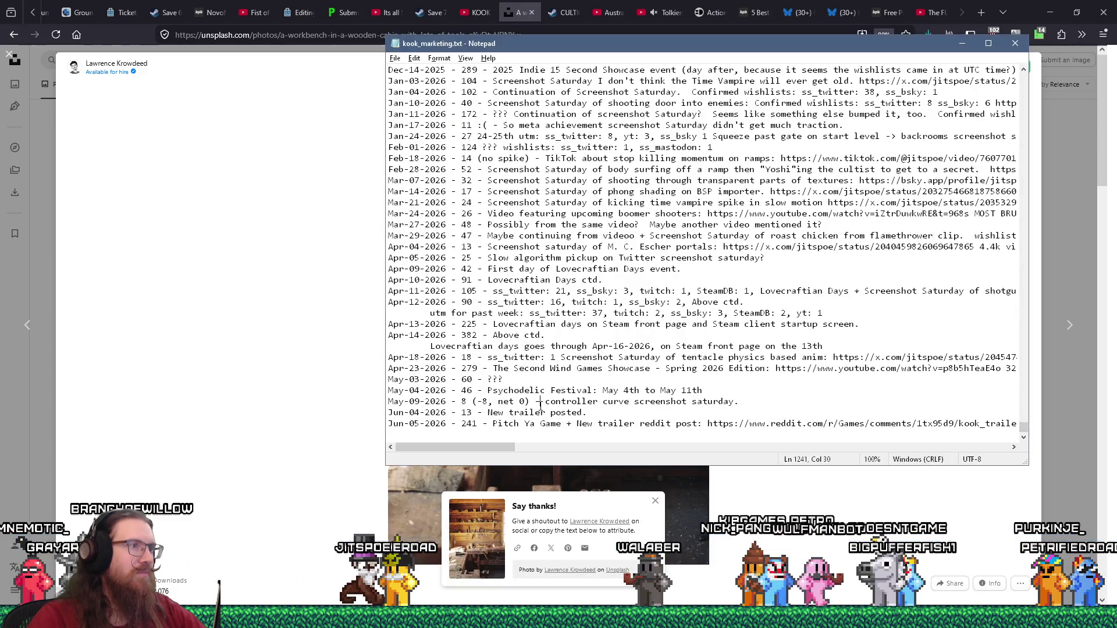
key("ctrl+Home")
scroll(517, 369, "down", 1)
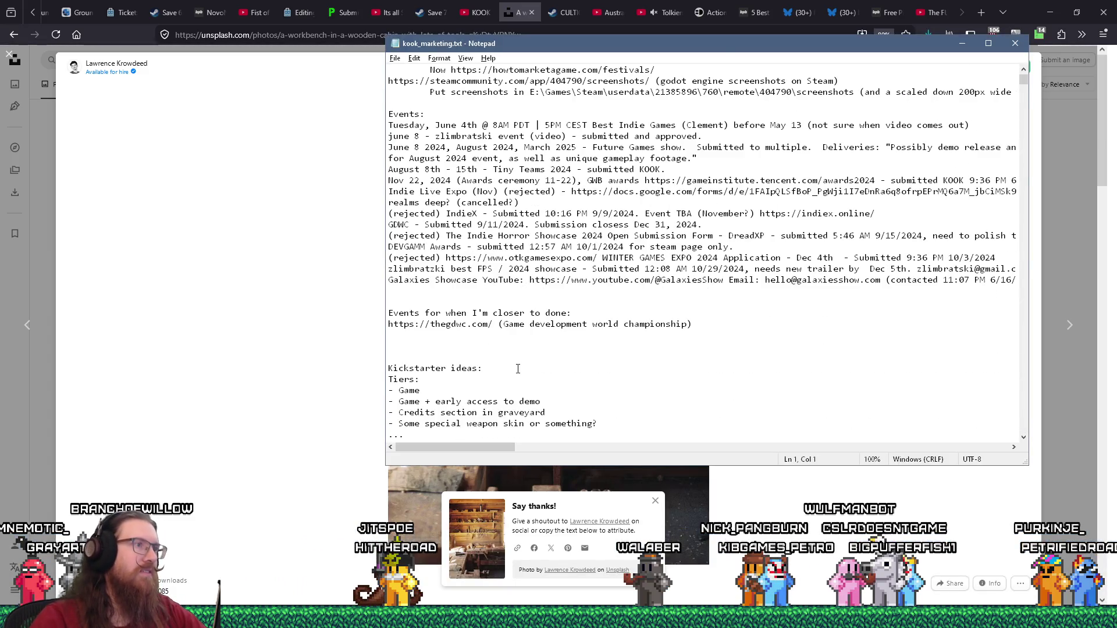
scroll(518, 369, "down", 11)
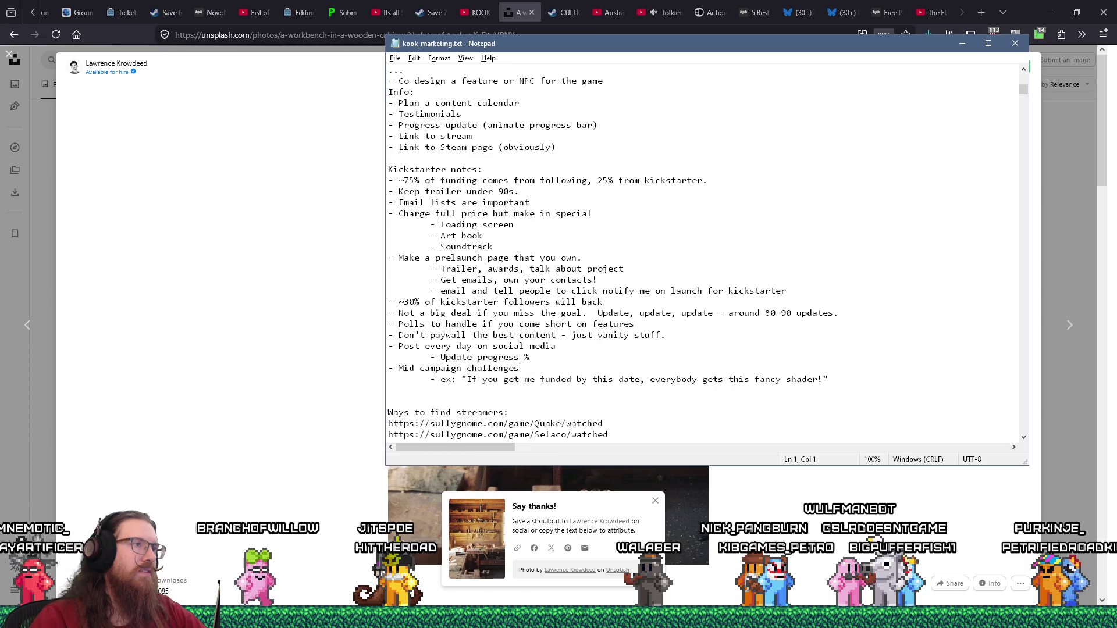
scroll(517, 368, "up", 11)
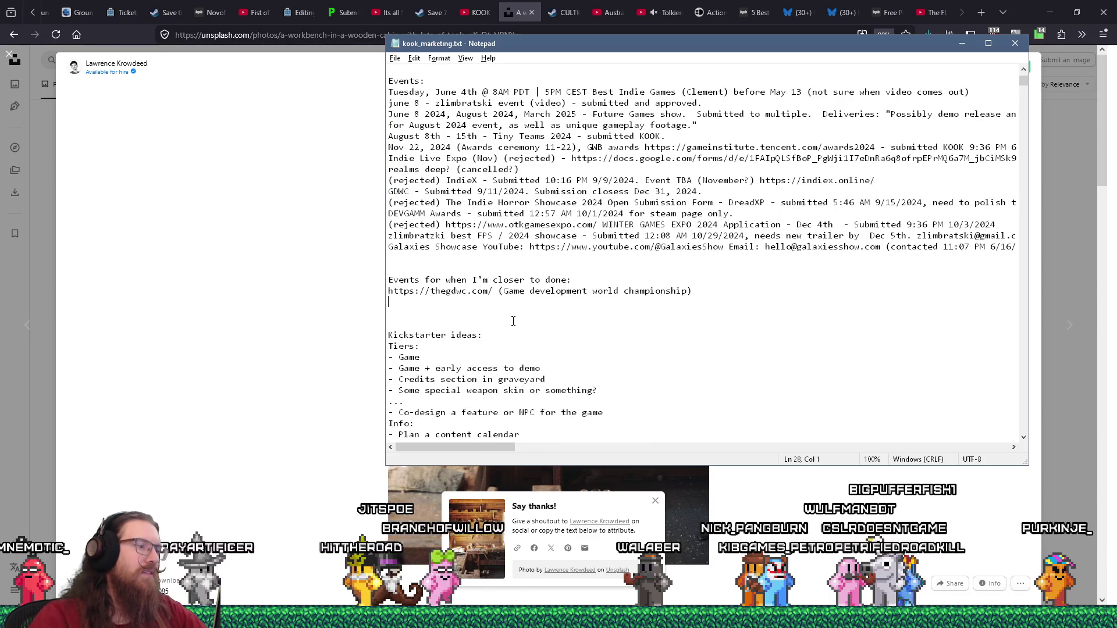
left_click(512, 314)
Add an 'Ideas:' section with the pasted r/ImmersiveSim link and the 'Make a video' idea
key("Return")
key("Return")
type("Ideas:")
key("Return")
key("Tab")
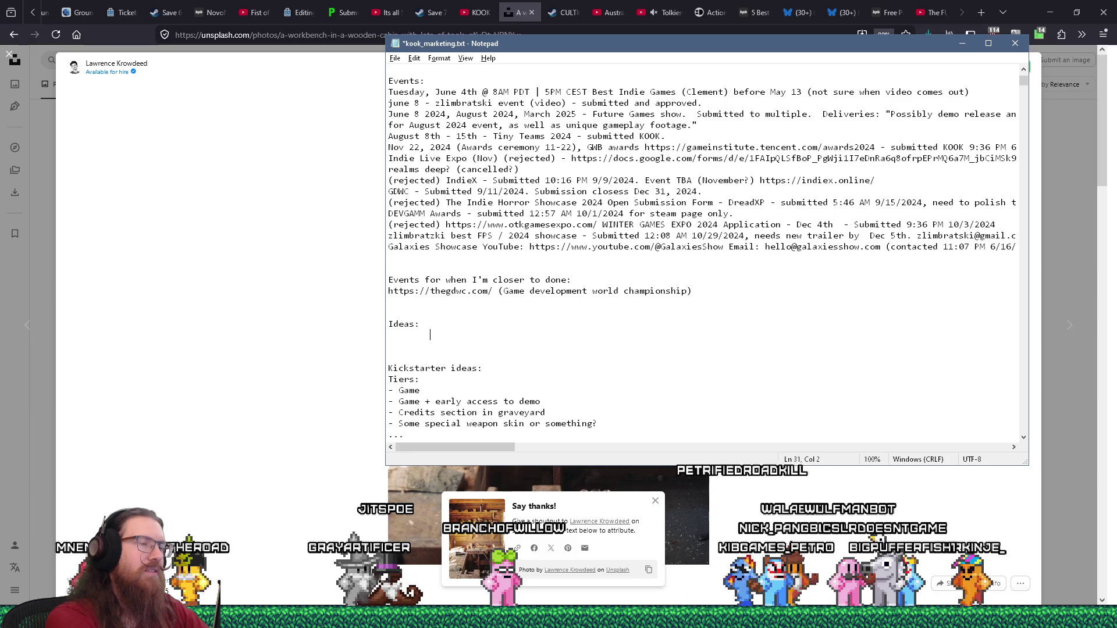
type("https://www.reddit.com/r/ImmersiveSim/")
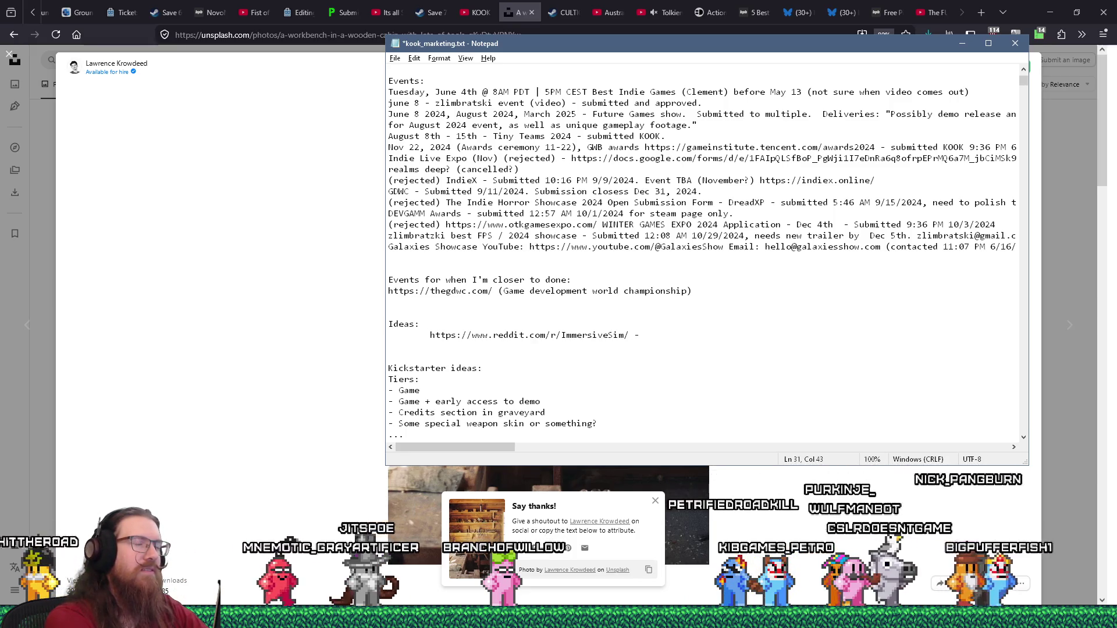
type("Make a video ,")
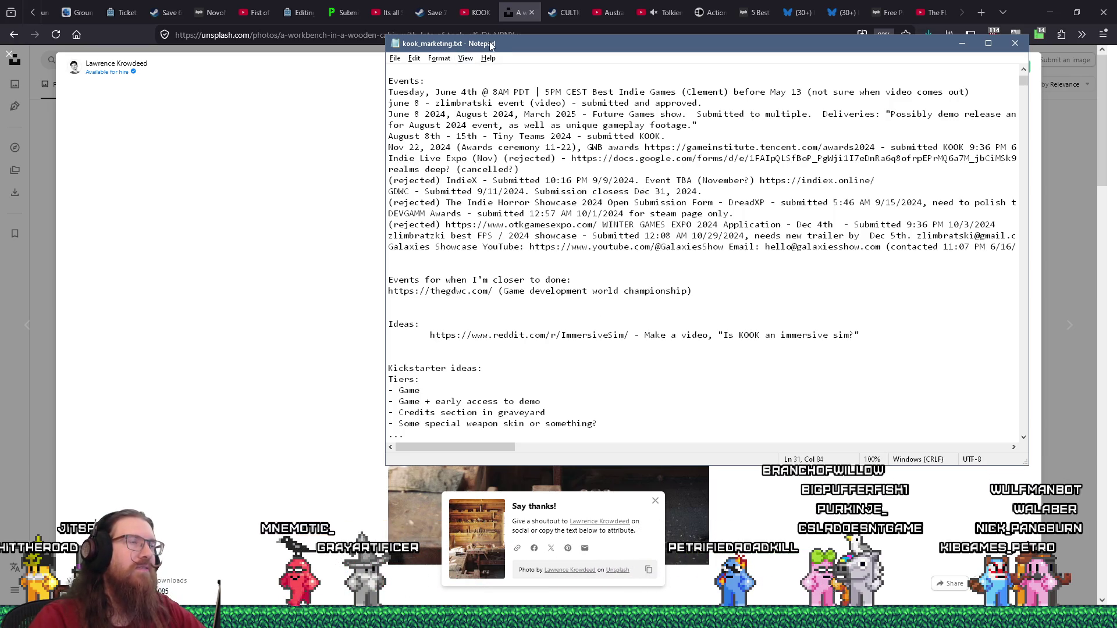
left_click(512, 13)
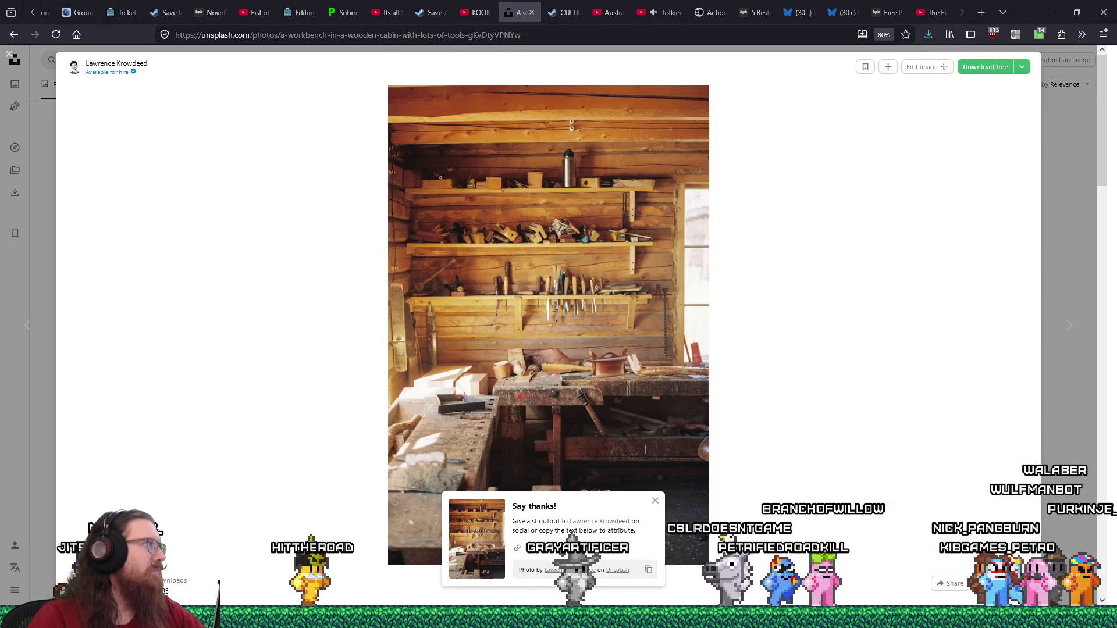
Switch back to the KOOK Godot editor and run the project again
key("alt+Tab")
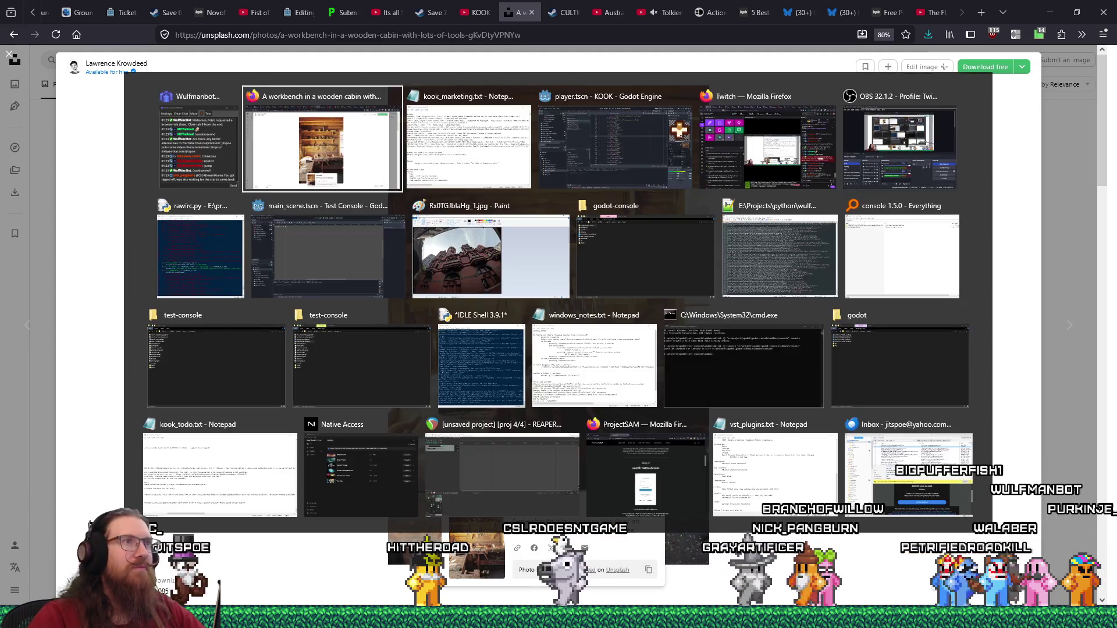
key("alt+Tab")
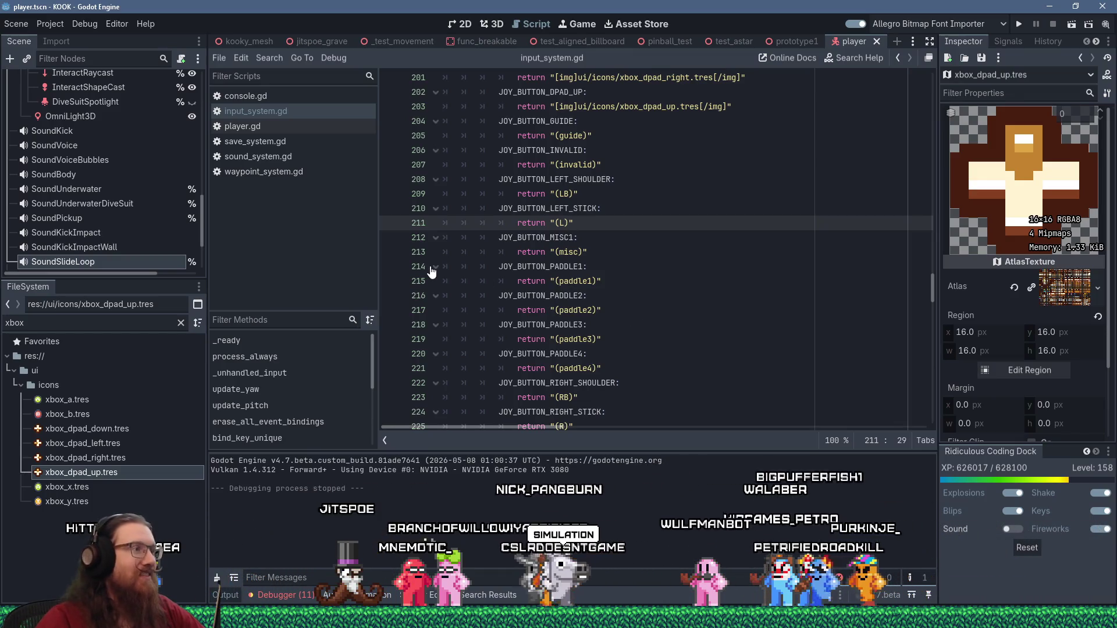
key("alt+Tab")
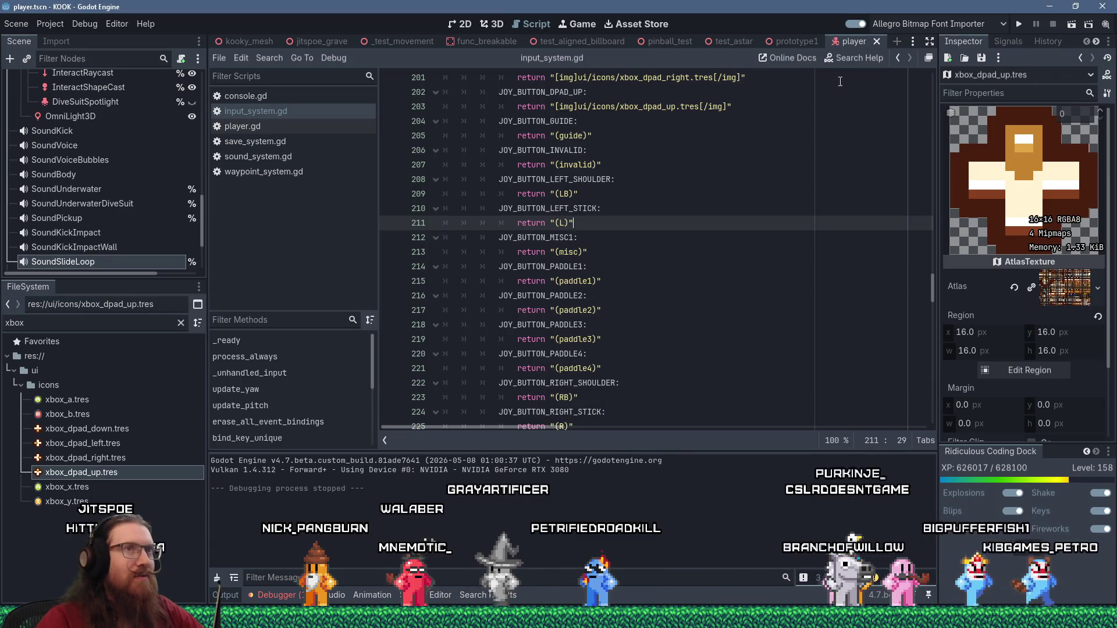
left_click(1017, 27)
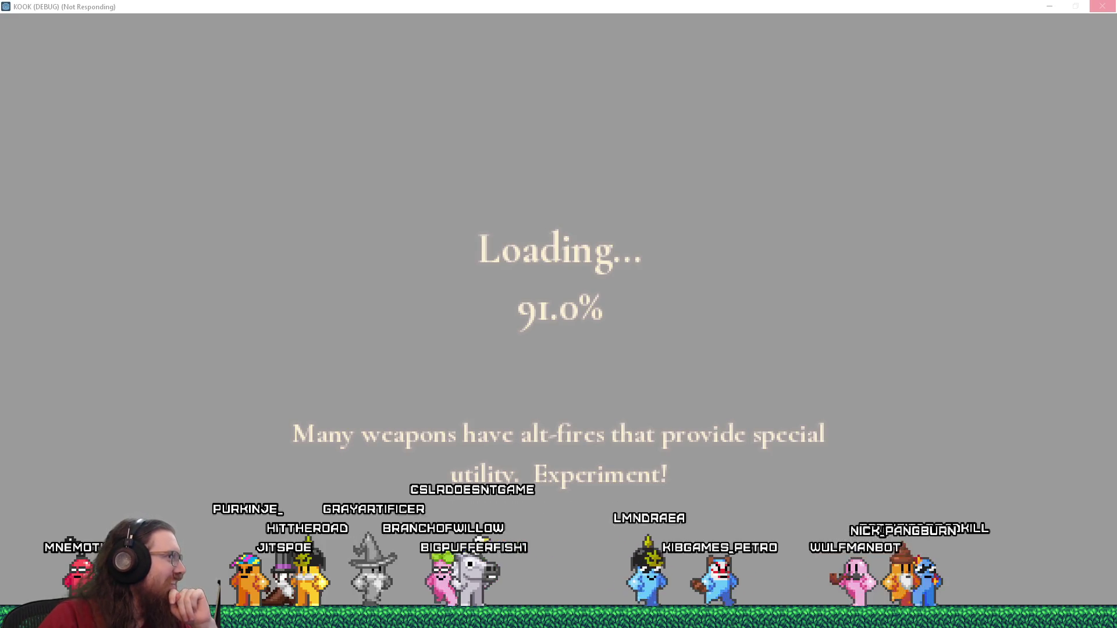
Drag the Firefox window with the Royal Road novel over the loading game
mouse_move(0, 175)
left_mouse_down()
mouse_move(396, 133)
mouse_move(673, 61)
mouse_move(662, 34)
left_mouse_up()
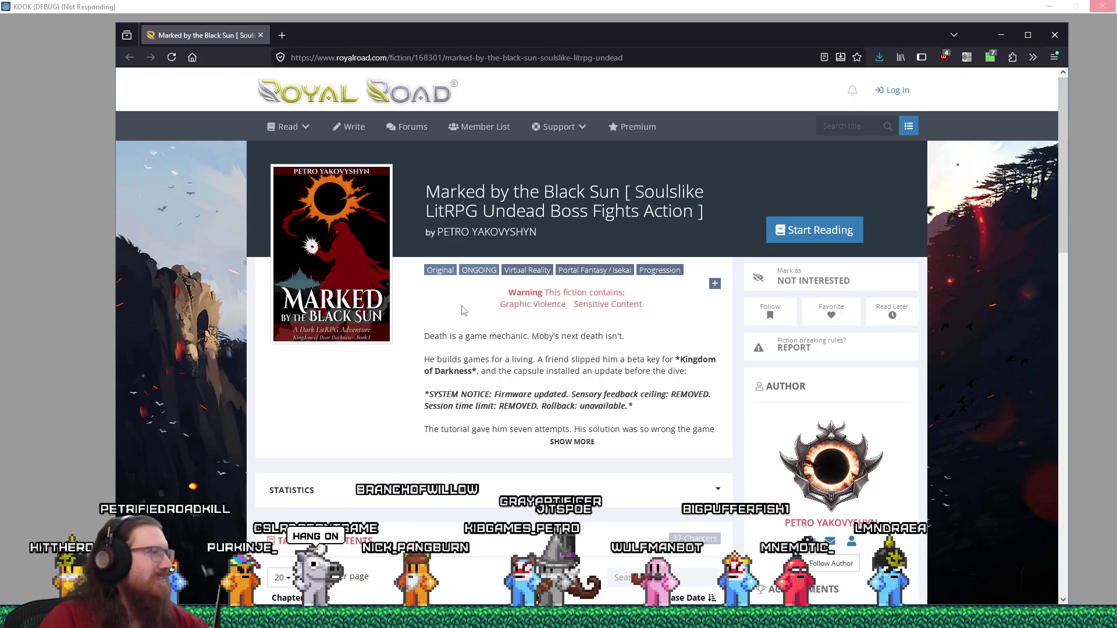
scroll(464, 310, "down", 3)
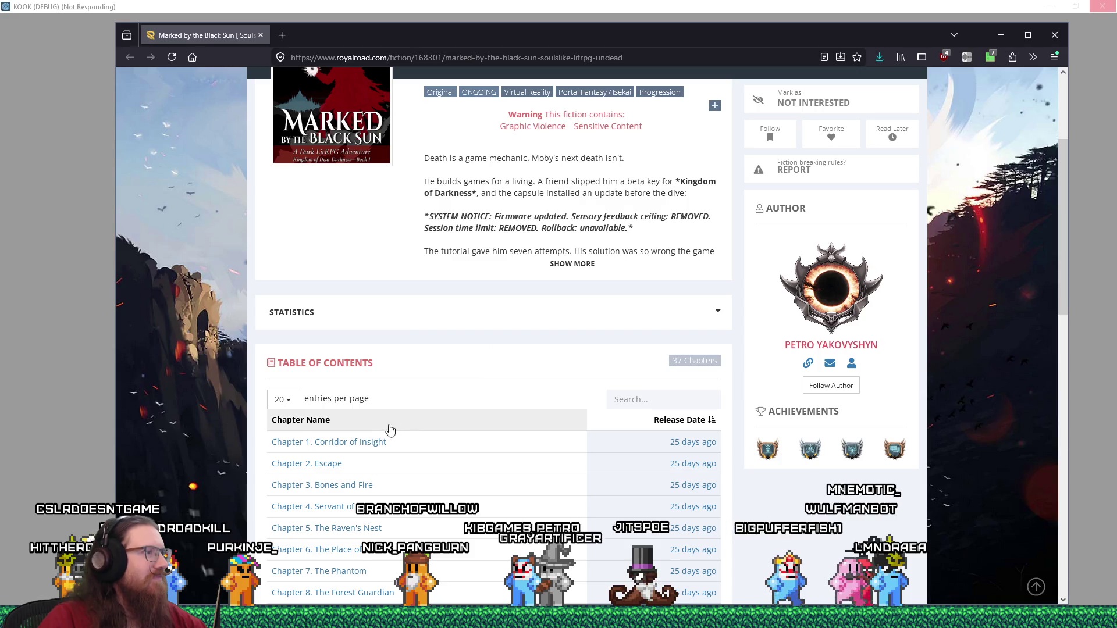
left_click(374, 442)
scroll(467, 406, "down", 2)
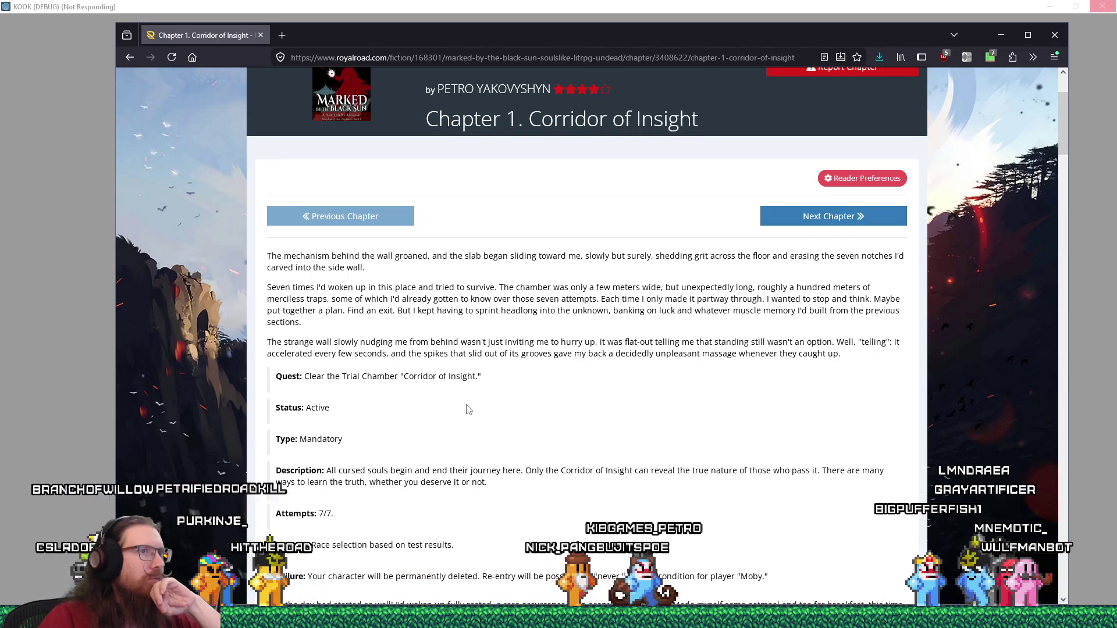
scroll(467, 409, "down", 2)
scroll(469, 409, "down", 6)
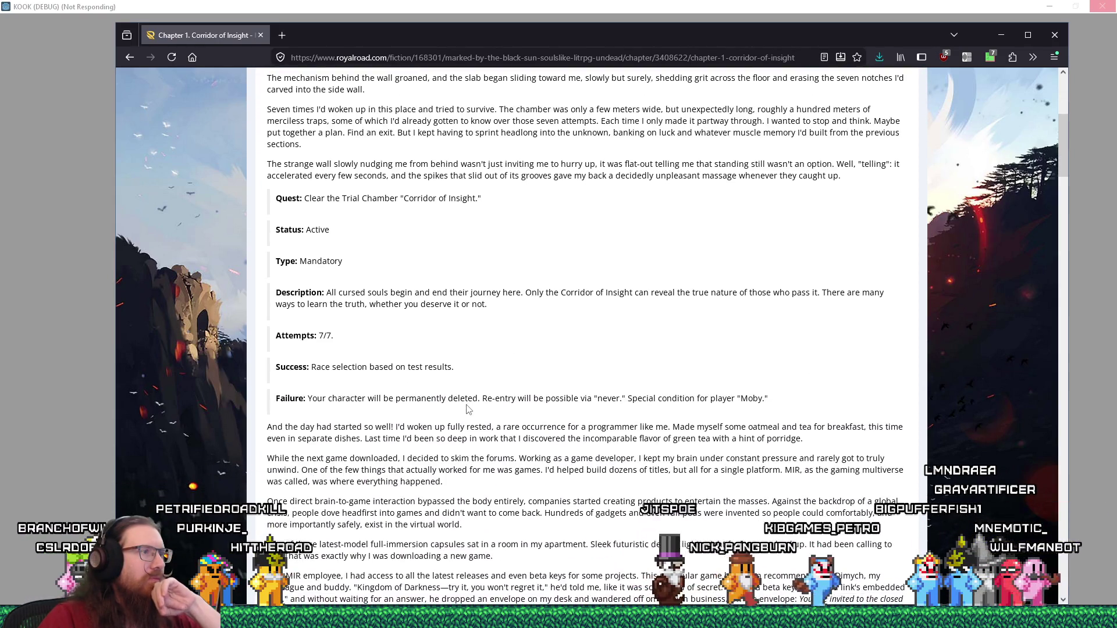
scroll(467, 405, "down", 1)
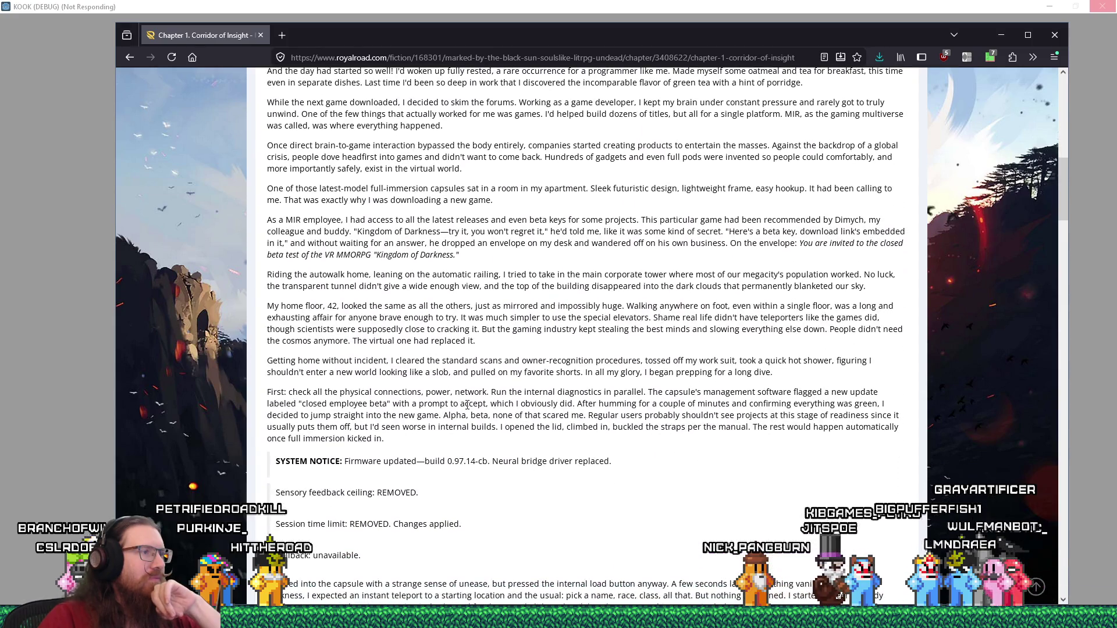
scroll(467, 406, "down", 3)
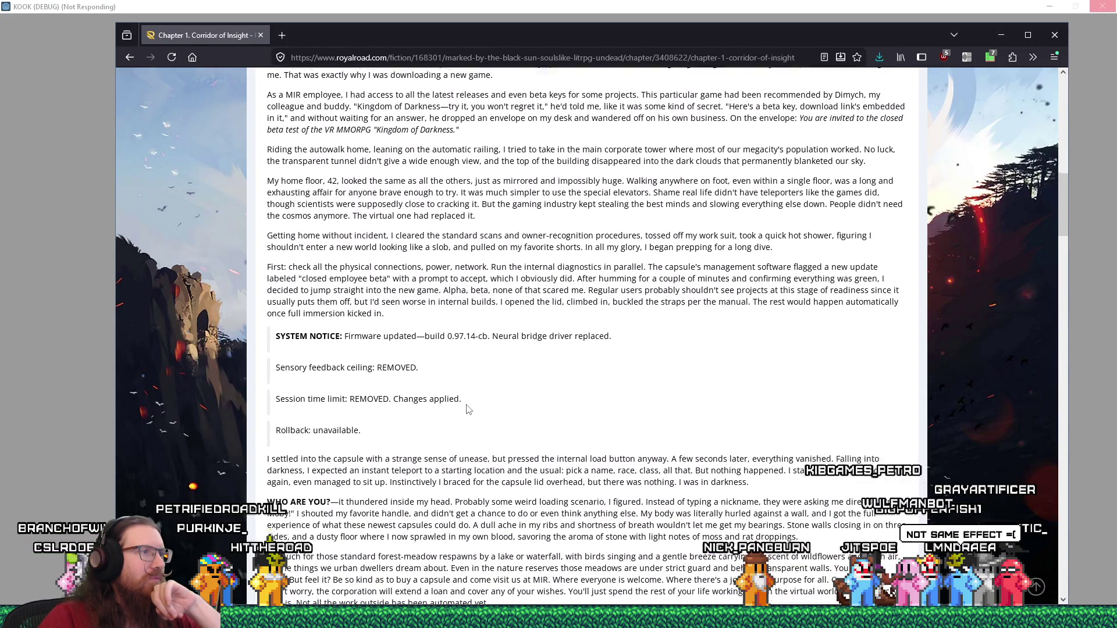
scroll(467, 406, "down", 1)
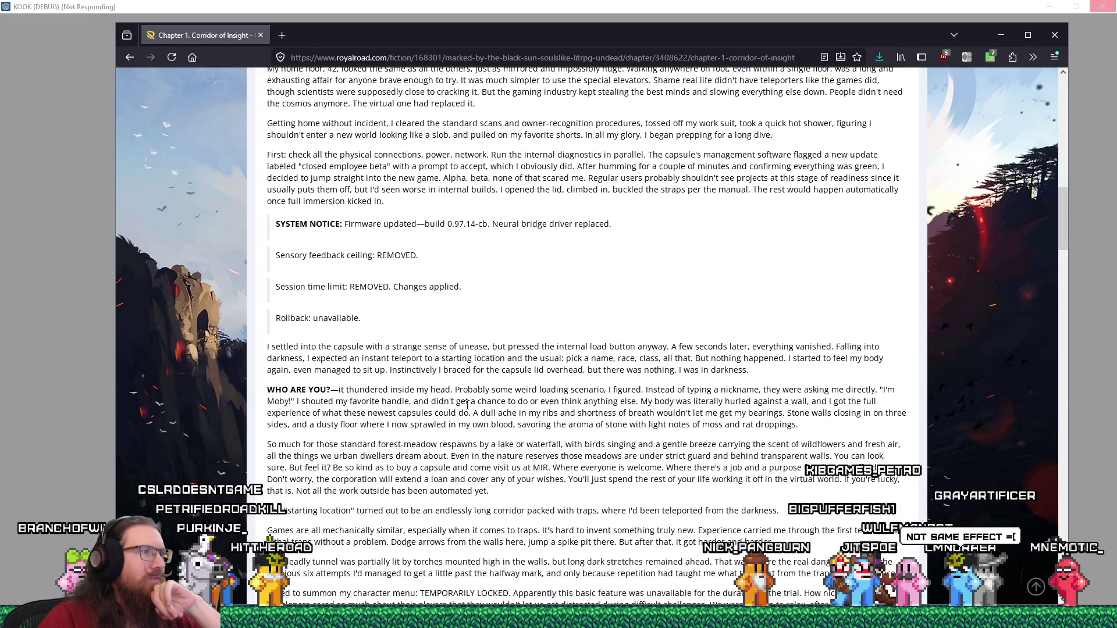
scroll(468, 405, "down", 1)
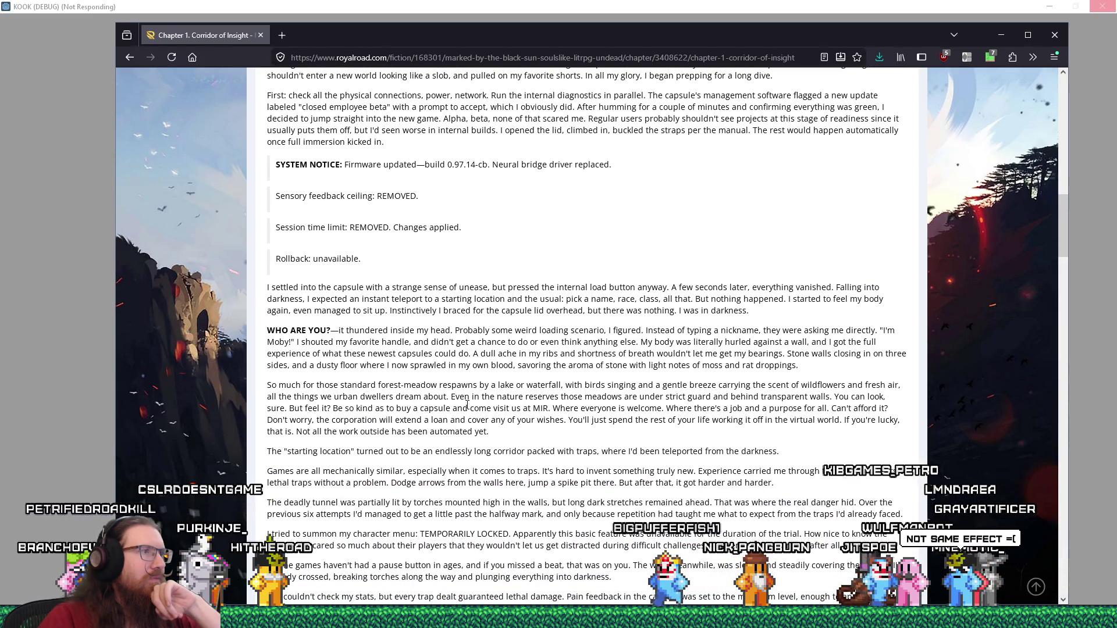
scroll(467, 405, "down", 1)
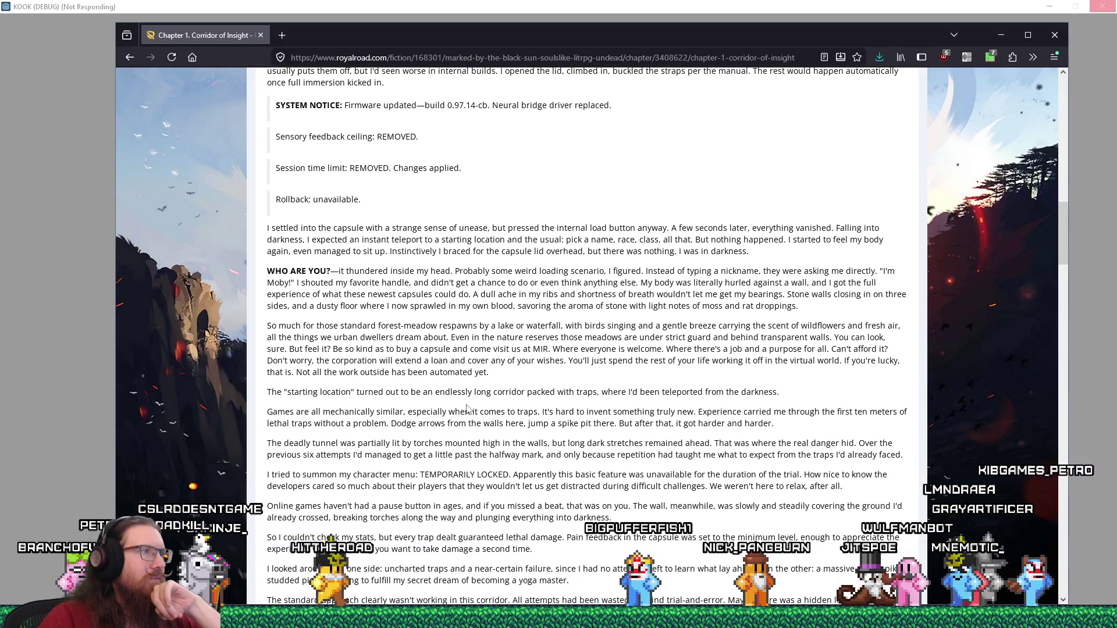
scroll(467, 405, "down", 1)
scroll(467, 406, "down", 4)
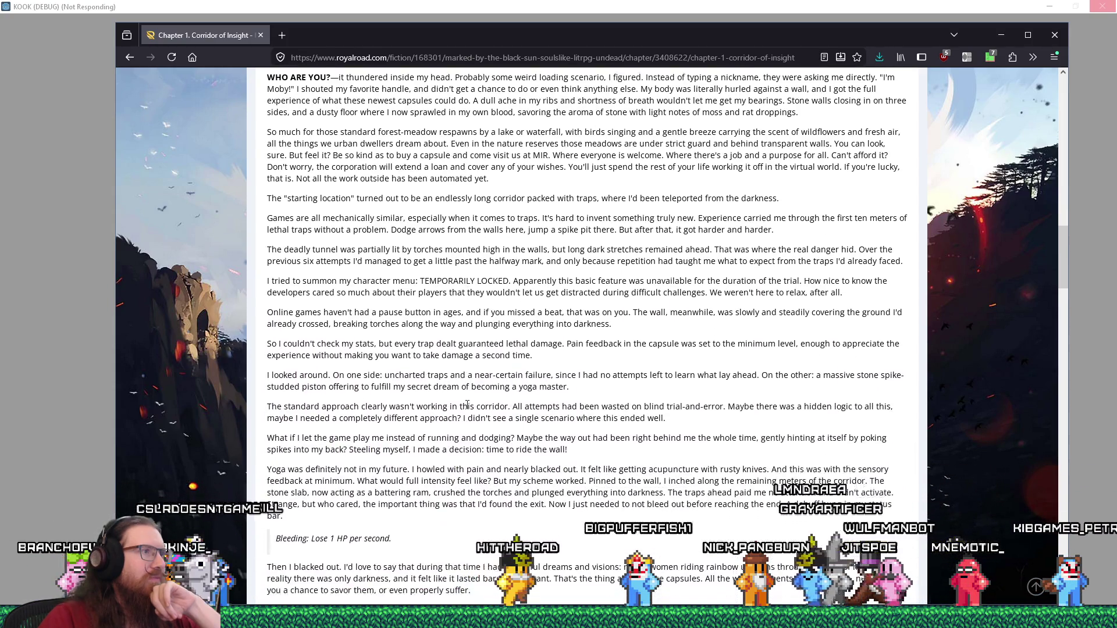
scroll(468, 406, "down", 3)
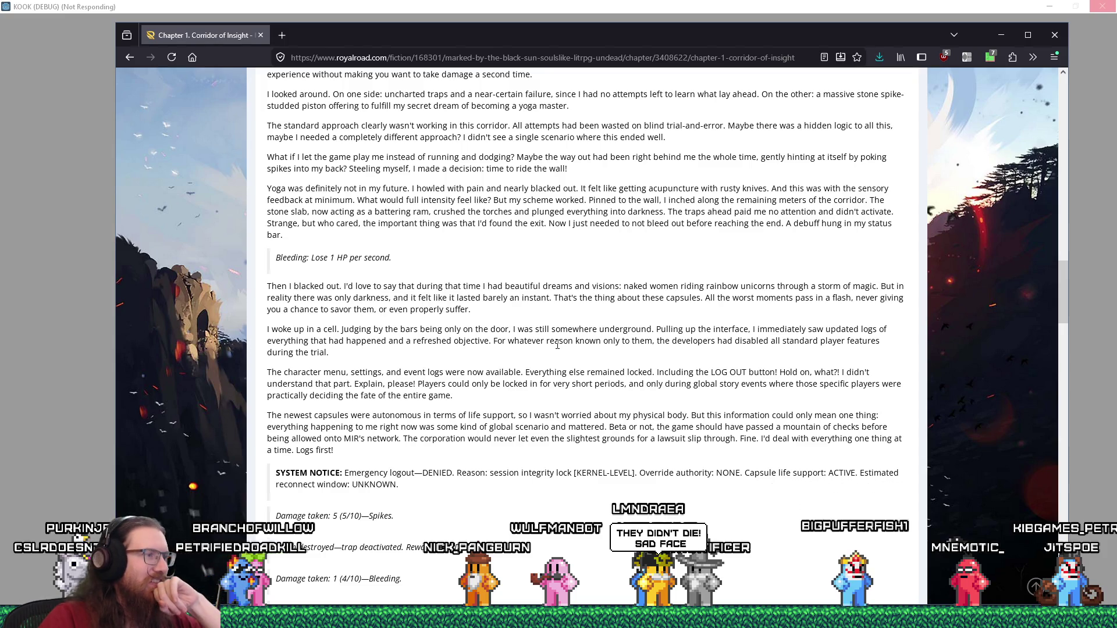
scroll(557, 344, "down", 2)
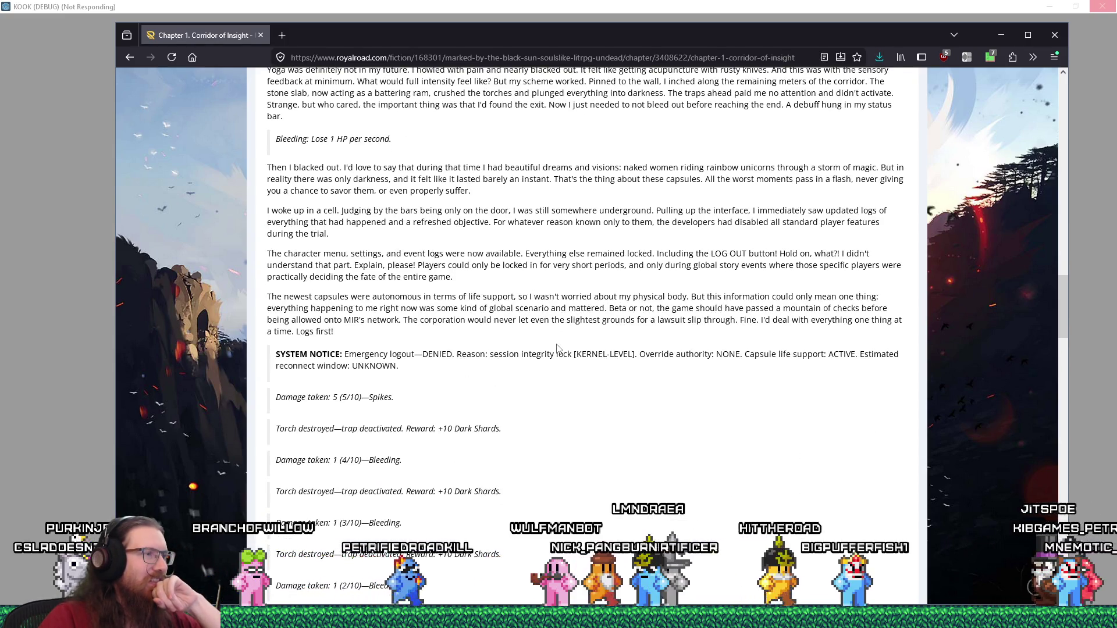
scroll(559, 349, "down", 1)
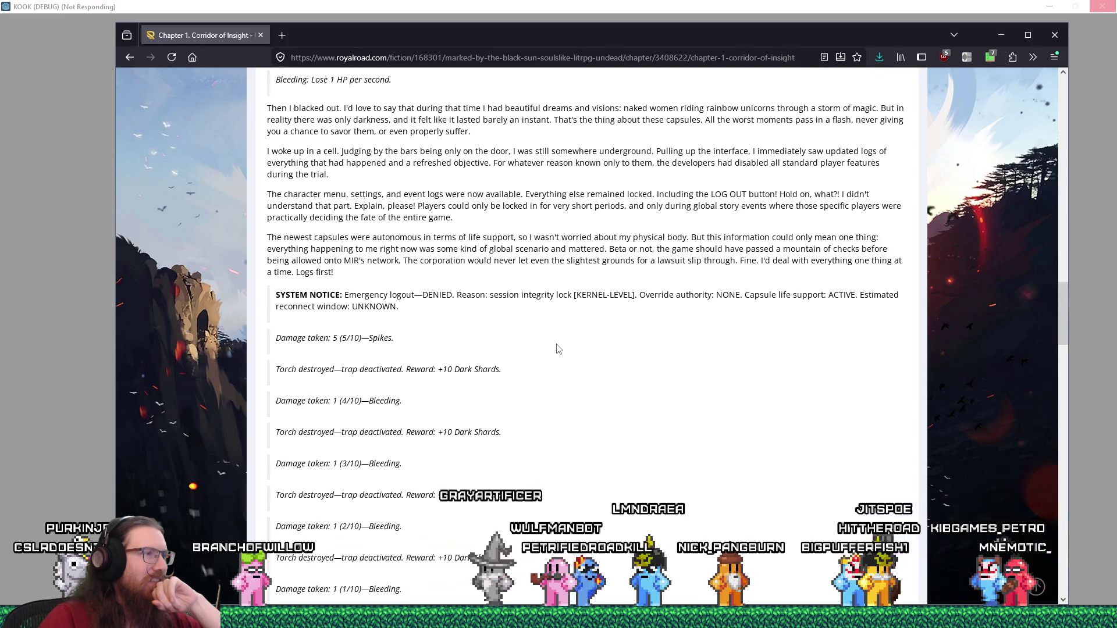
scroll(557, 347, "down", 2)
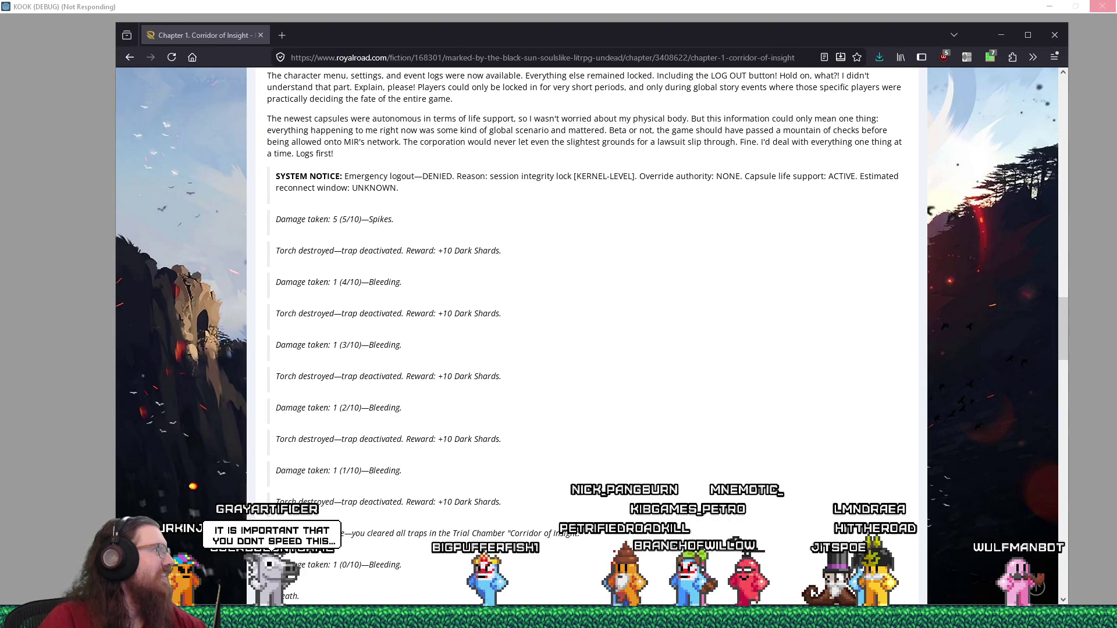
left_click_drag(283, 40, 283, 40)
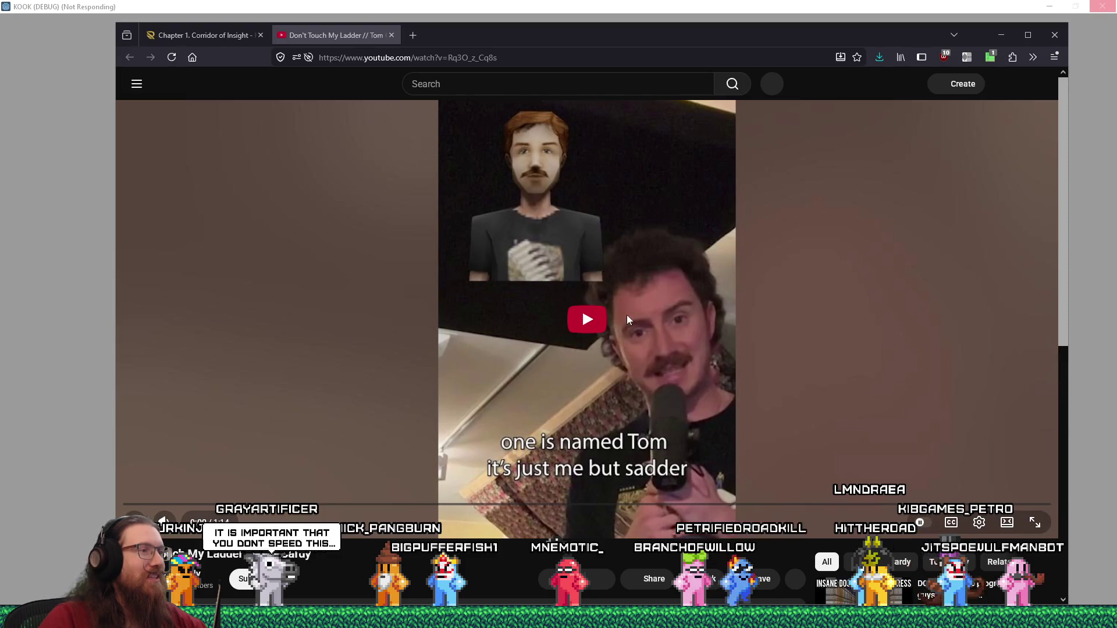
left_click(588, 322)
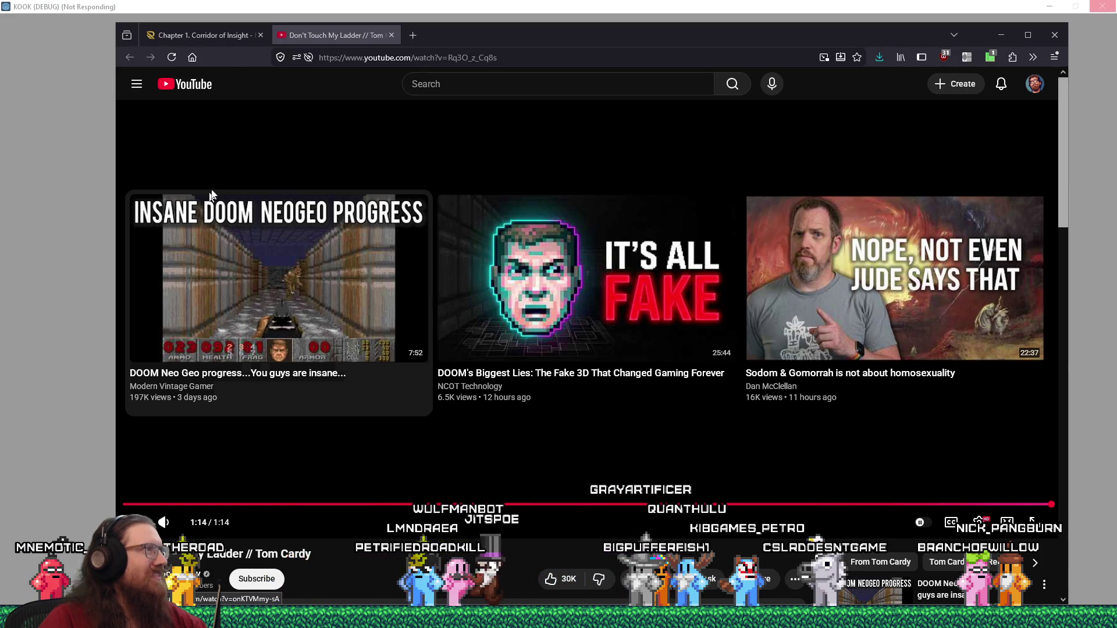
left_click(391, 35)
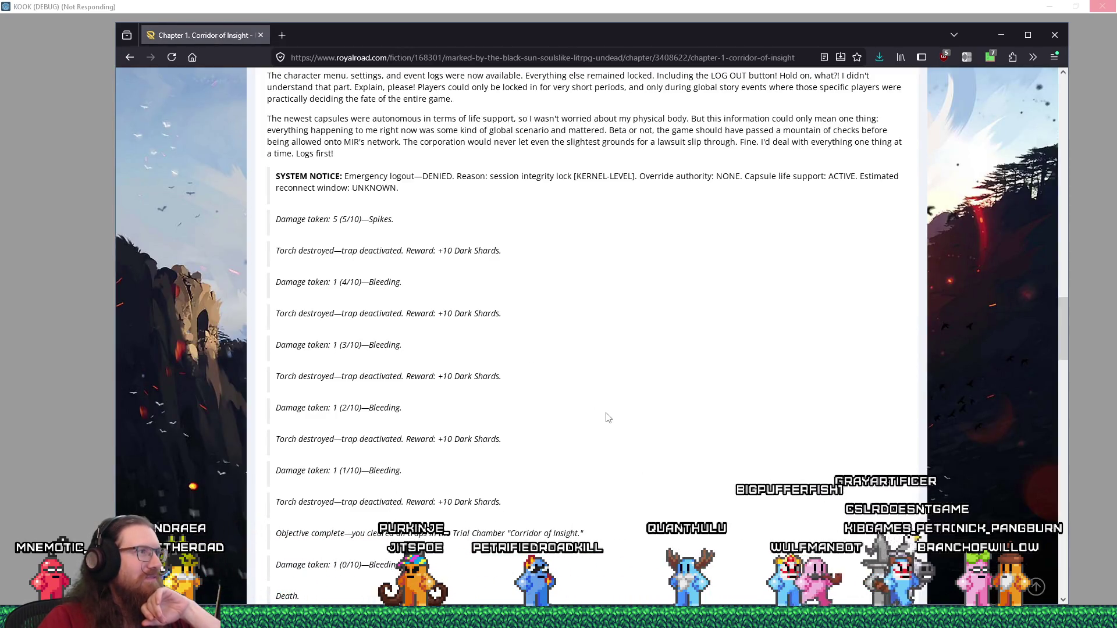
Scroll to the end of Chapter 1 and open 'Chapter 3. Bones and Fire' from the table of contents
scroll(608, 418, "up", 1)
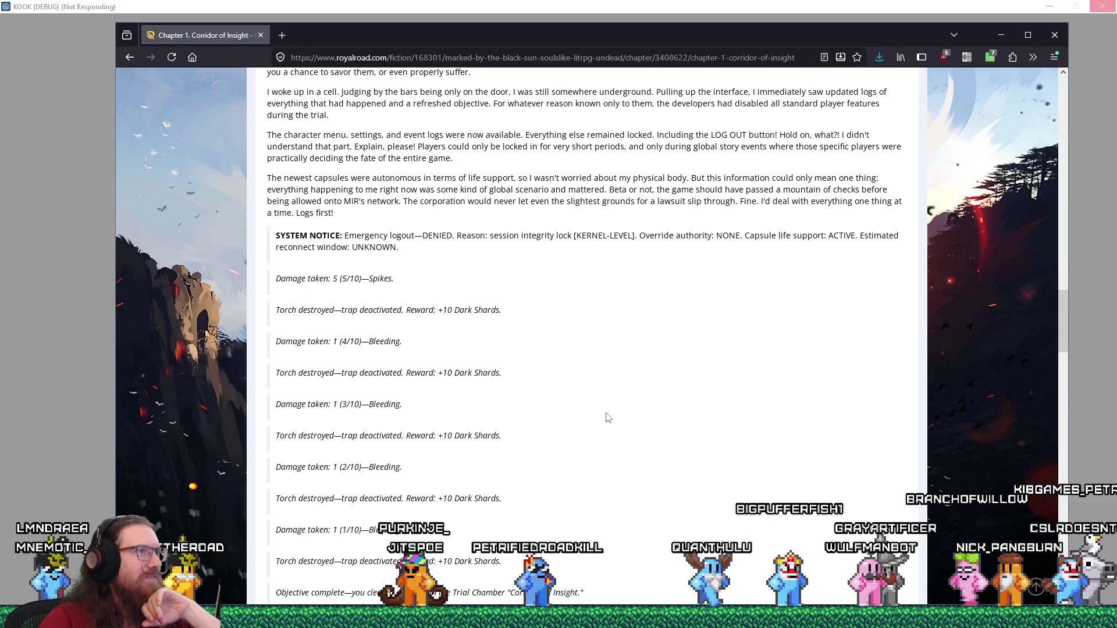
scroll(608, 418, "down", 4)
scroll(608, 418, "down", 8)
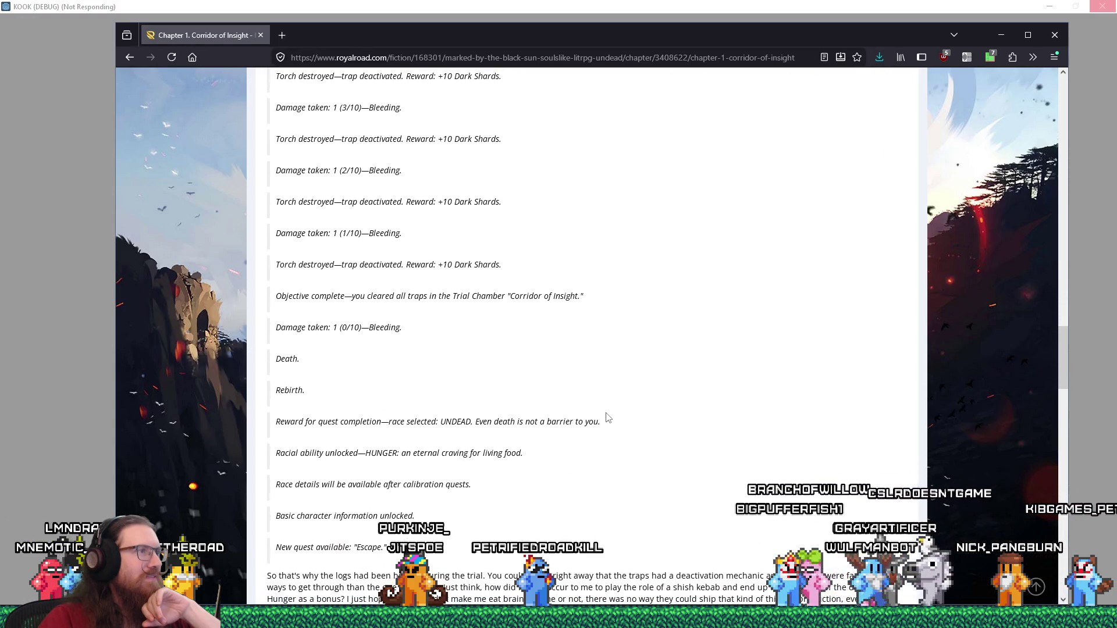
scroll(608, 418, "down", 8)
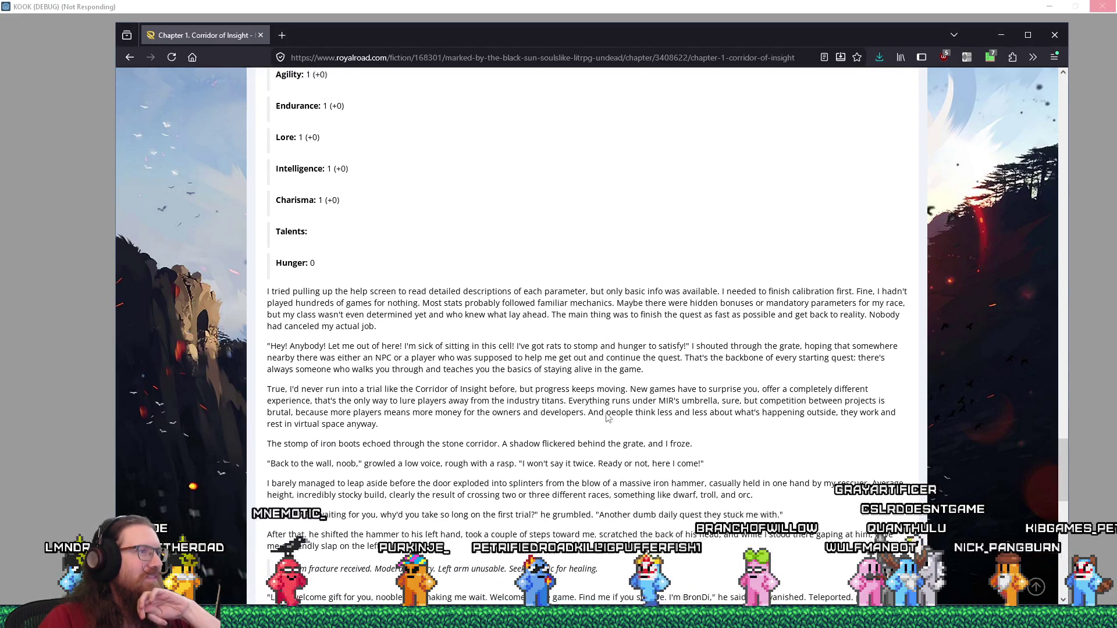
scroll(608, 417, "down", 6)
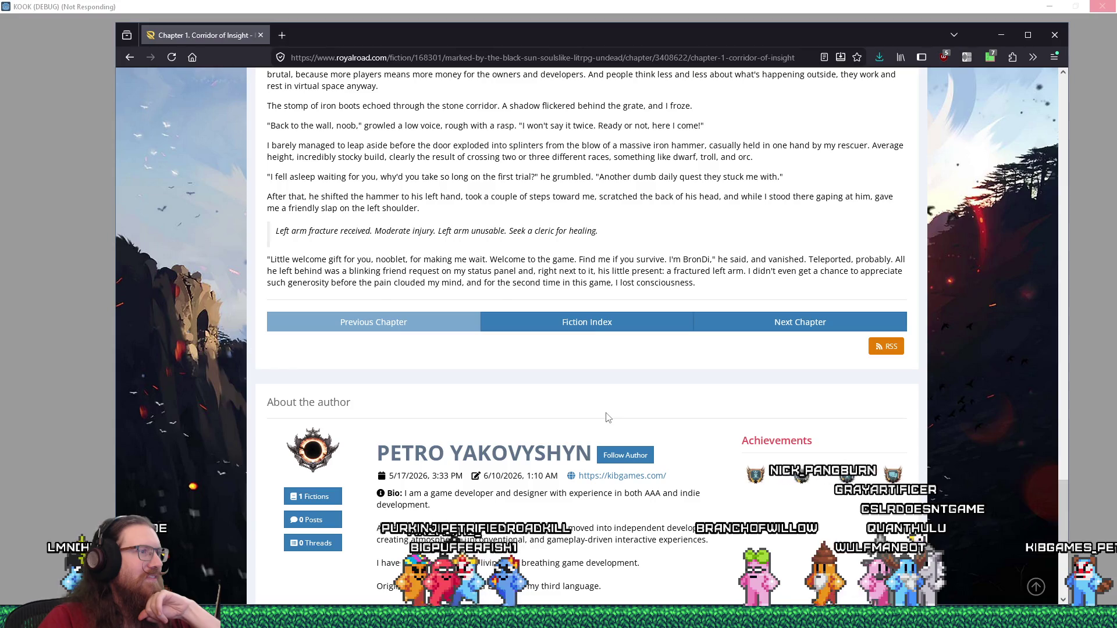
scroll(608, 418, "down", 4)
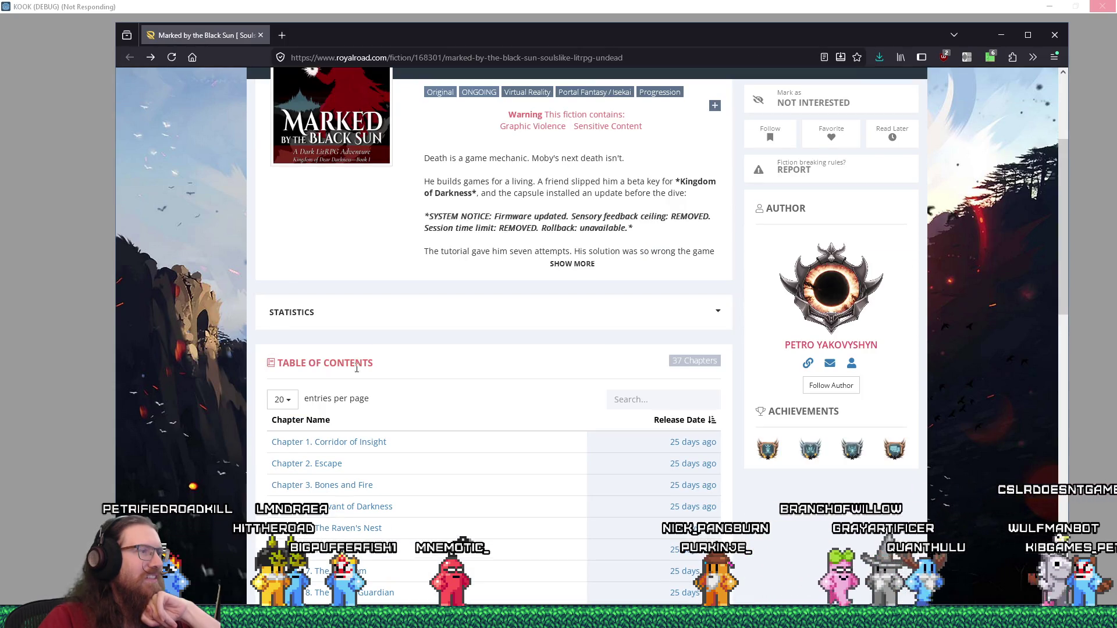
scroll(400, 401, "down", 2)
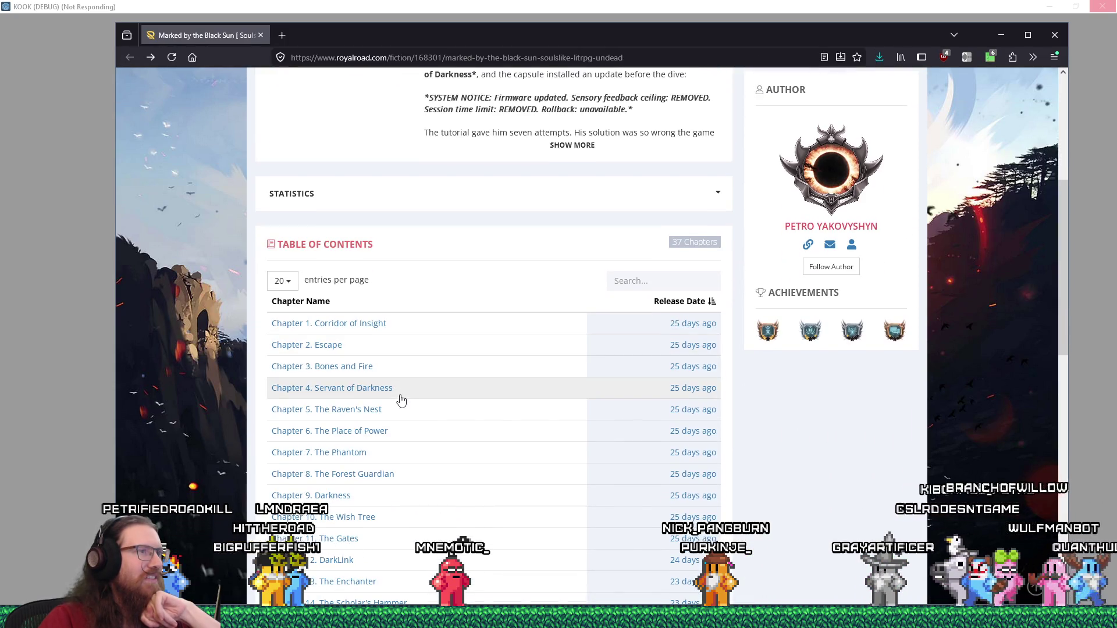
scroll(400, 396, "down", 1)
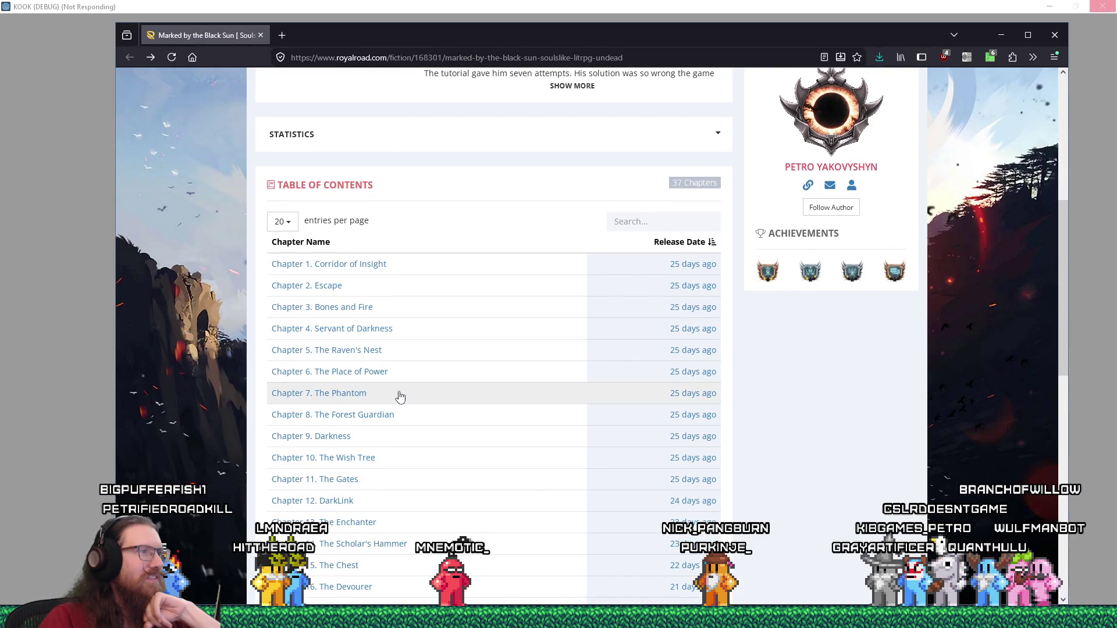
left_click(349, 308)
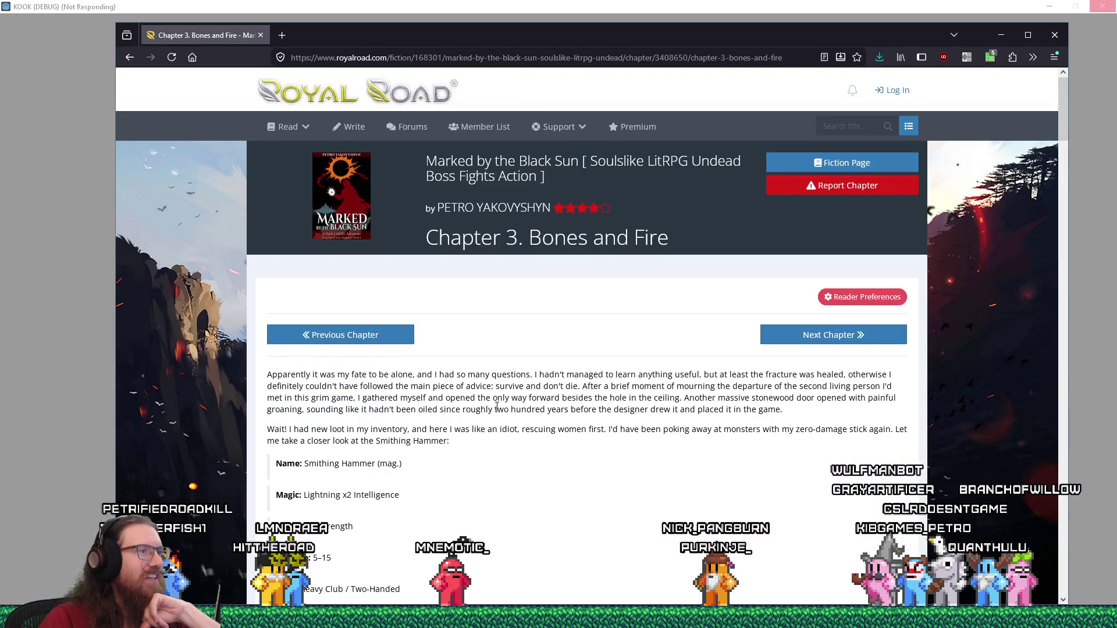
Scroll through Chapter 3 to its end, then drag Firefox aside to reveal KOOK's 91.0% loading screen
scroll(497, 407, "down", 1)
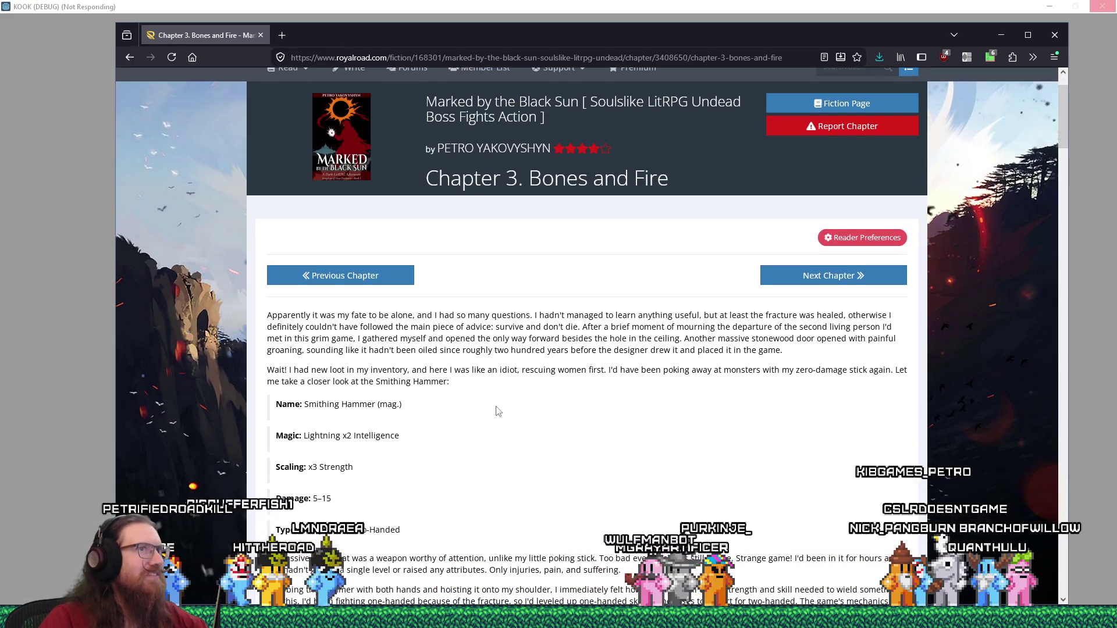
scroll(498, 412, "down", 2)
scroll(496, 412, "up", 3)
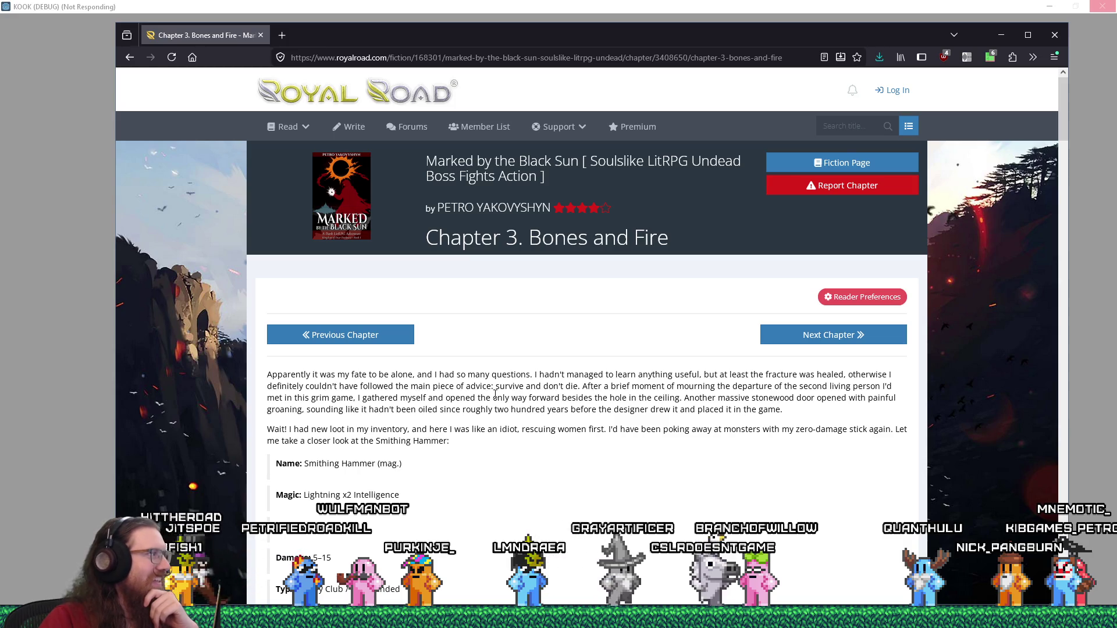
scroll(495, 395, "down", 5)
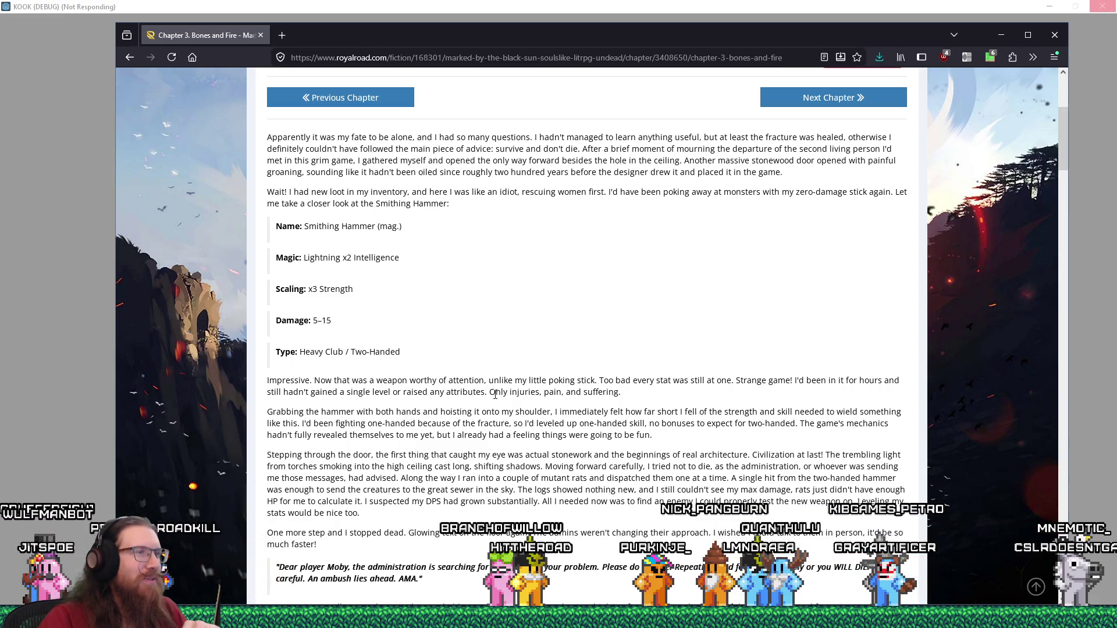
scroll(495, 394, "down", 2)
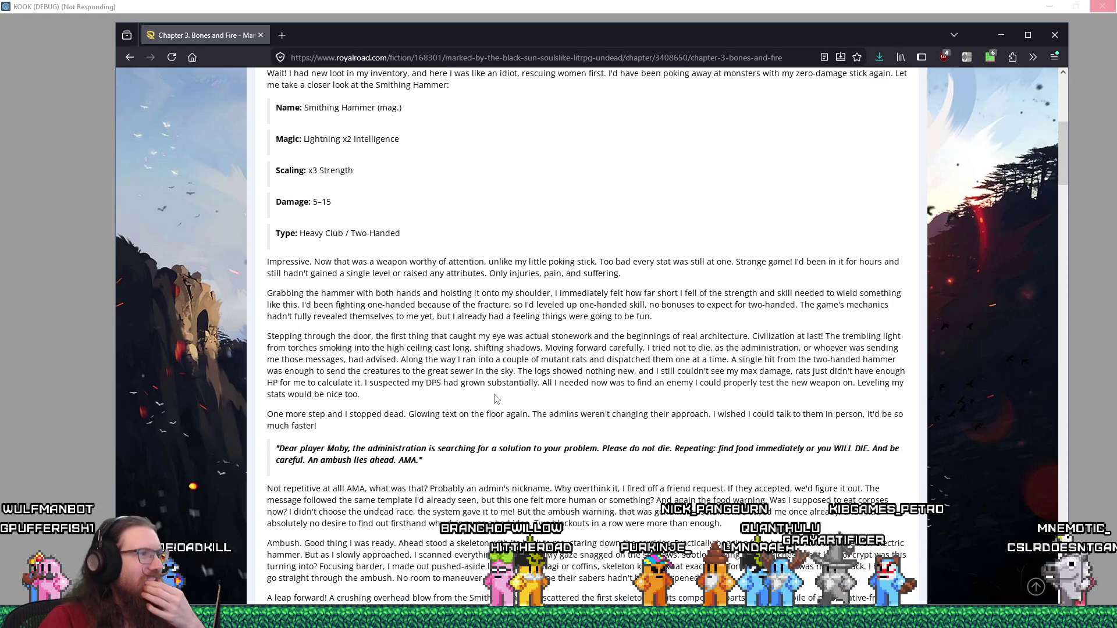
scroll(495, 398, "down", 2)
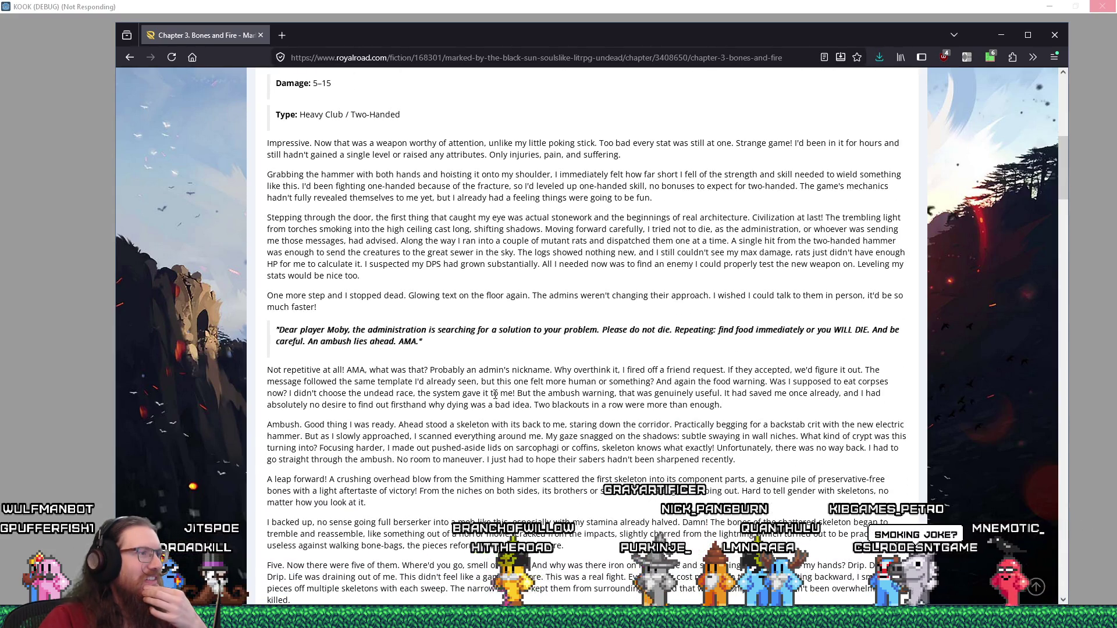
scroll(495, 395, "down", 3)
scroll(496, 397, "down", 6)
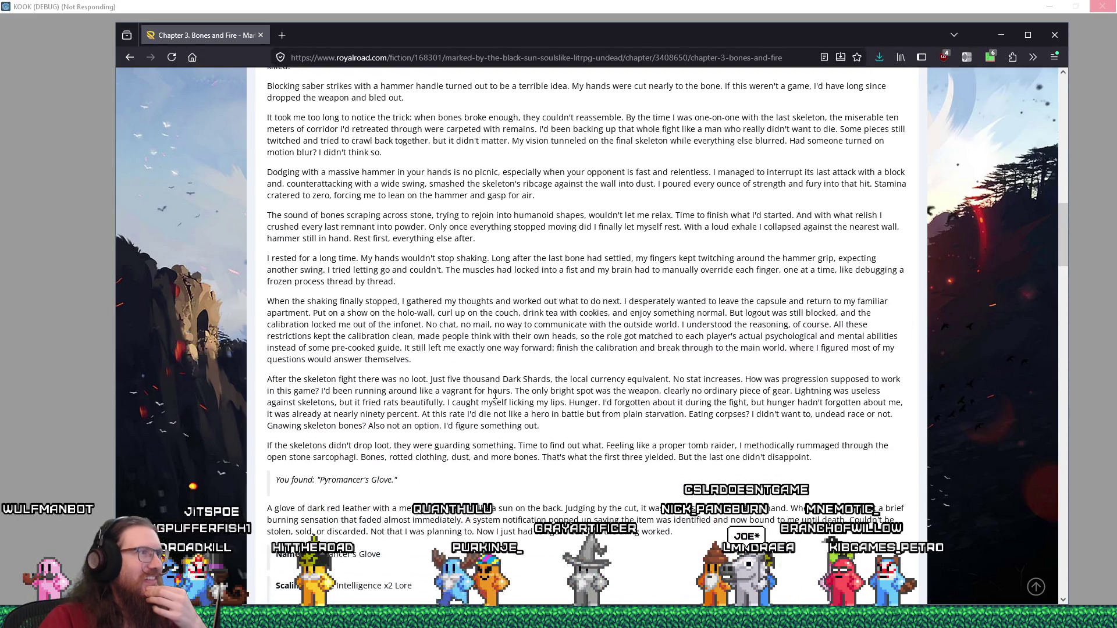
scroll(495, 396, "down", 7)
scroll(495, 398, "down", 8)
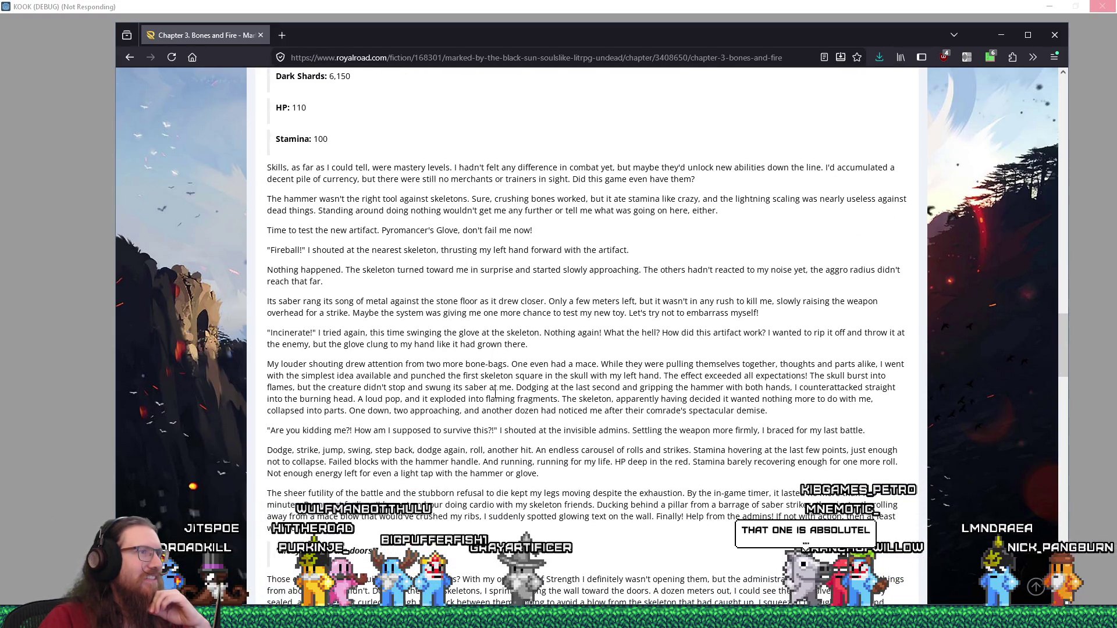
scroll(495, 396, "down", 3)
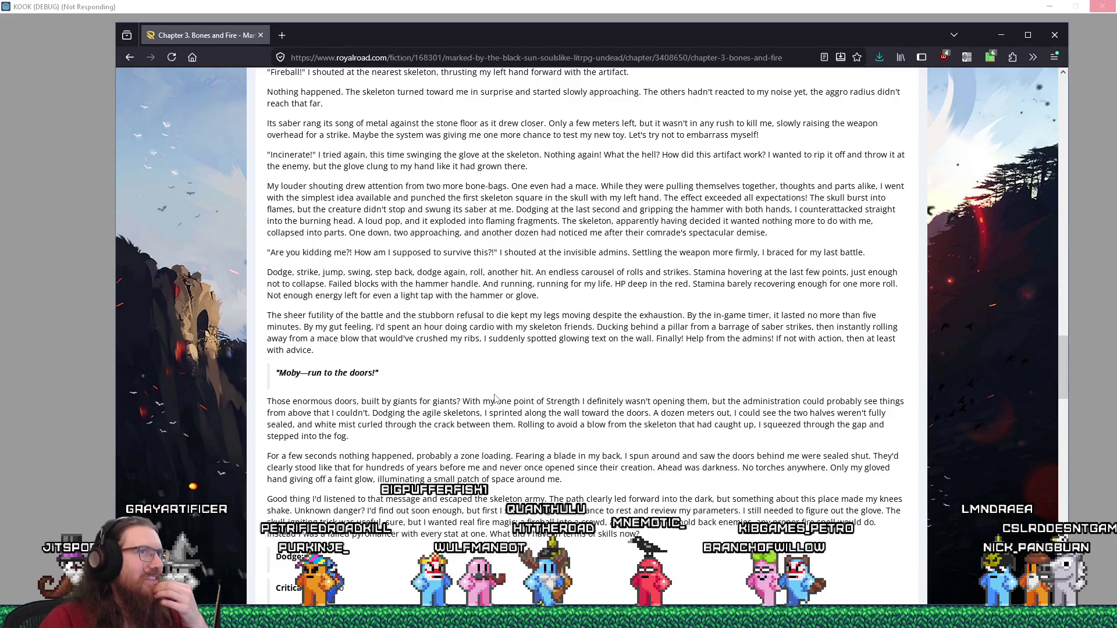
scroll(495, 398, "down", 4)
scroll(495, 398, "down", 12)
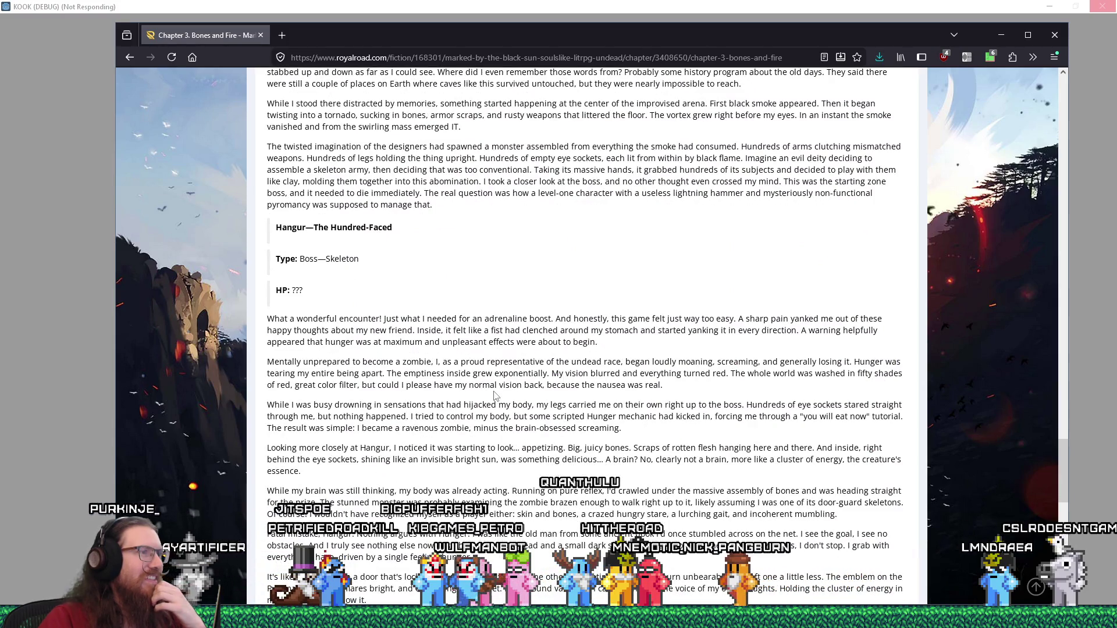
scroll(495, 396, "down", 5)
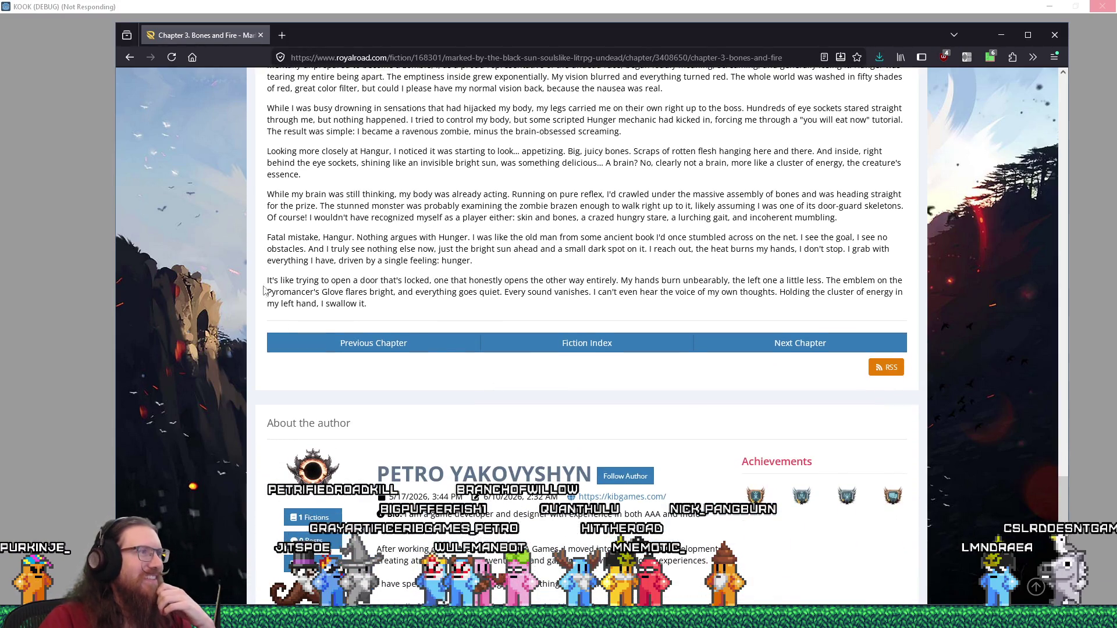
mouse_move(338, 26)
left_mouse_down()
mouse_move(146, 87)
mouse_move(0, 84)
left_mouse_up()
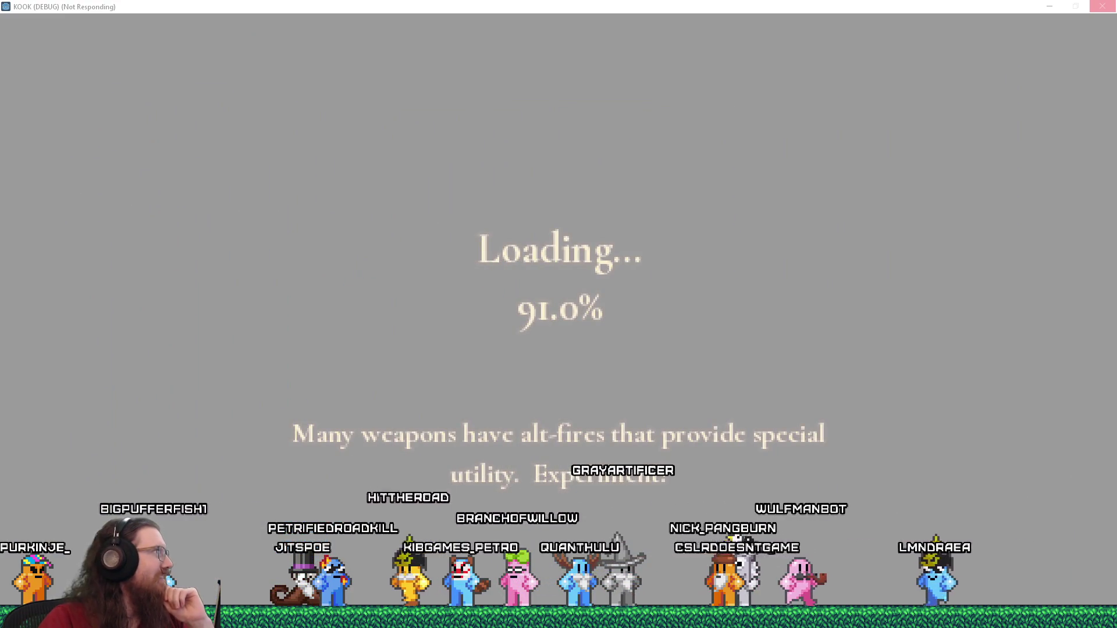
Focus the hung KOOK game window by its title bar
left_click(445, 10)
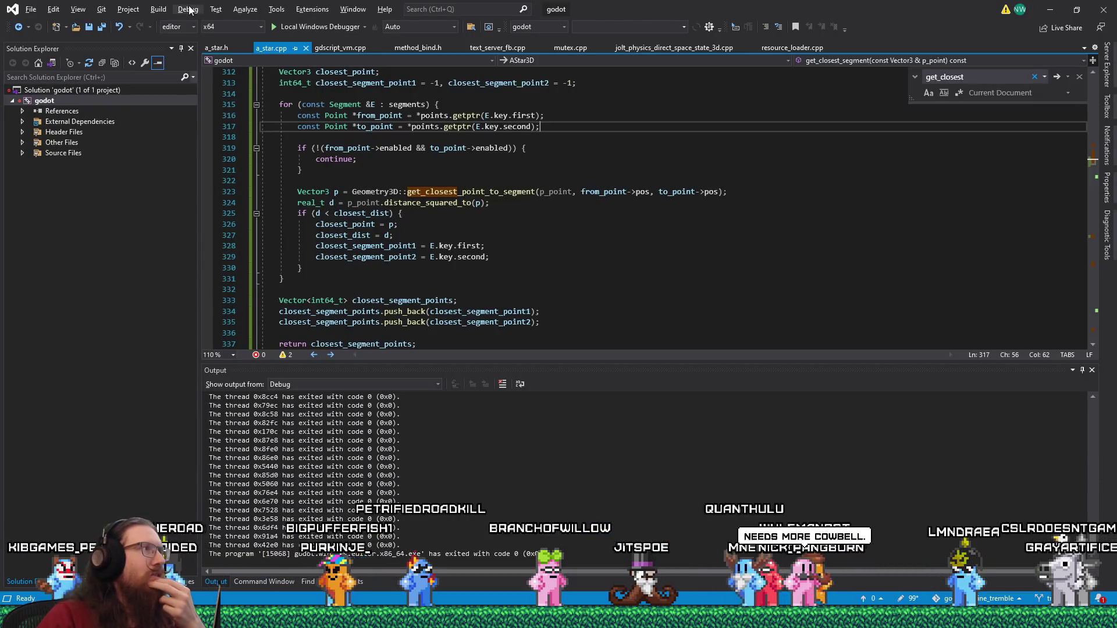
Attach the debugger to godot.windows.editor.x86_64.exe (KOOK (DEBUG)) via Debug > Attach to Process
left_click(189, 9)
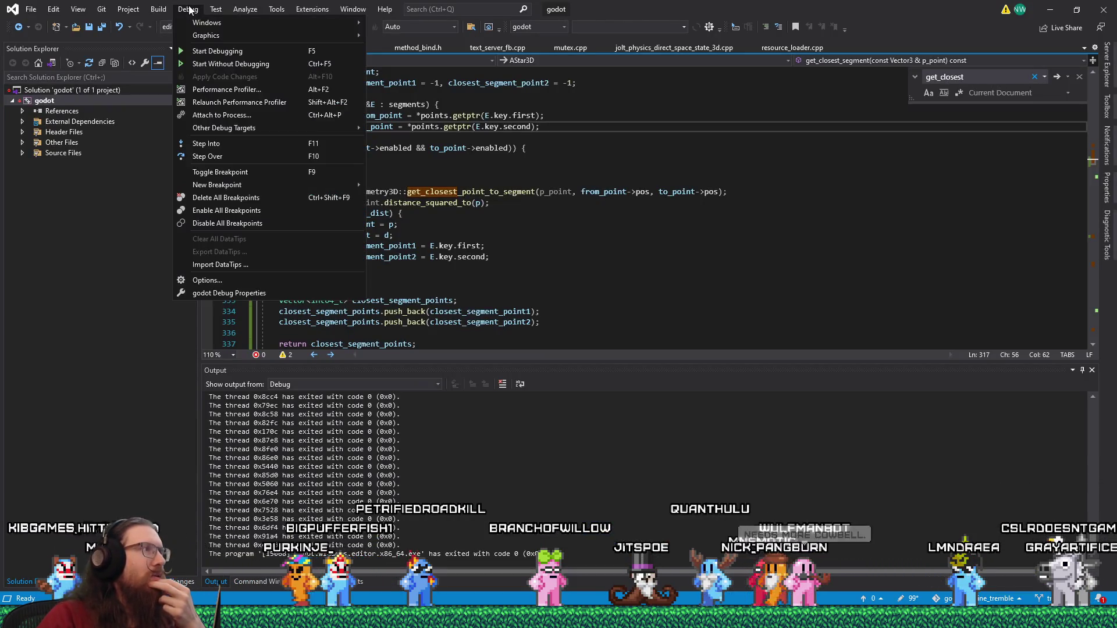
left_click(248, 116)
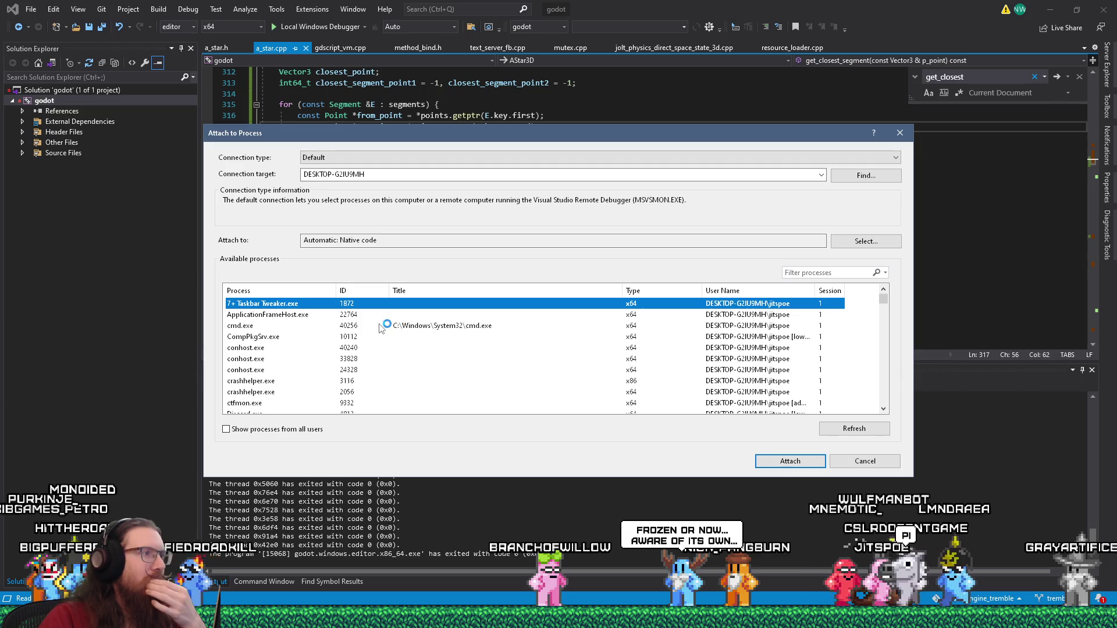
scroll(379, 328, "down", 5)
scroll(379, 328, "up", 2)
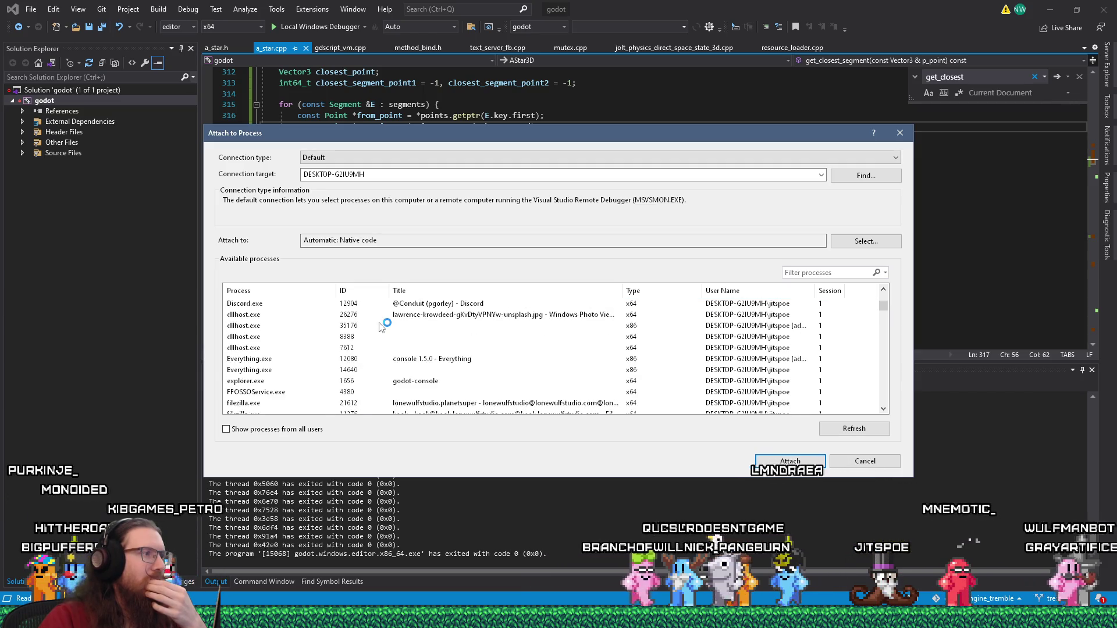
scroll(379, 328, "down", 5)
scroll(379, 328, "down", 5)
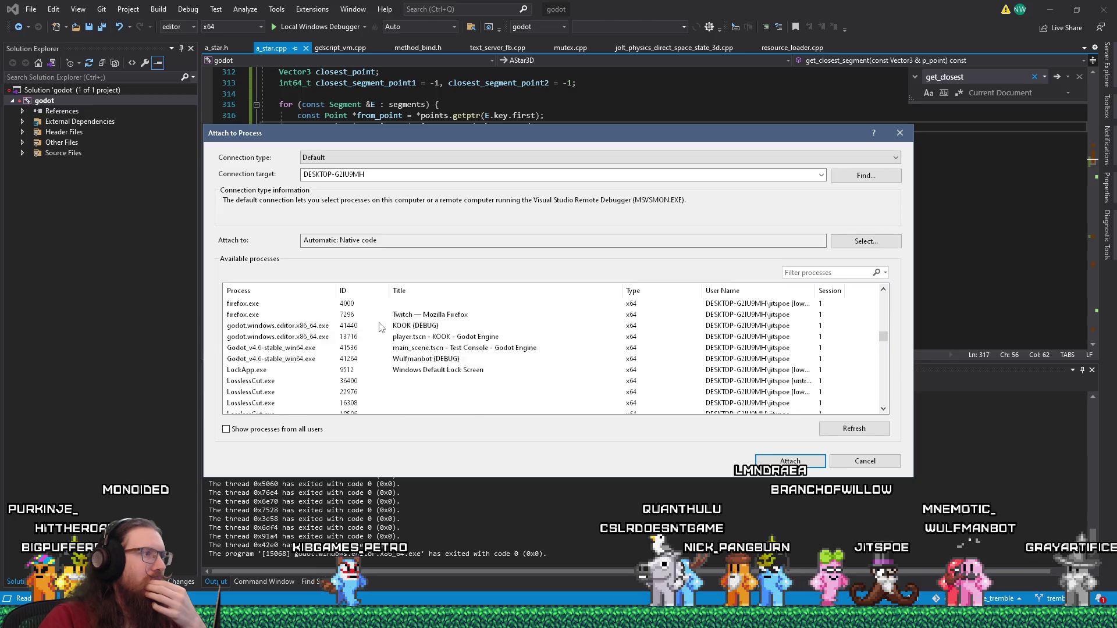
scroll(378, 328, "up", 1)
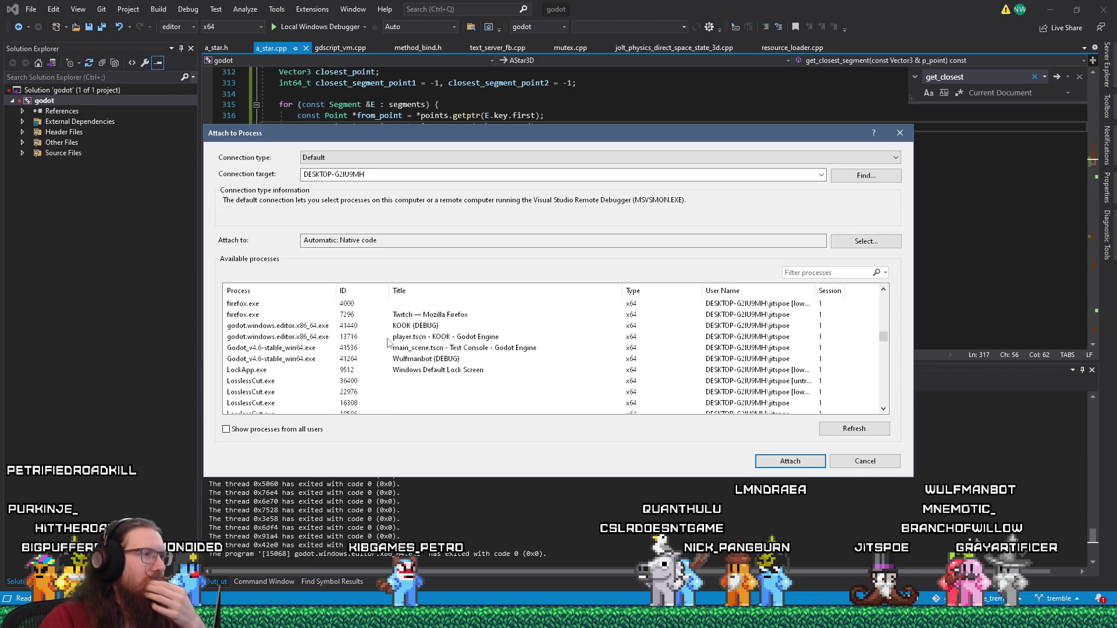
left_click(775, 462)
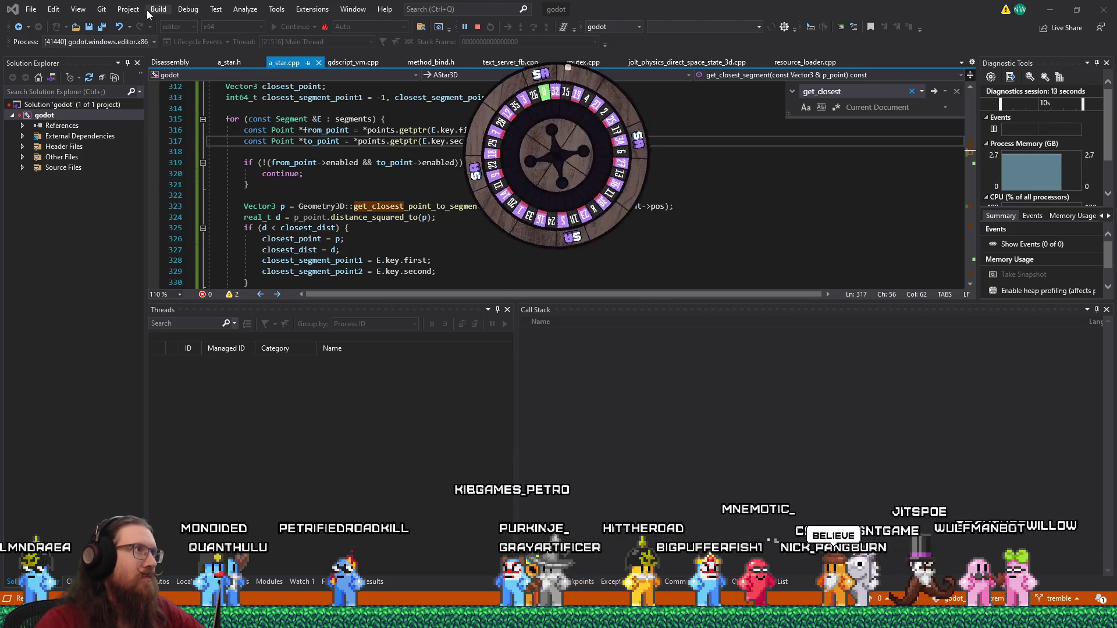
left_click(188, 9)
Pause the attached Godot editor process with Debug > Break All
left_click(188, 9)
left_click(107, 8)
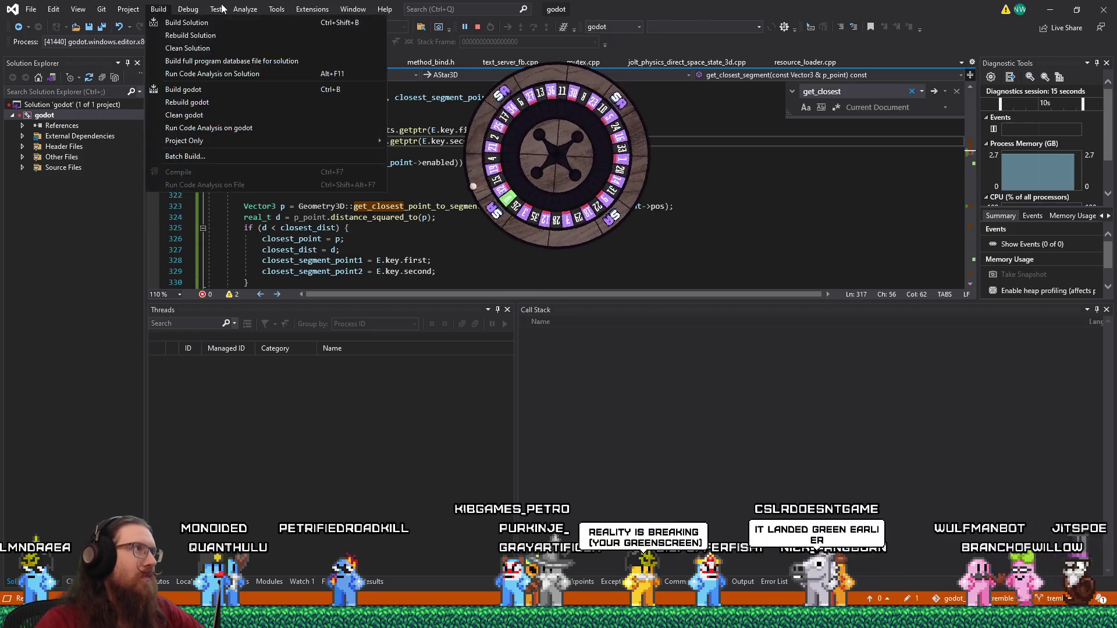
left_click(188, 8)
left_click(188, 9)
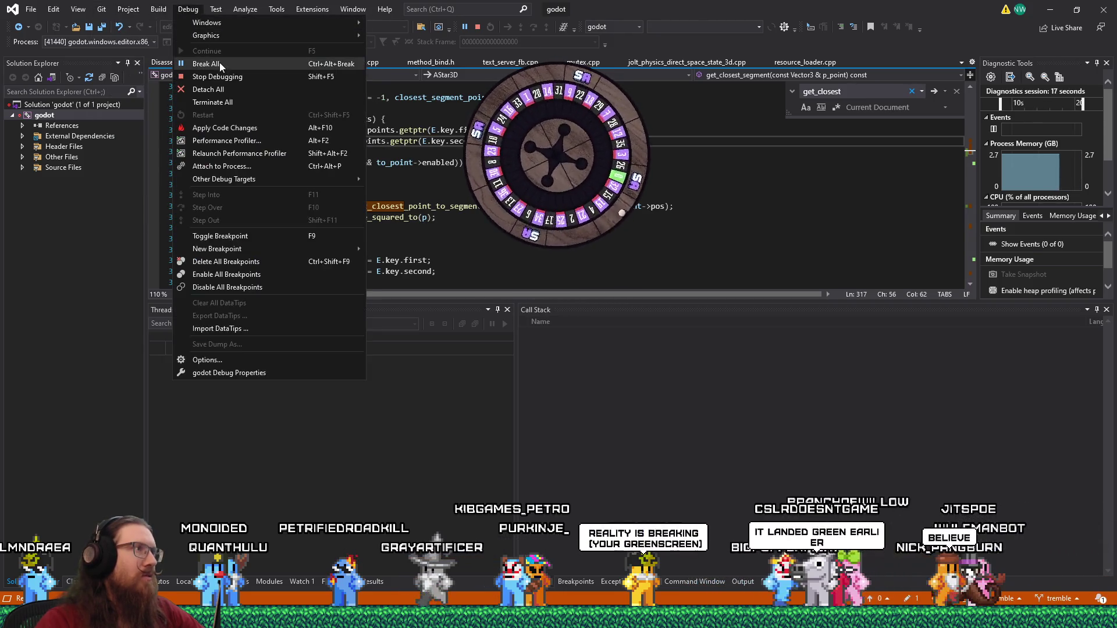
left_click(219, 63)
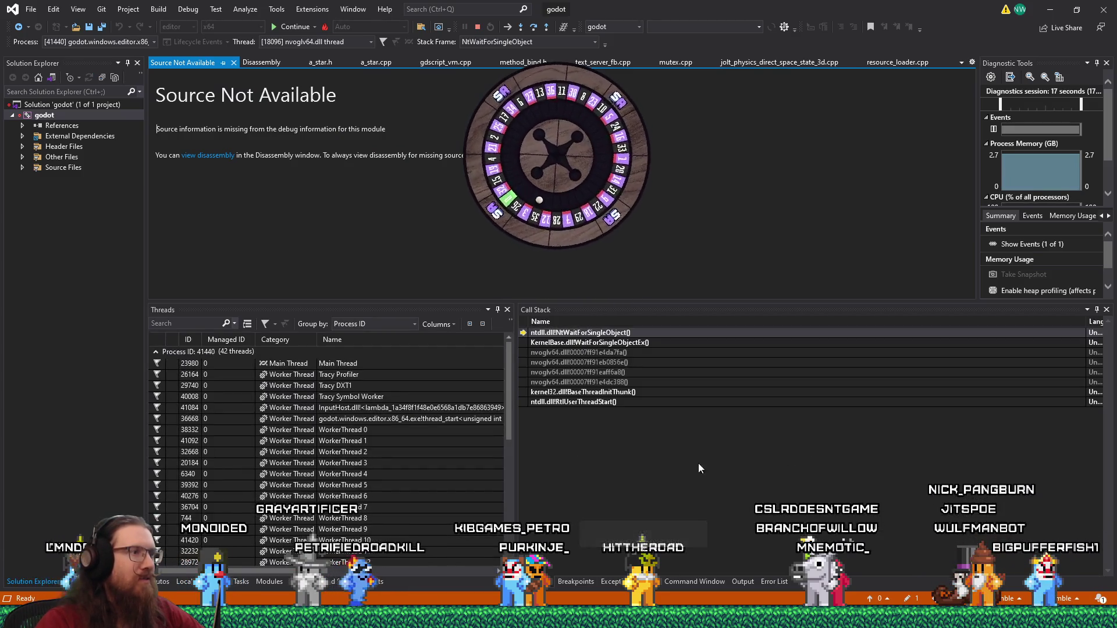
Jump to the Main Thread's source, stopped in JoltJobSystem::CreateJob in jolt_job_system.cpp
left_click(378, 364)
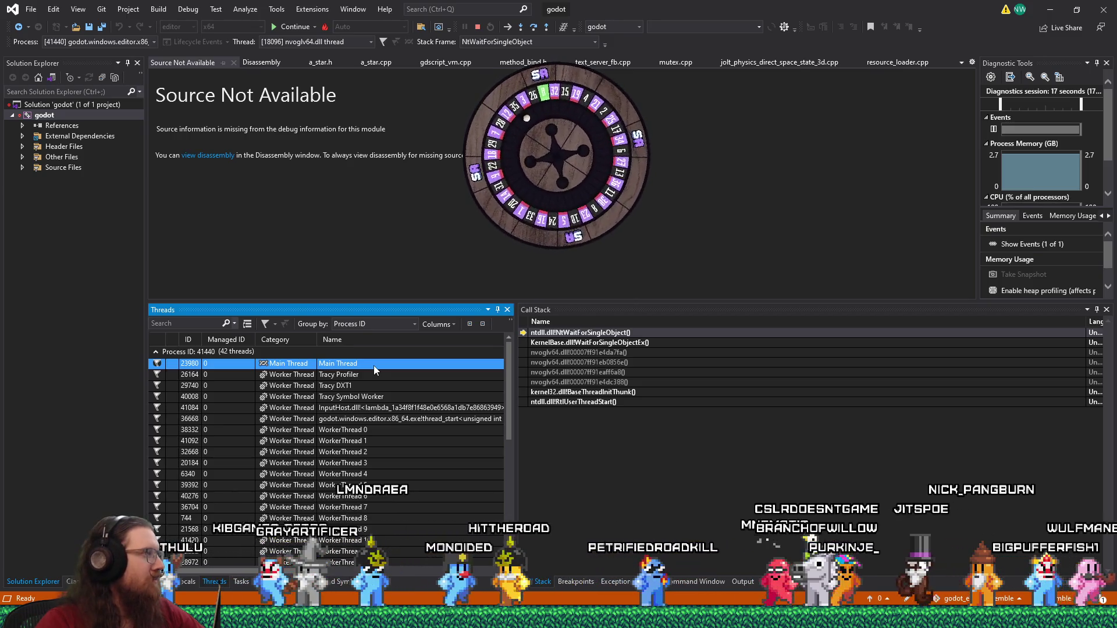
double_click(374, 367)
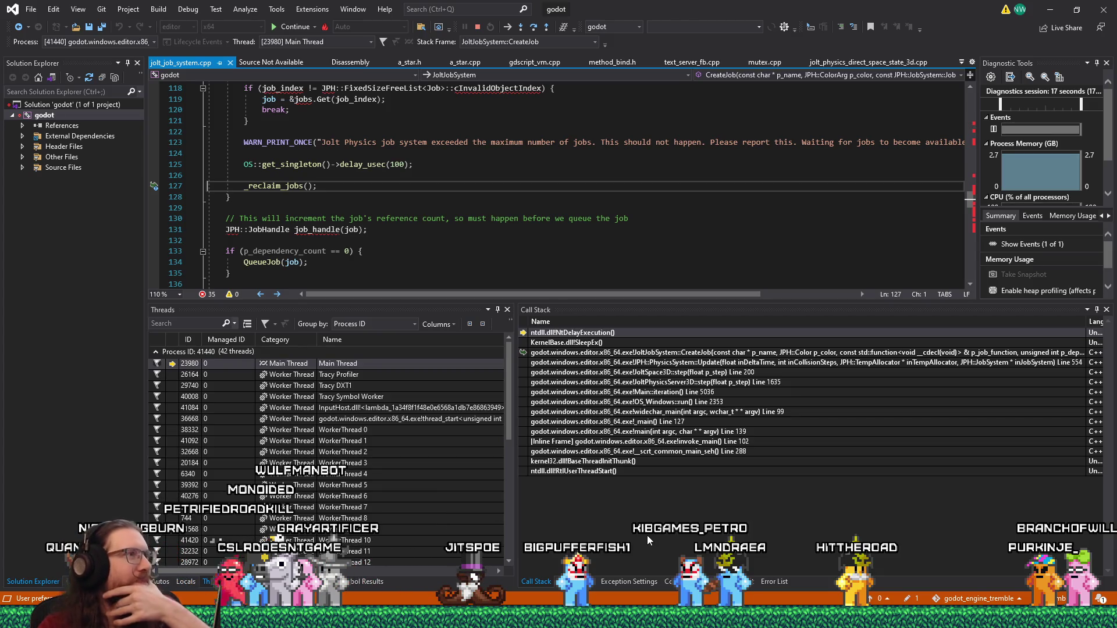
left_click(417, 208)
scroll(416, 208, "up", 6)
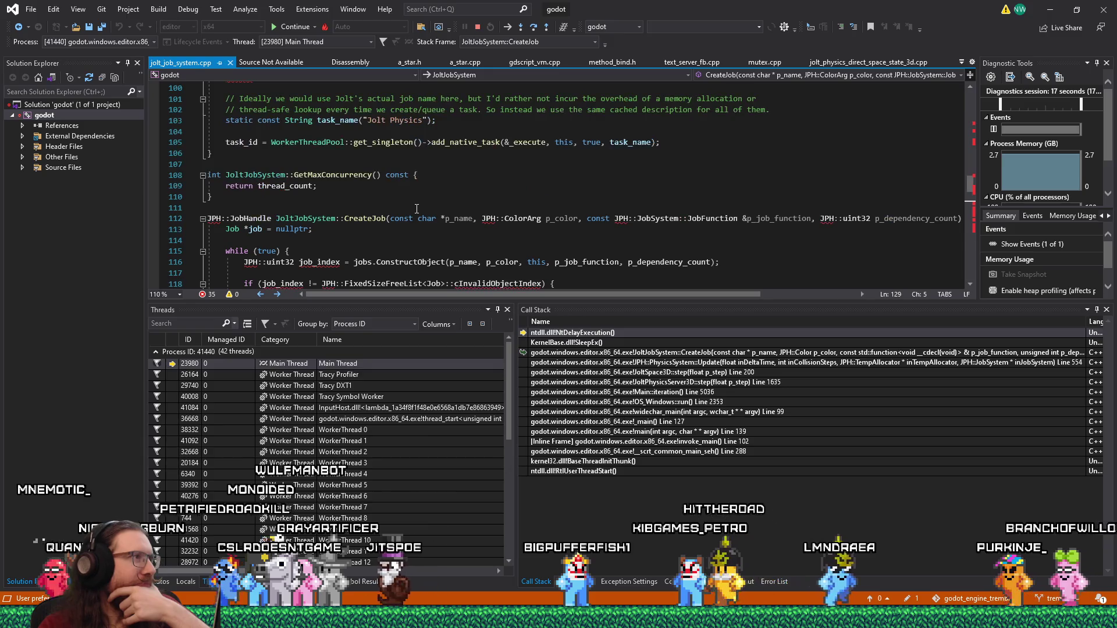
scroll(417, 208, "down", 3)
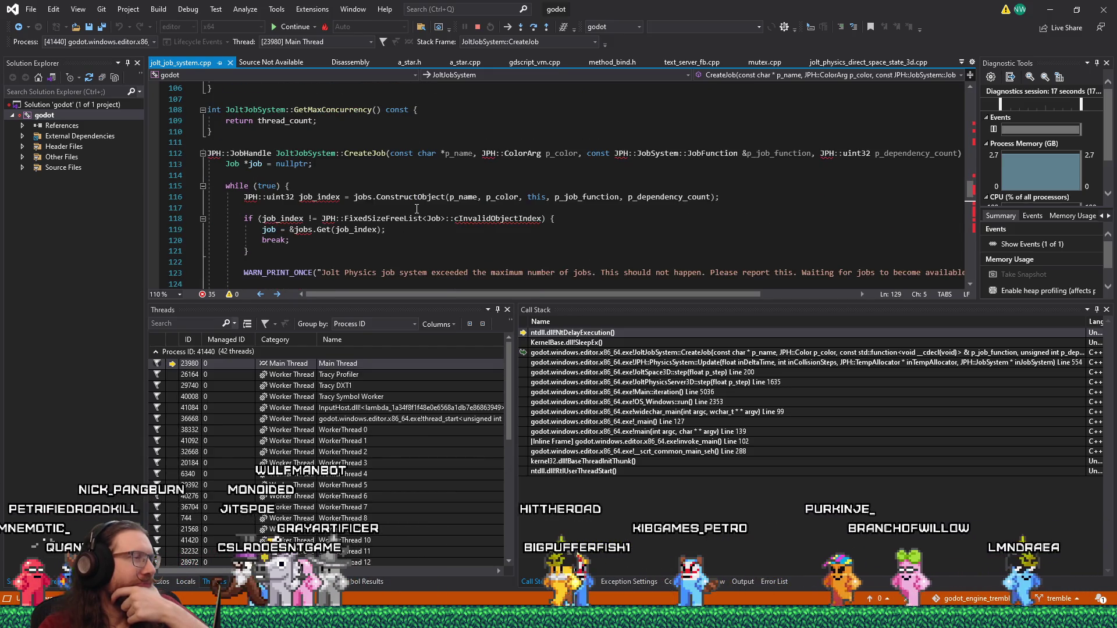
scroll(417, 208, "down", 2)
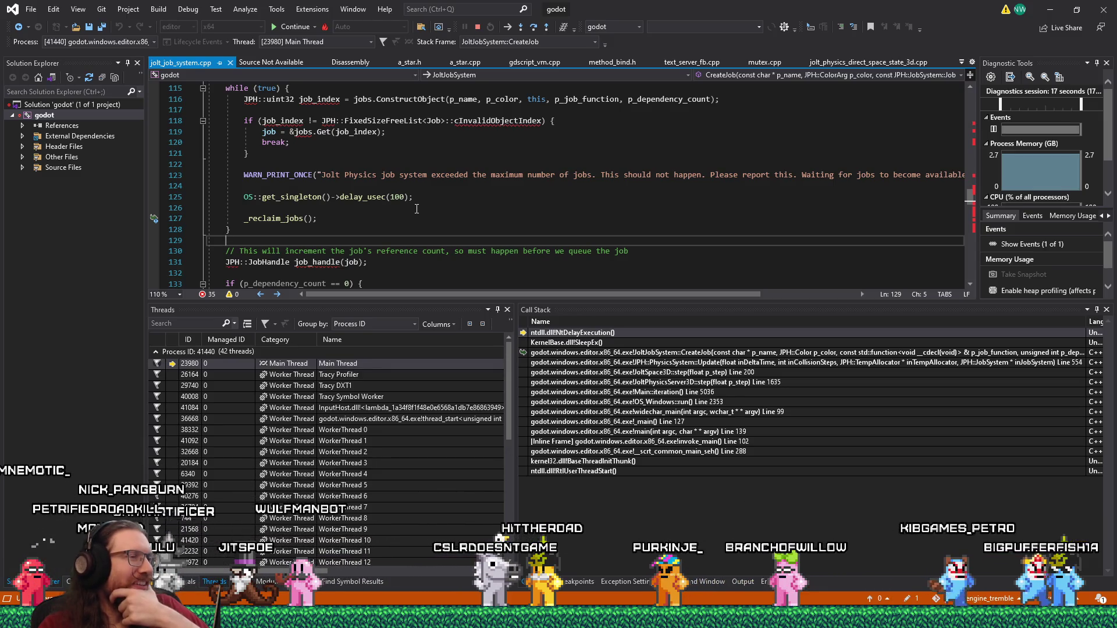
scroll(417, 209, "up", 3)
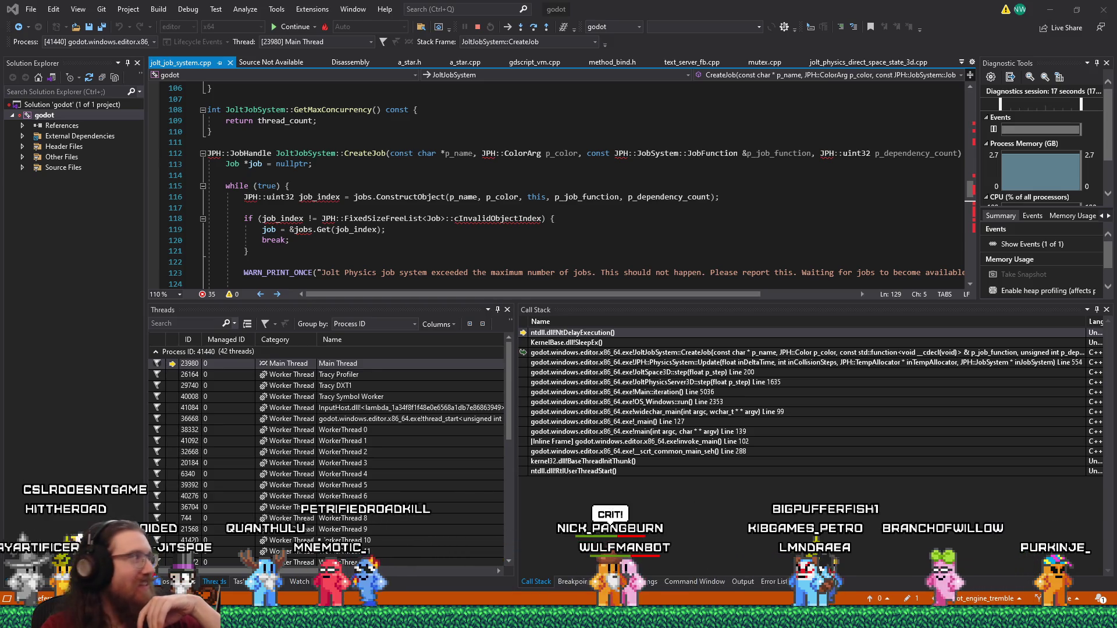
Refocus the code editor, then bring up the KOOK debug game window
mouse_move(765, 617)
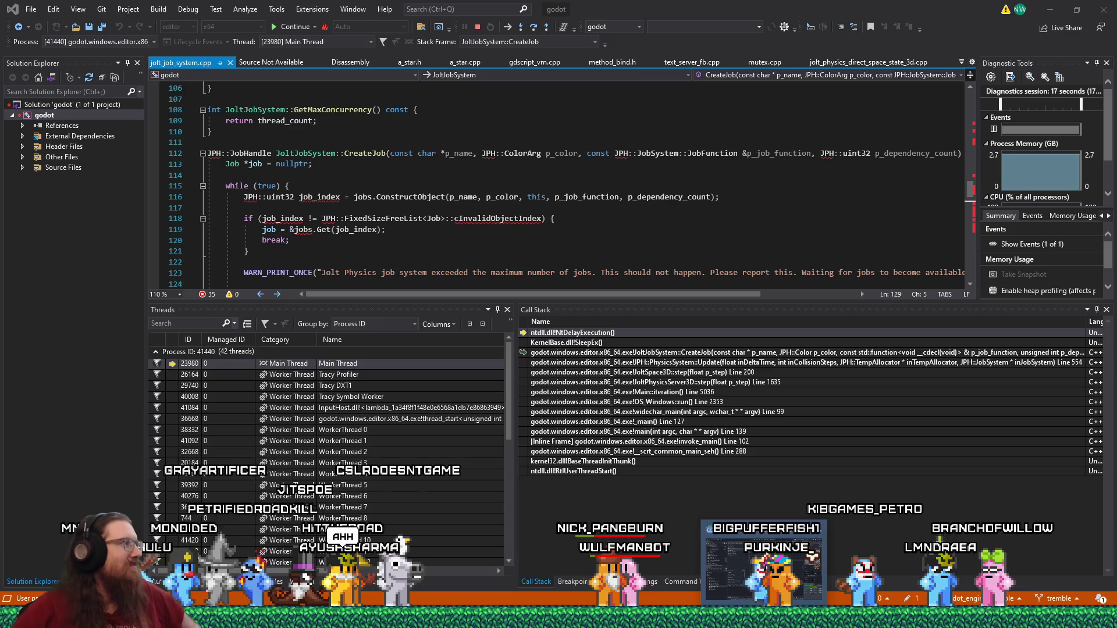
mouse_move(786, 599)
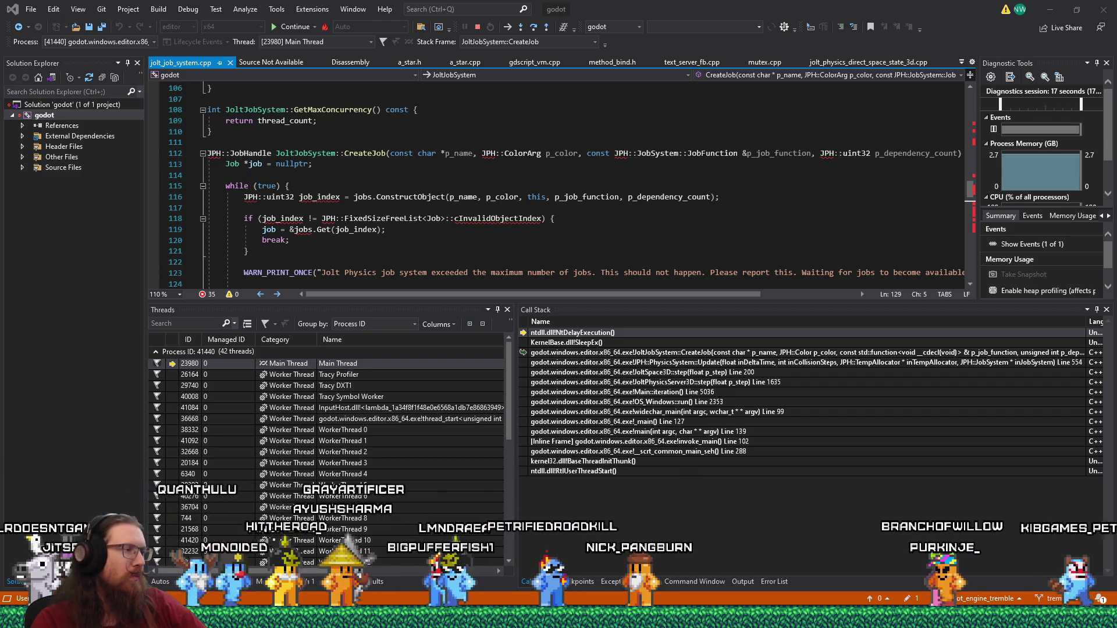
mouse_move(559, 617)
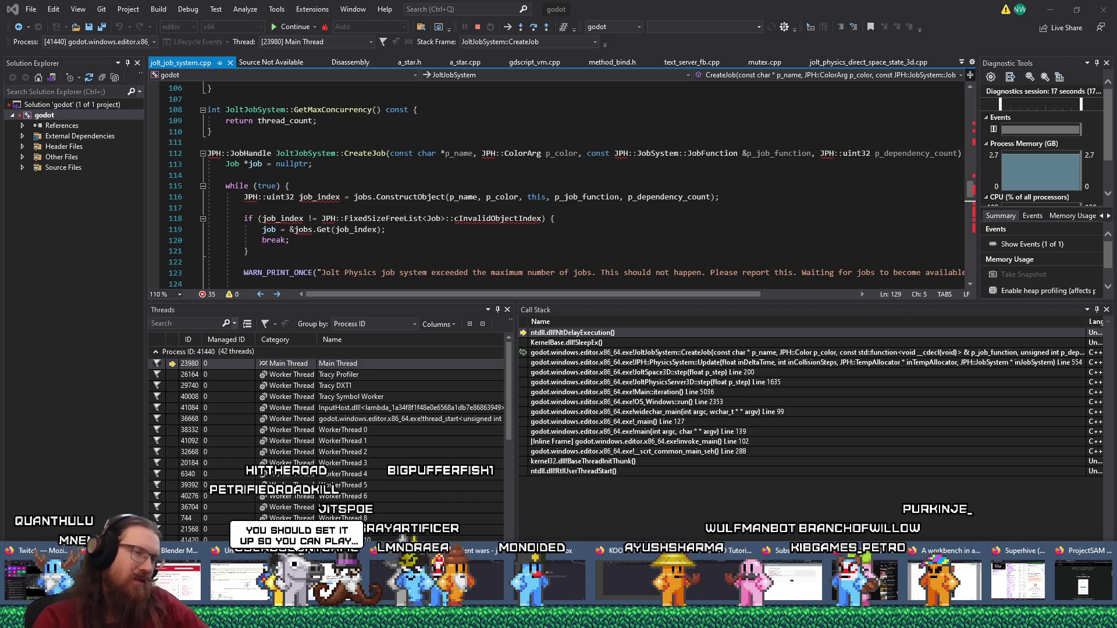
left_click(488, 208)
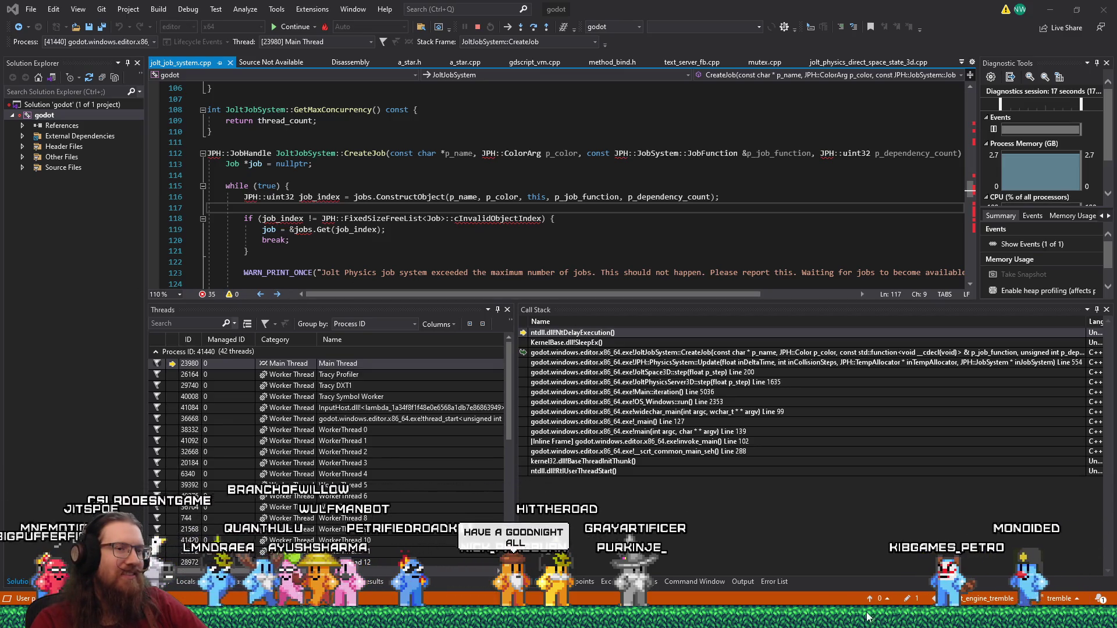
left_click(924, 626)
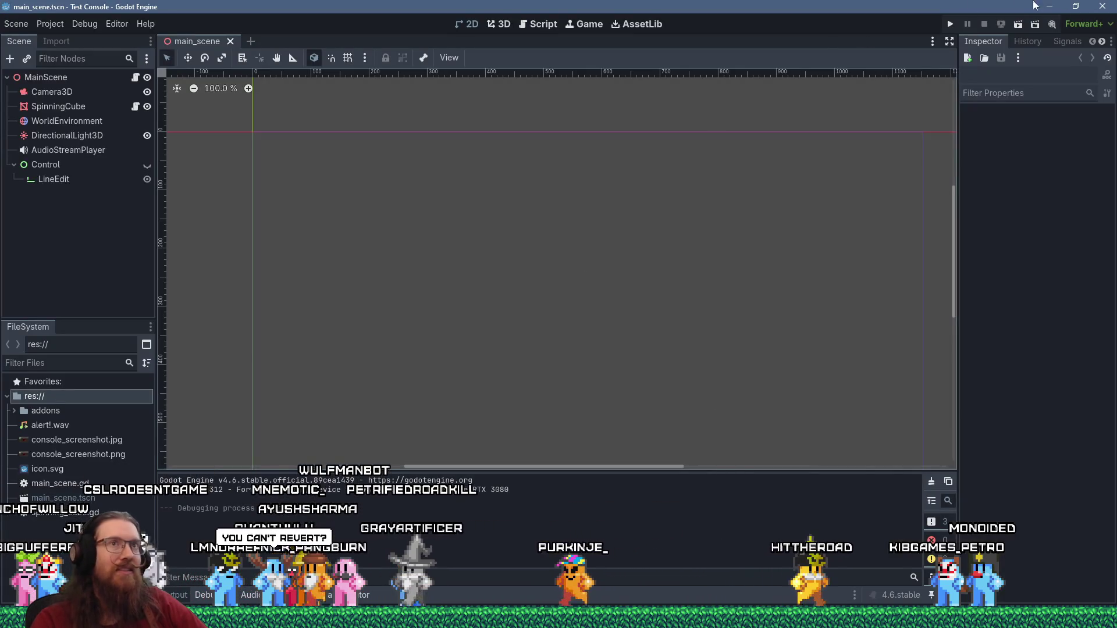
Close the Test Console Godot window and stop the running KOOK game
left_click(1102, 5)
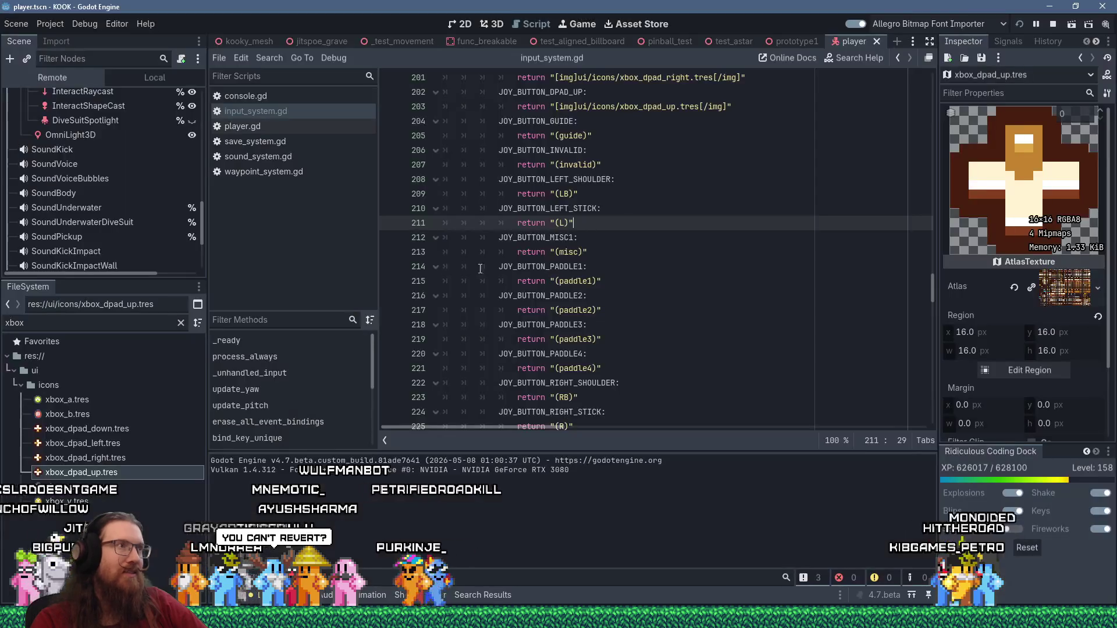
left_click(89, 27)
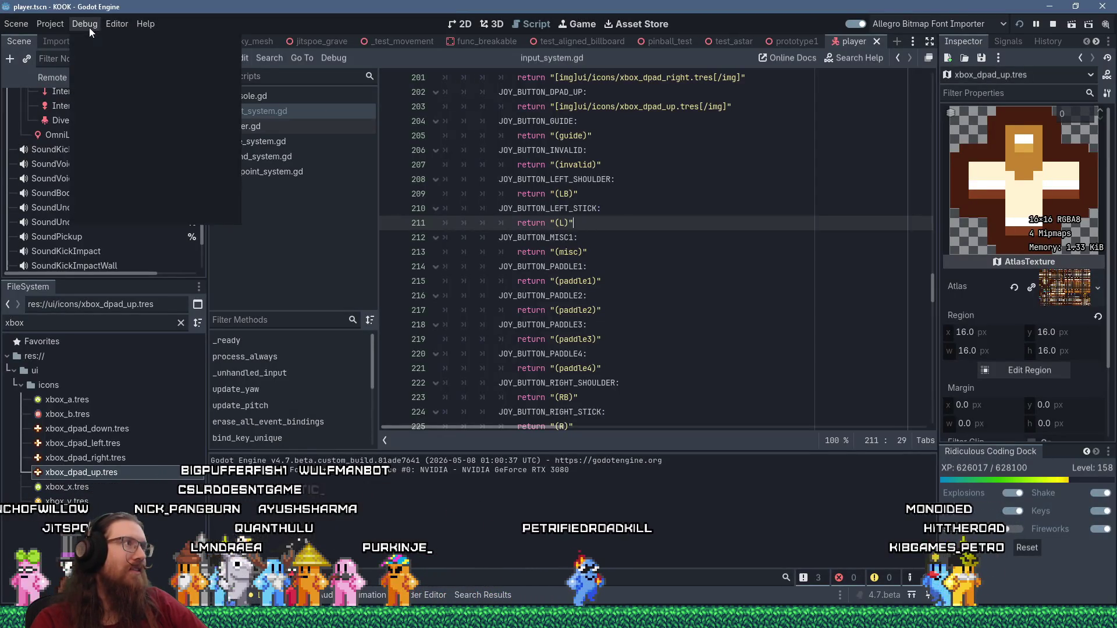
left_click(1014, 44)
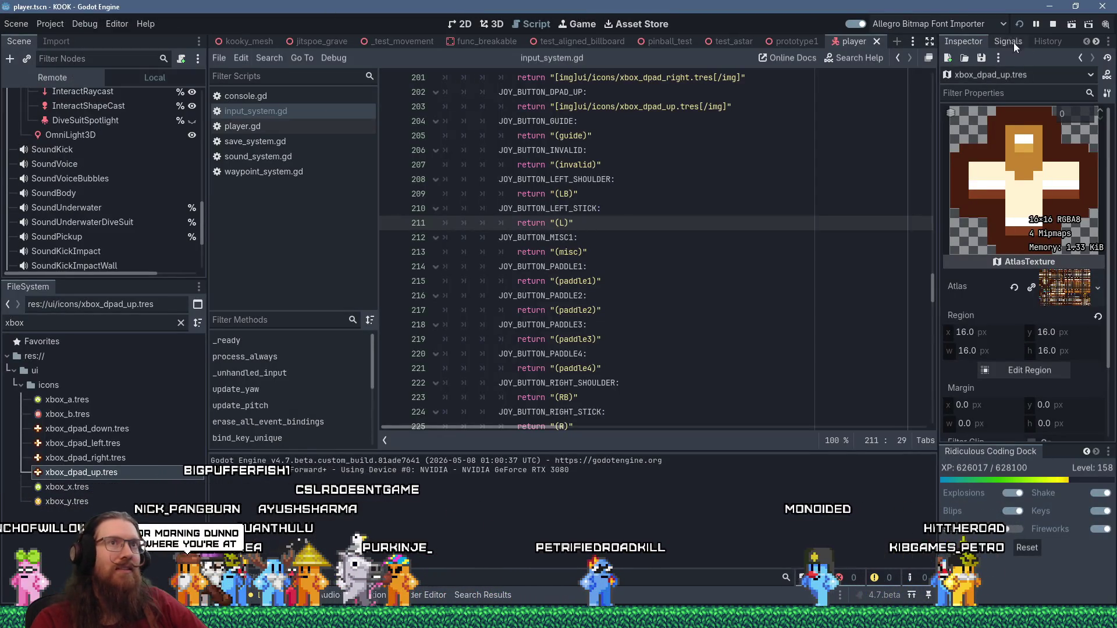
left_click(1057, 24)
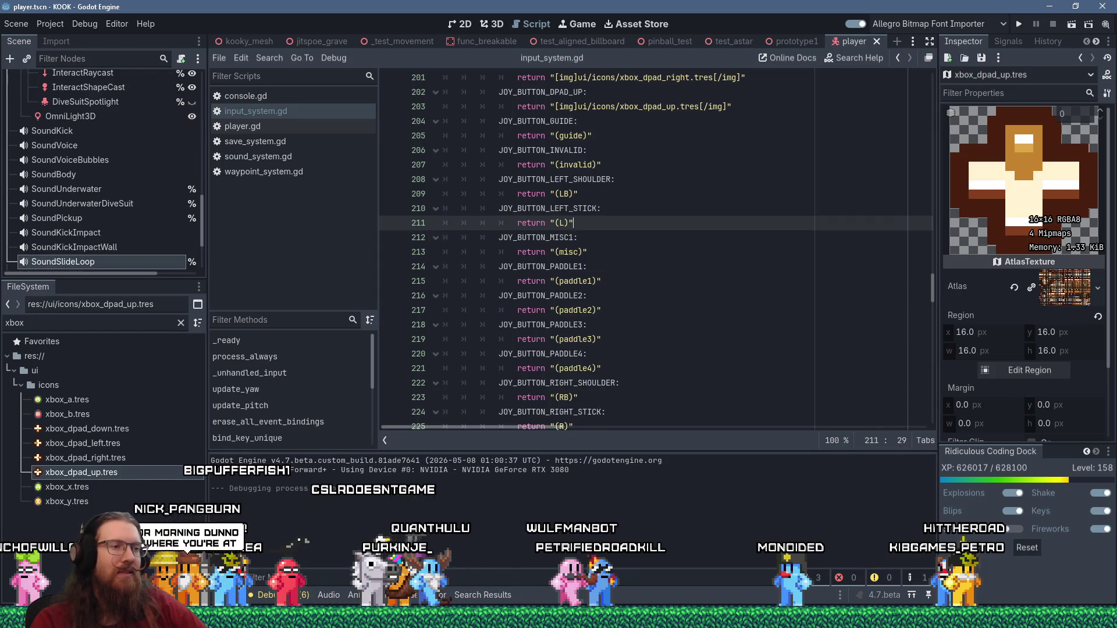
Stop debugging in Visual Studio, close Paint, and return to the KOOK Godot editor
key("alt+Tab")
left_click(187, 9)
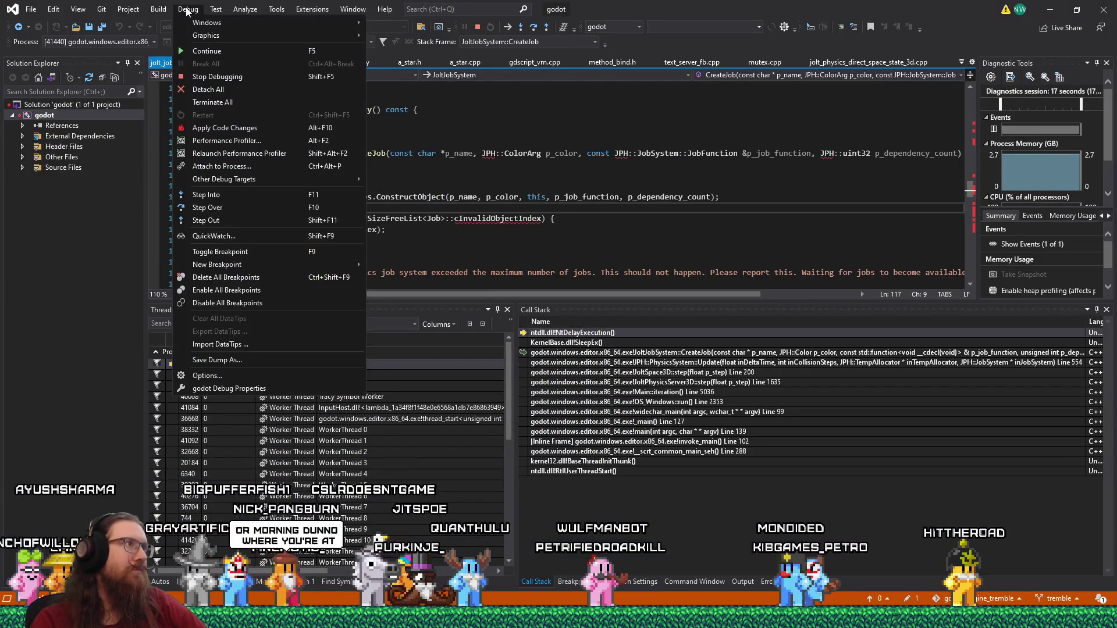
left_click(187, 77)
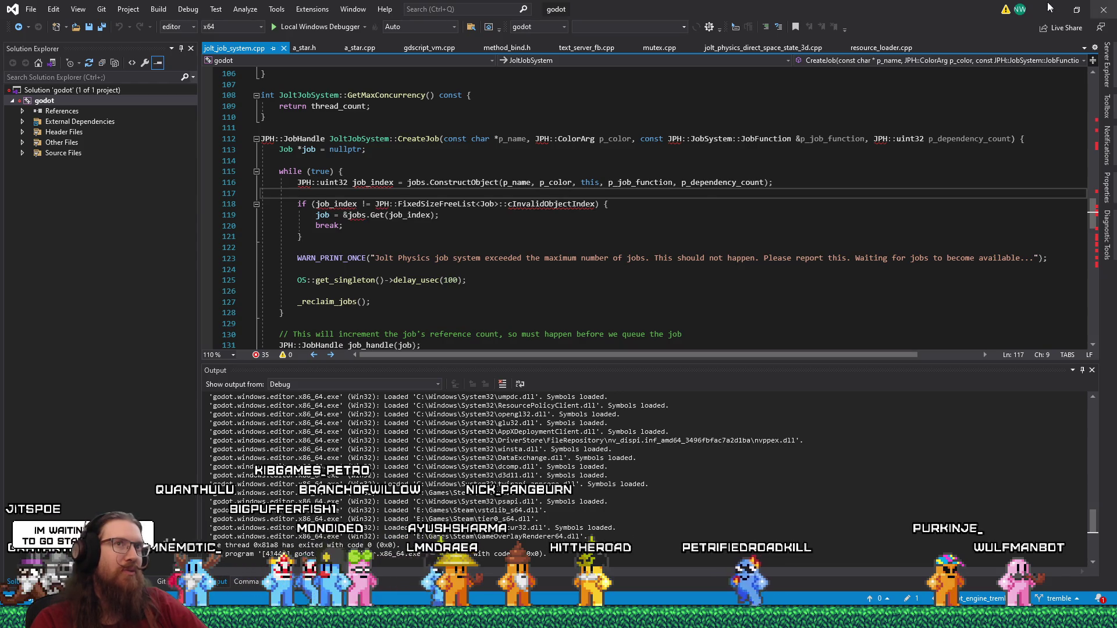
key("alt+Tab")
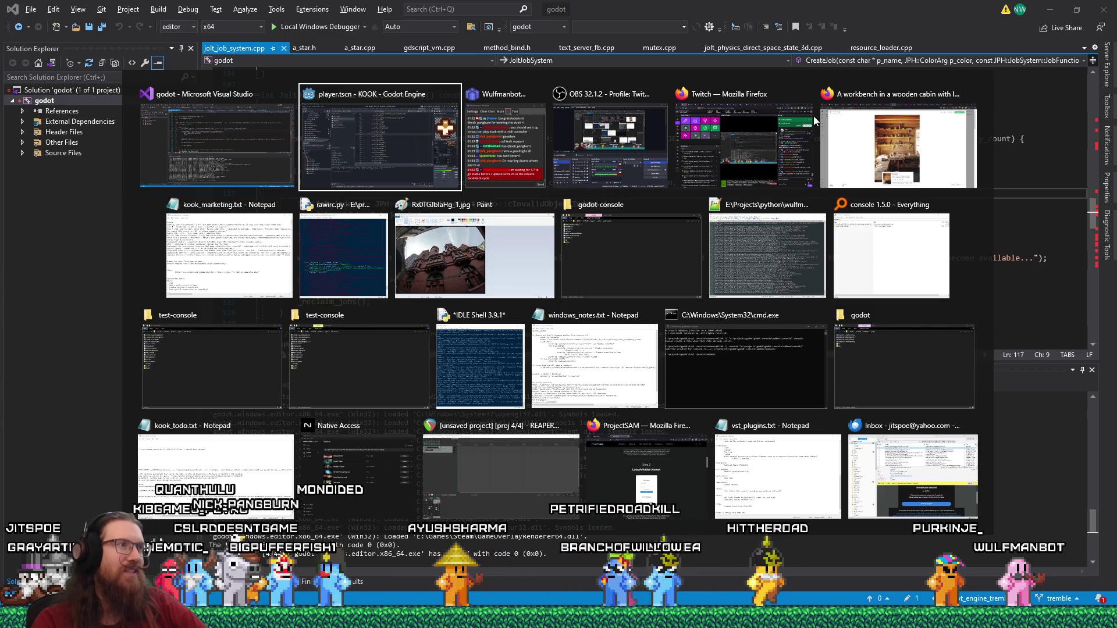
left_click(547, 204)
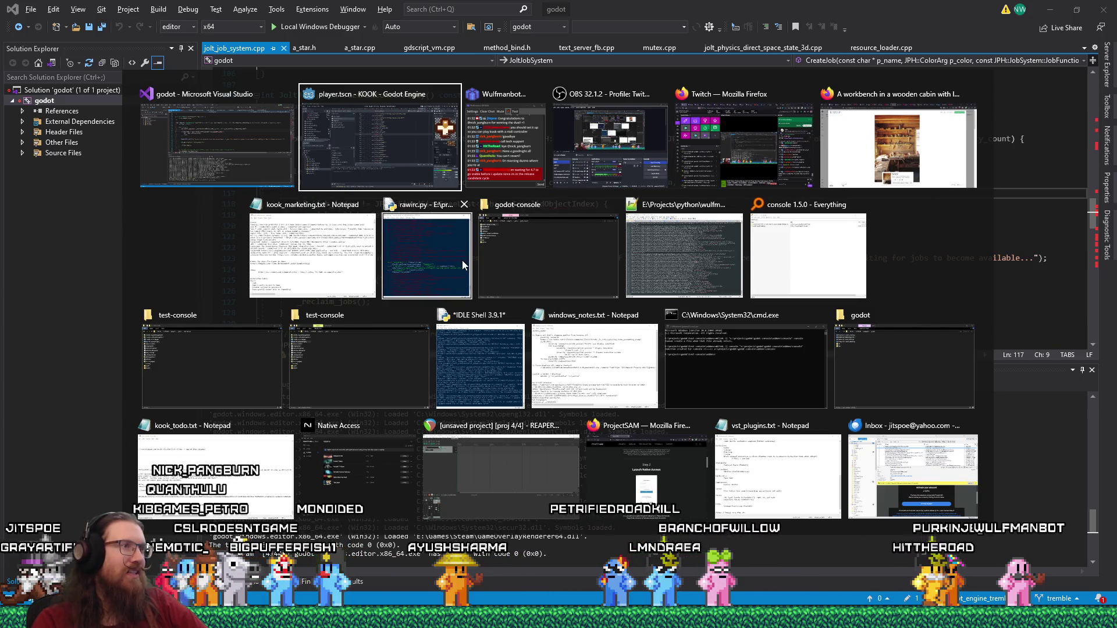
key("alt")
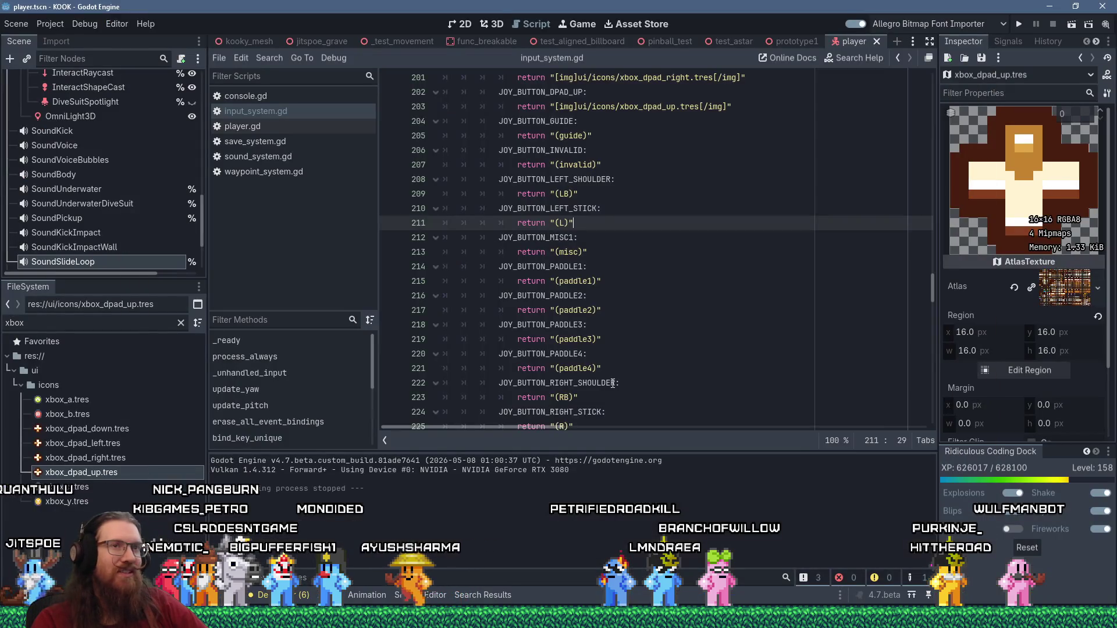
Review the JOY_AXIS left-stick icon mappings in input_system.gd, then switch to Sourcetree
scroll(613, 380, "down", 7)
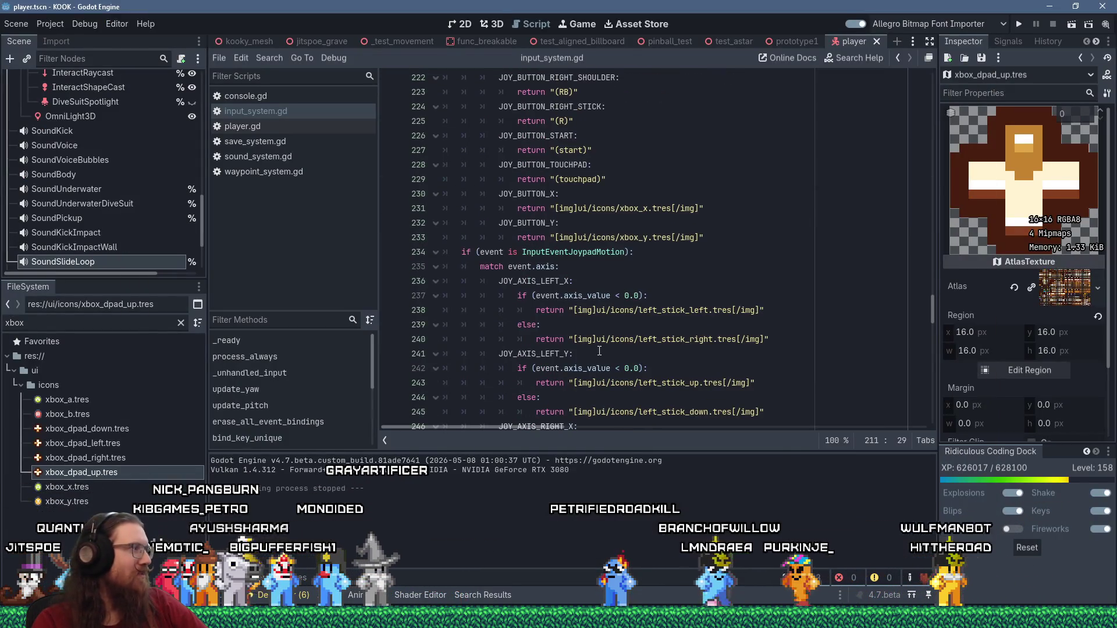
mouse_move(540, 365)
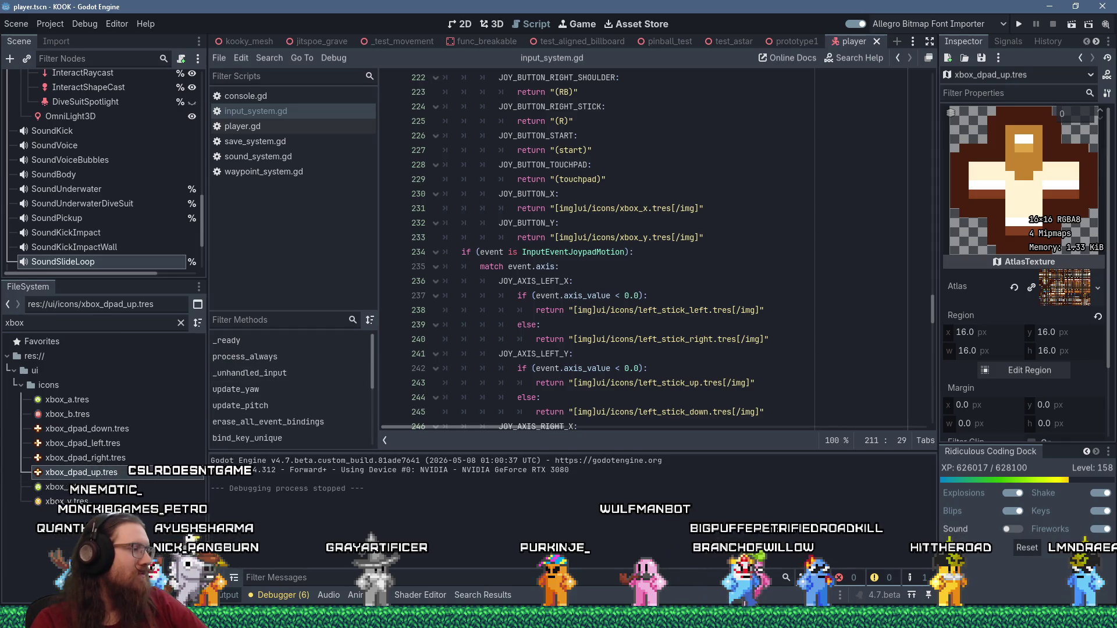
mouse_move(541, 620)
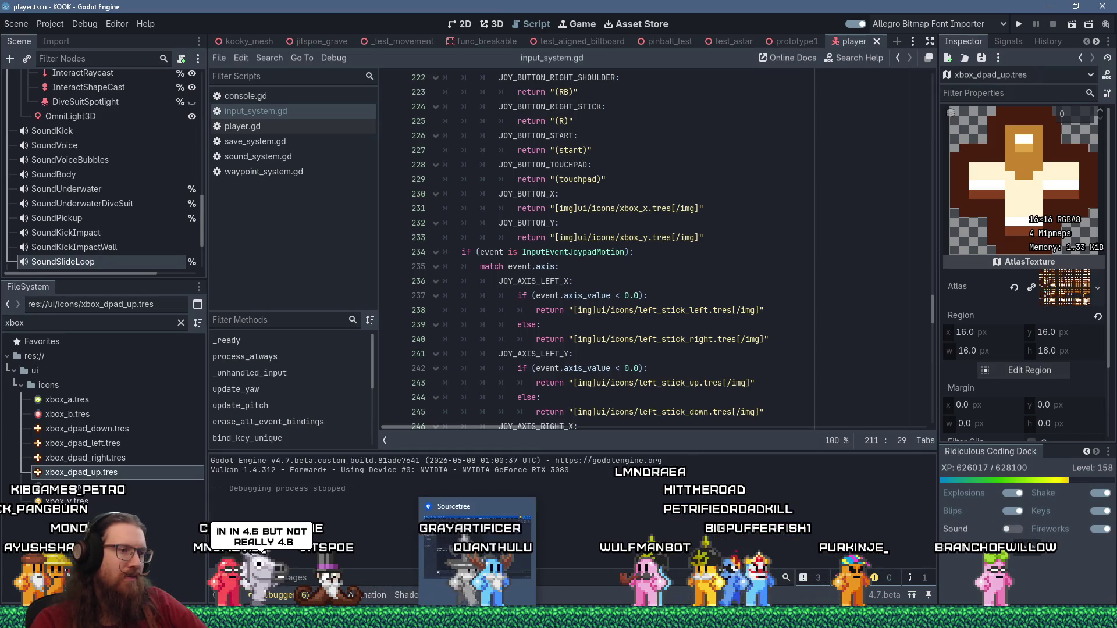
left_click(465, 620)
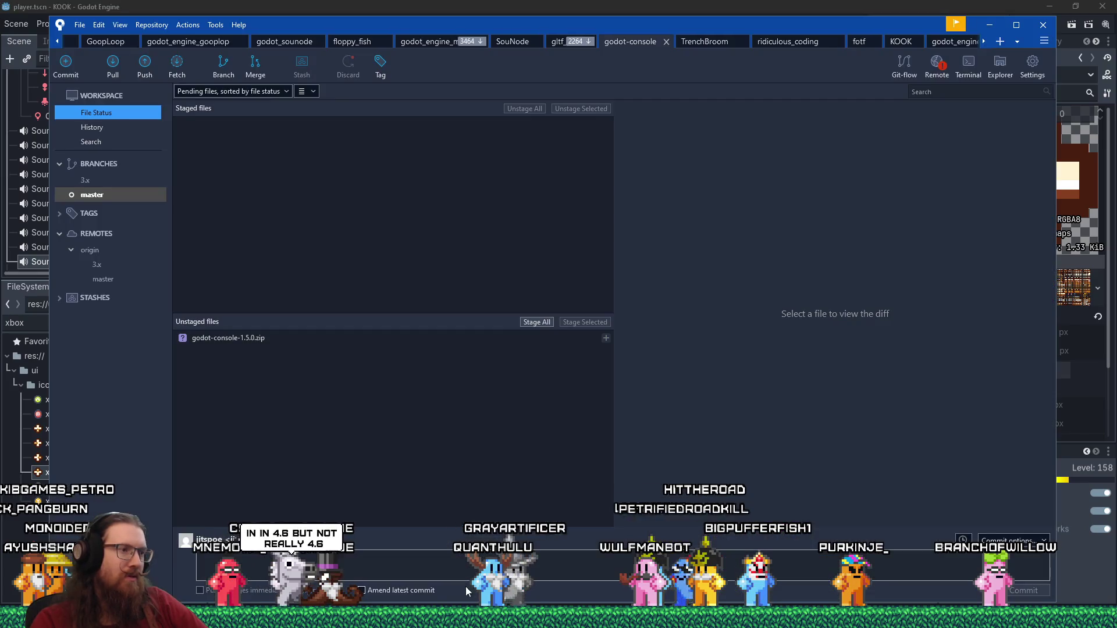
Switch to the godot_engine_tremble repository tab and check out its master branch
left_click(1017, 41)
scroll(1018, 128, "up", 3)
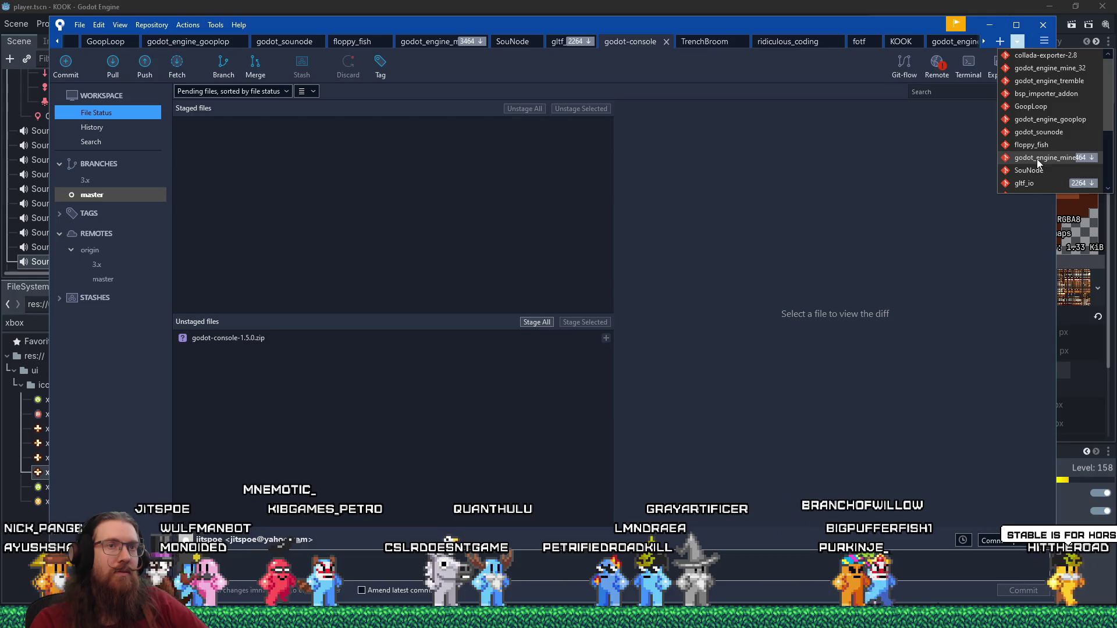
scroll(1038, 169, "down", 3)
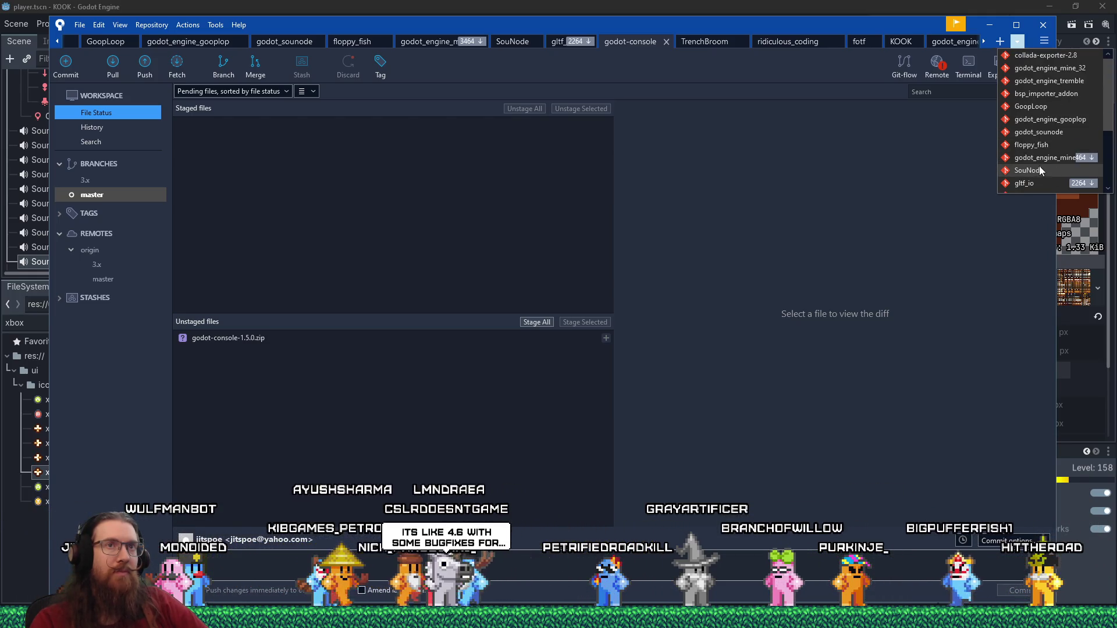
left_click(1048, 81)
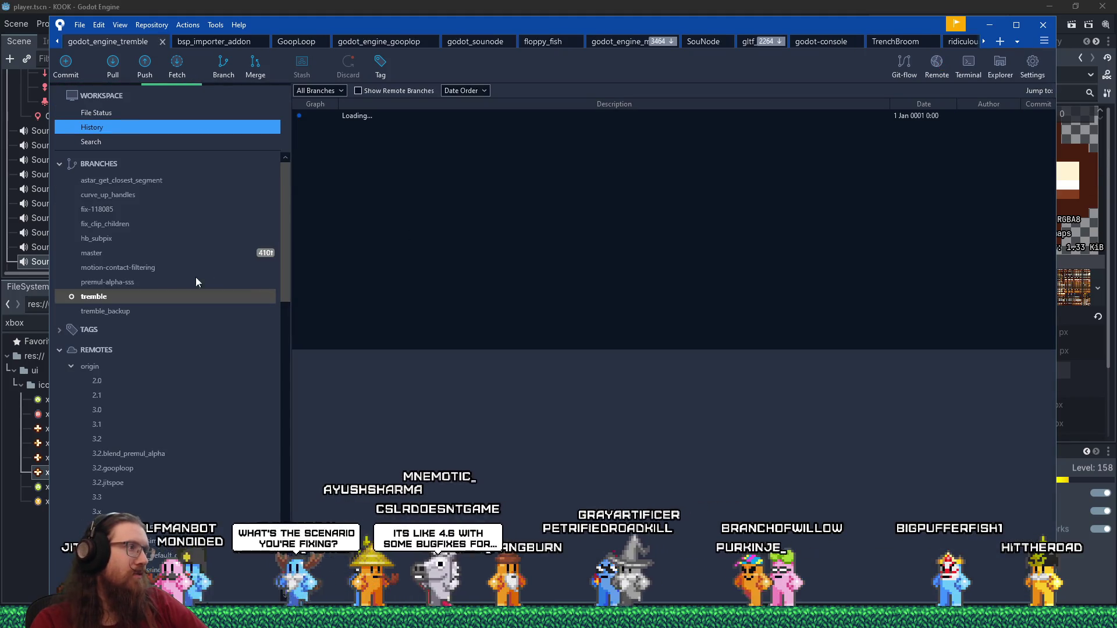
right_click(157, 256)
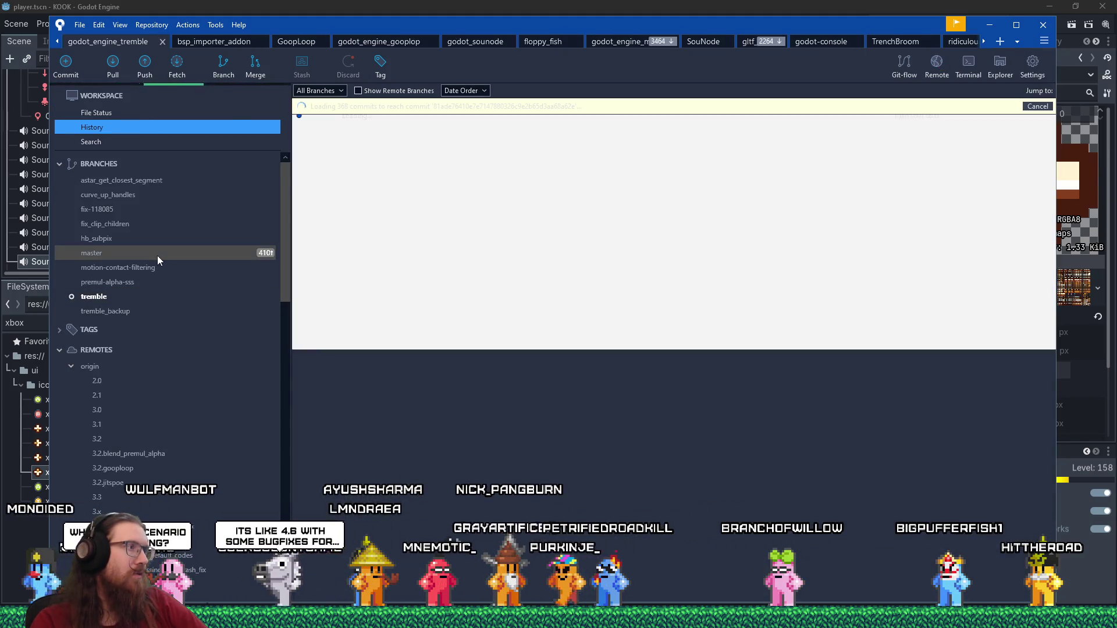
left_click(169, 263)
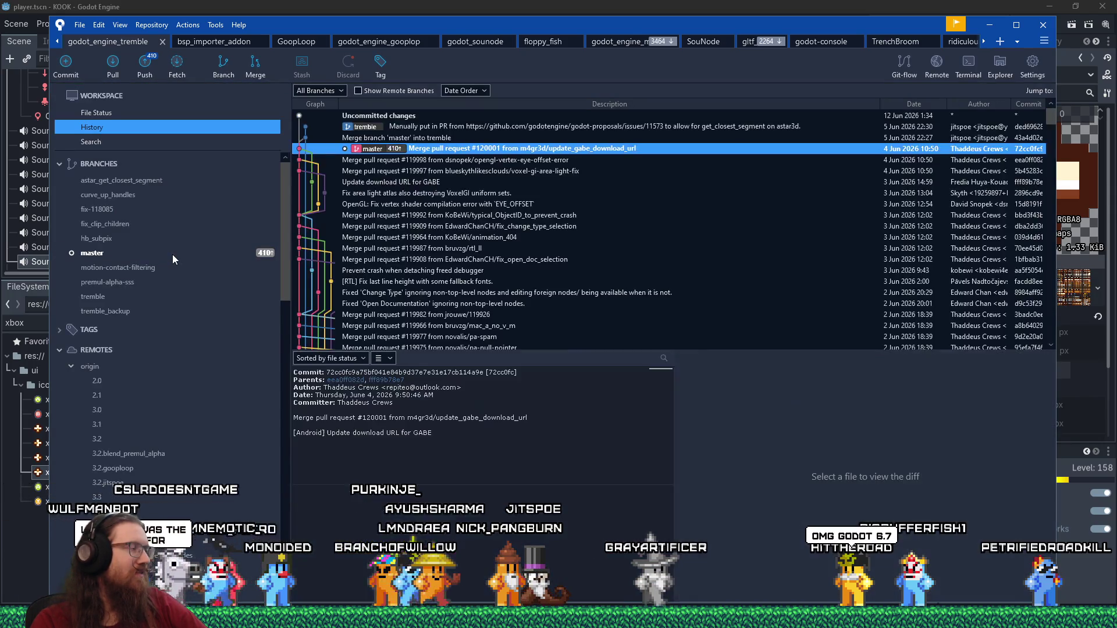
right_click(172, 259)
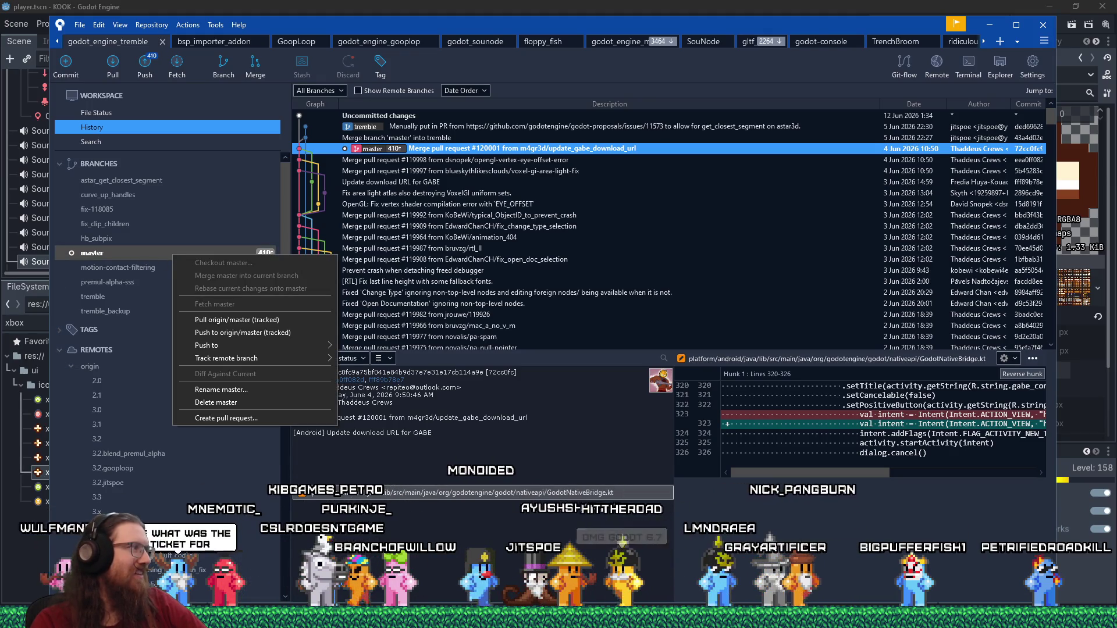
key("Escape")
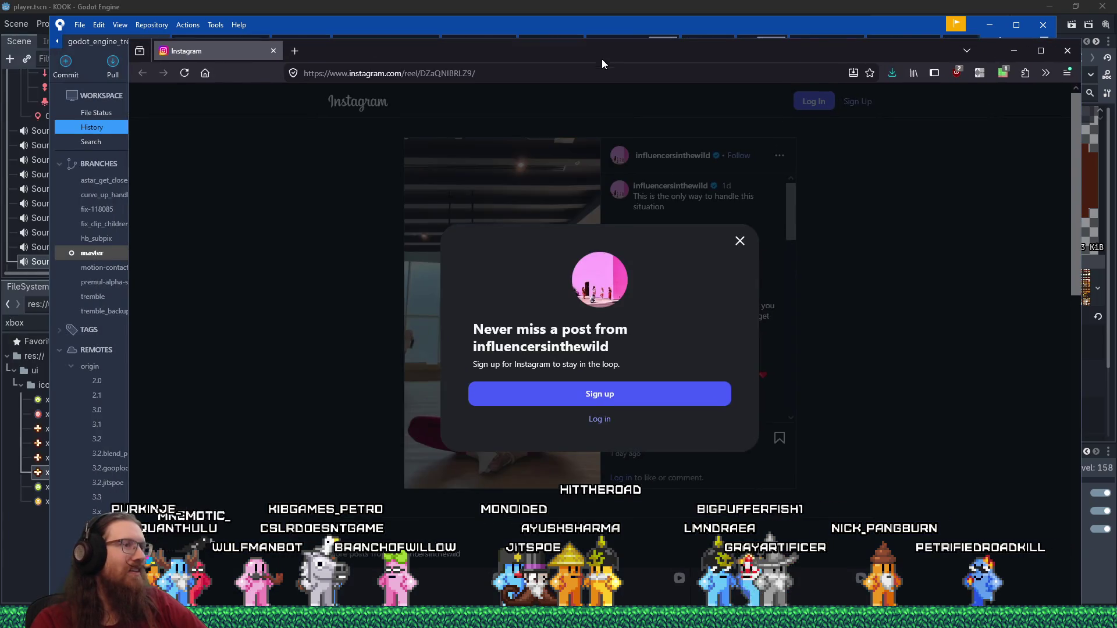
Dismiss the Instagram sign-up popup, watch the reel, then close Firefox
left_click(738, 248)
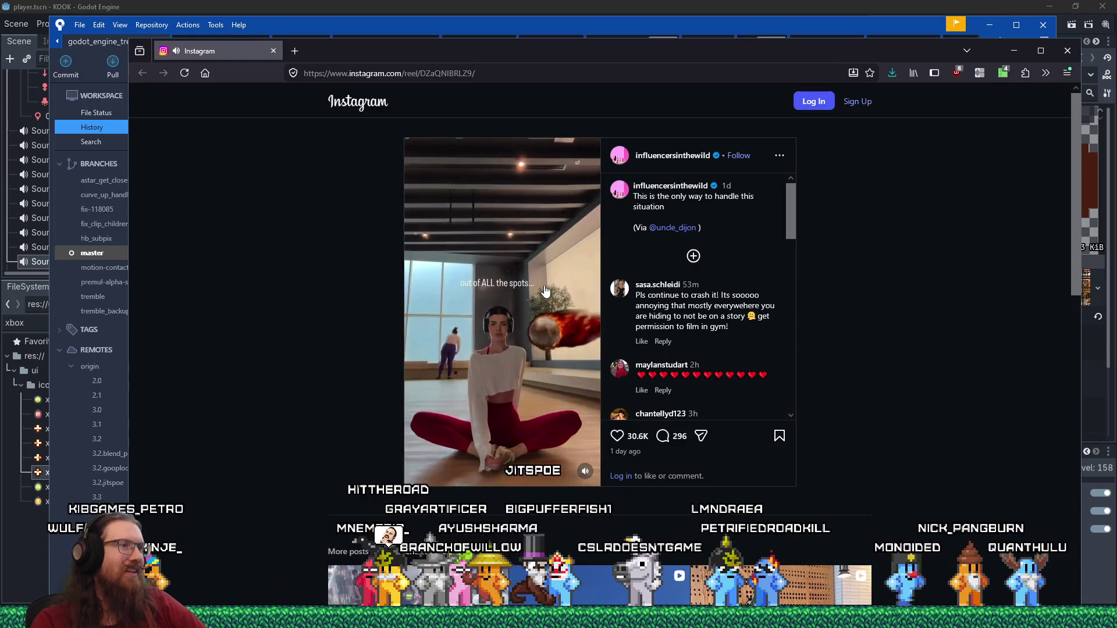
left_click(271, 52)
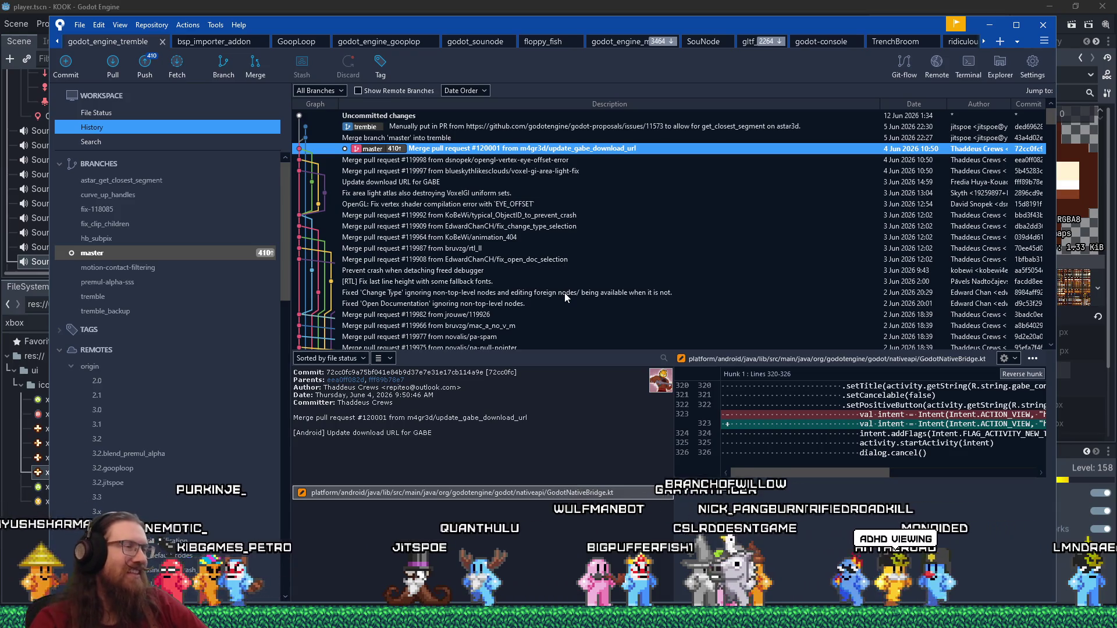
Push godot_engine_tremble master to origin and pull upstream/master into the current branch
left_click(140, 75)
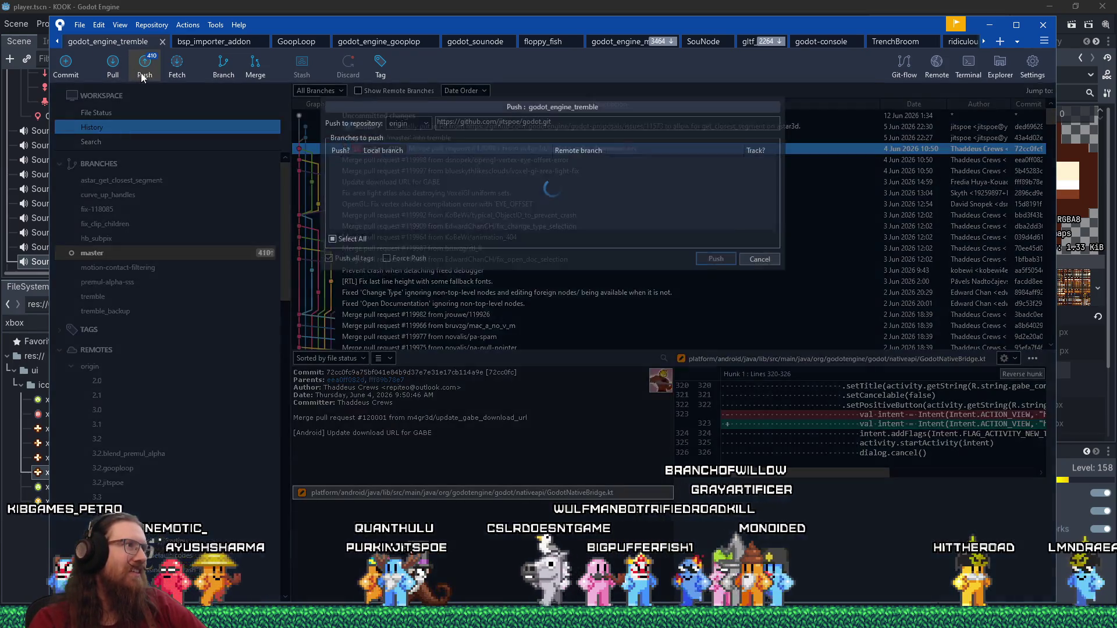
left_click(699, 318)
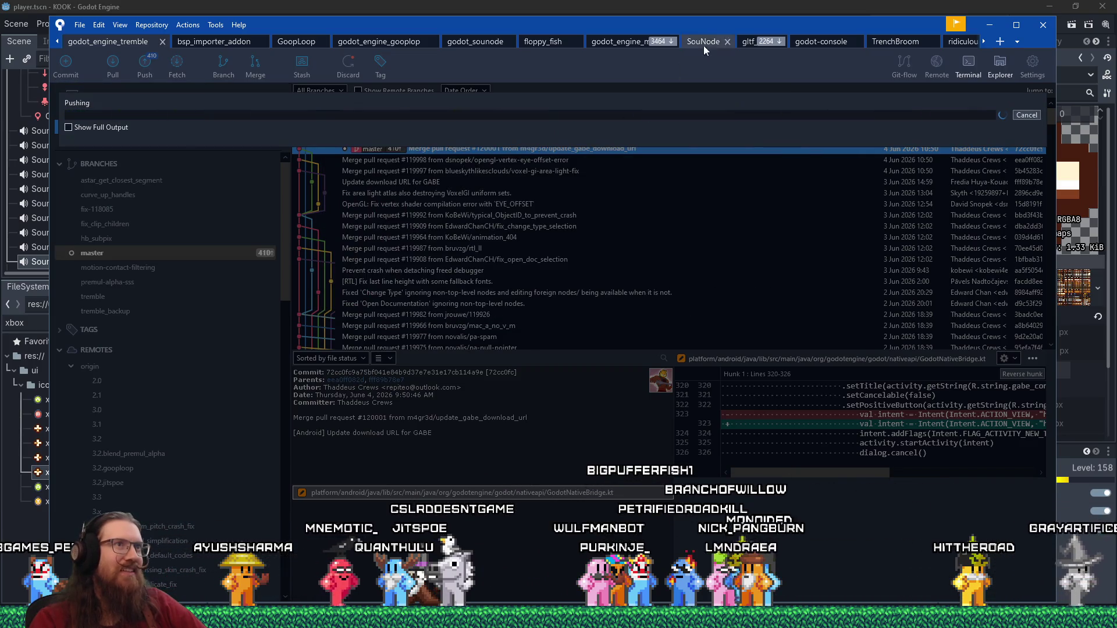
left_click_drag(712, 20, 713, 13)
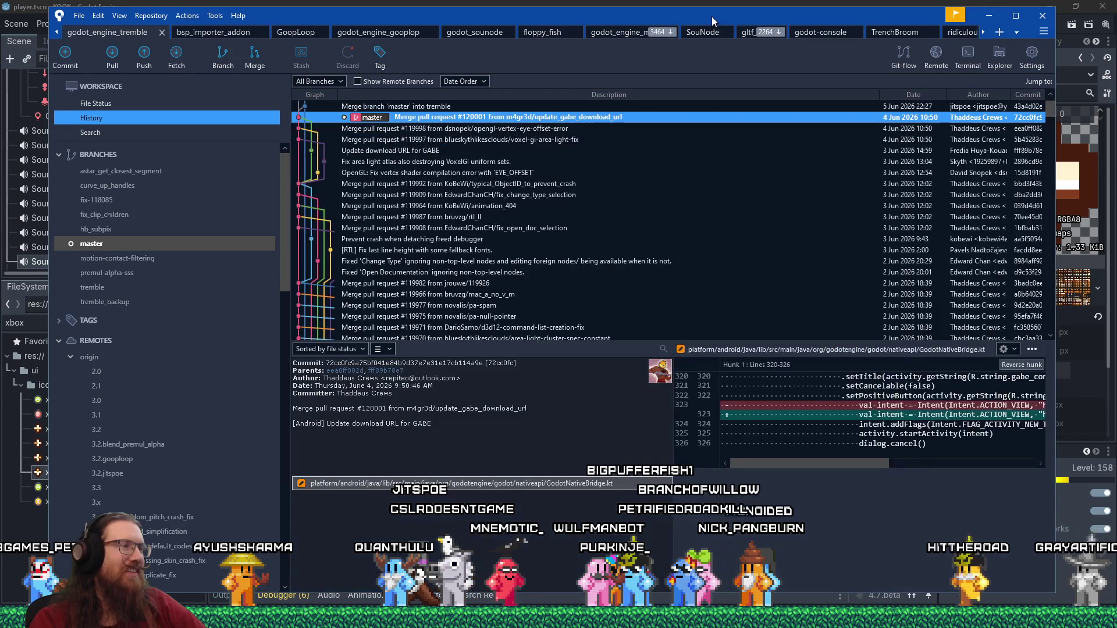
scroll(149, 488, "down", 15)
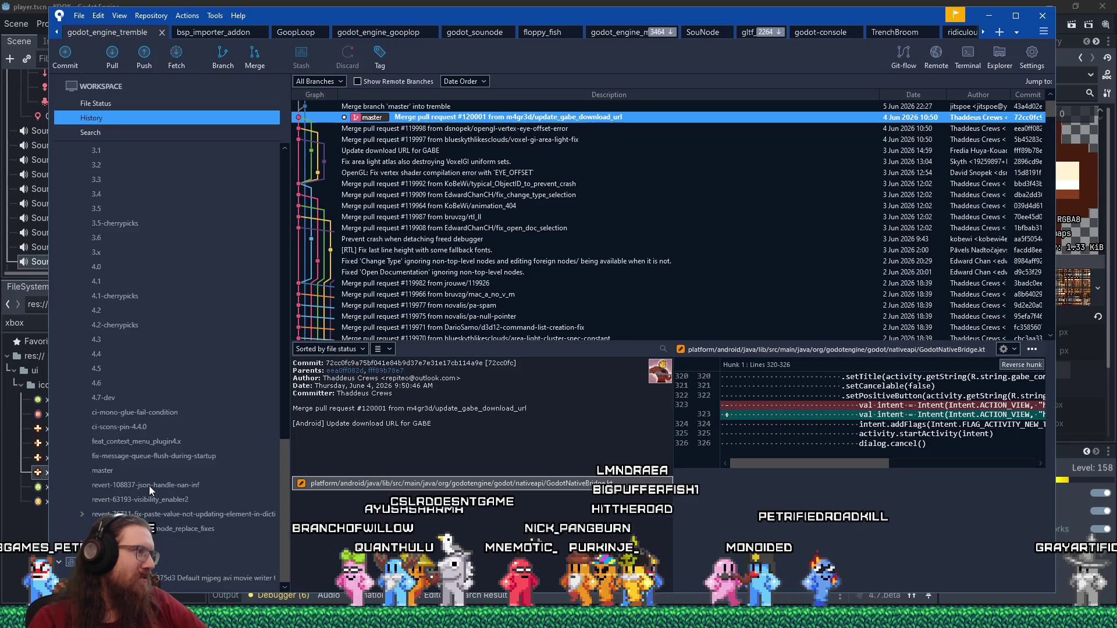
right_click(117, 469)
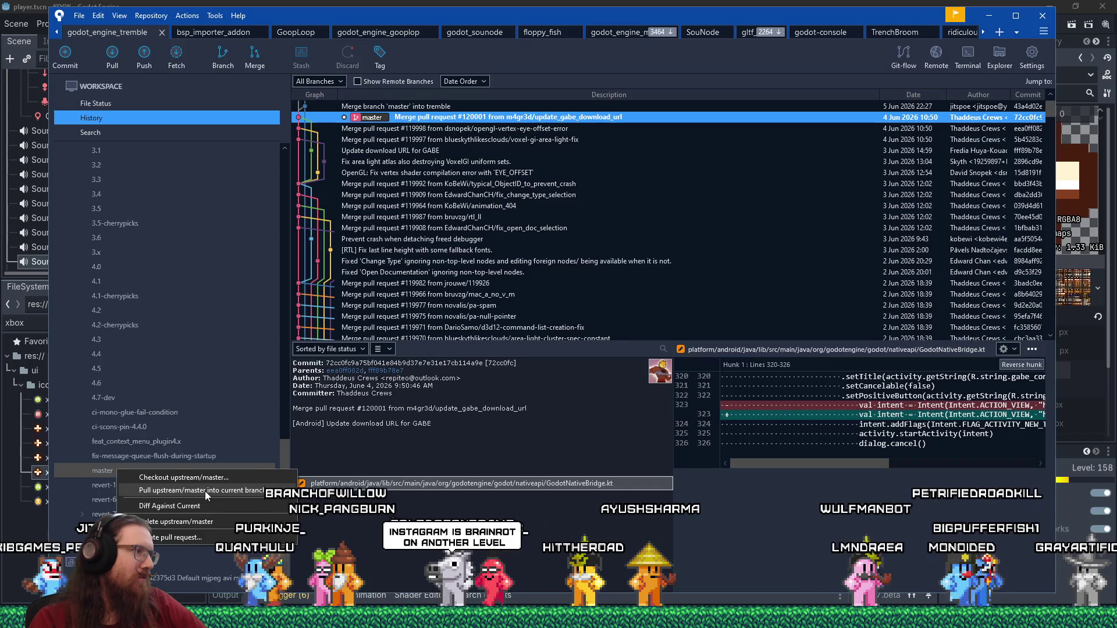
left_click(205, 490)
left_click(669, 234)
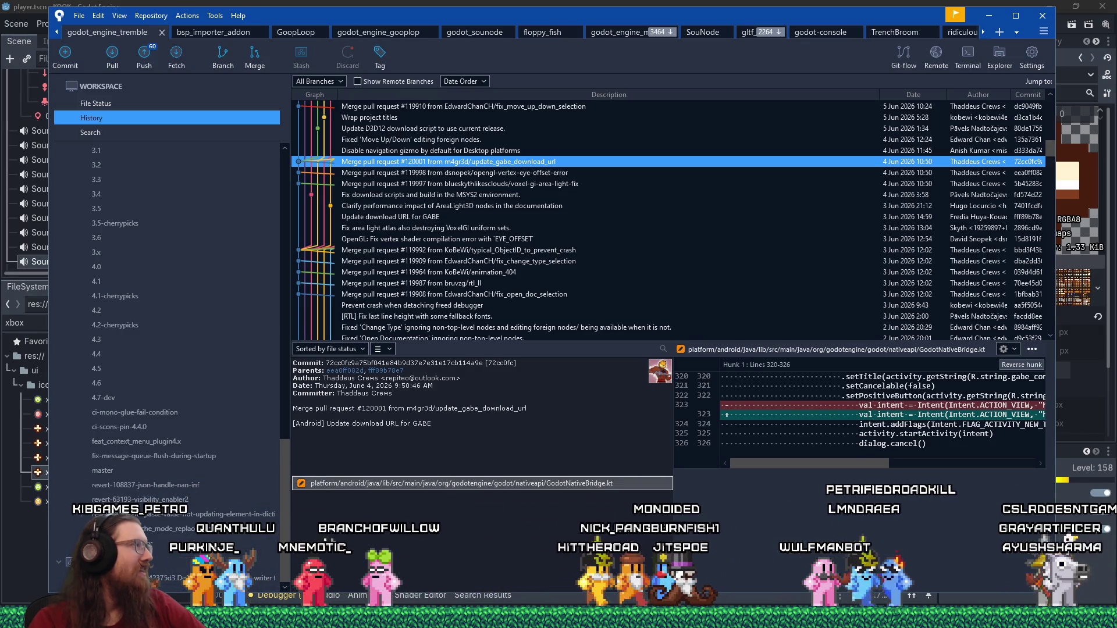
Check out the tremble branch from the Branches sidebar
scroll(147, 286, "up", 5)
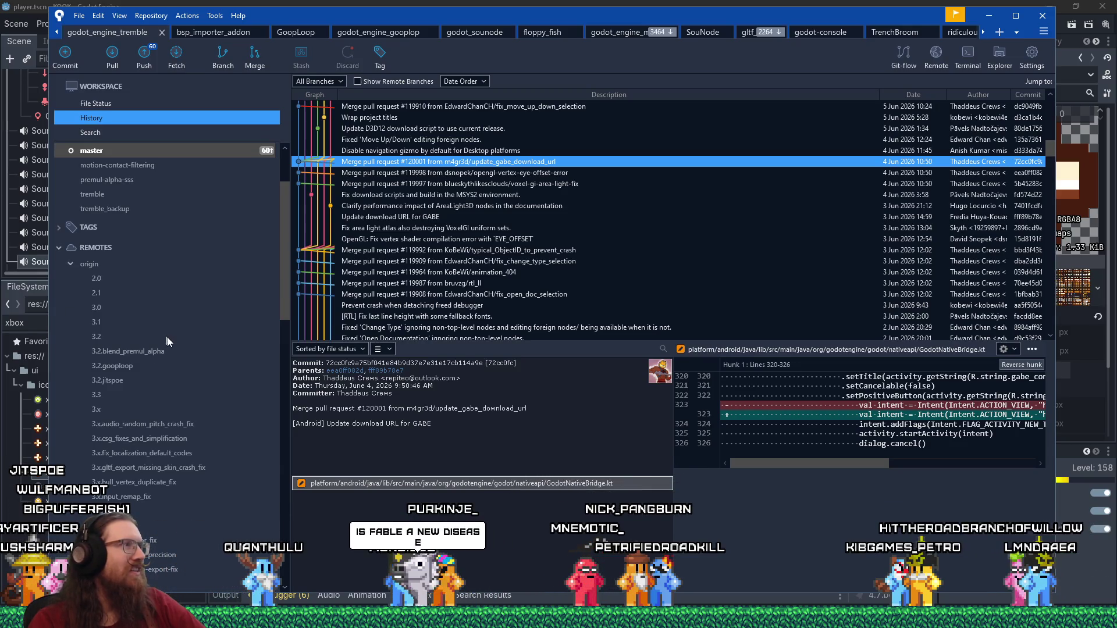
scroll(165, 342, "up", 3)
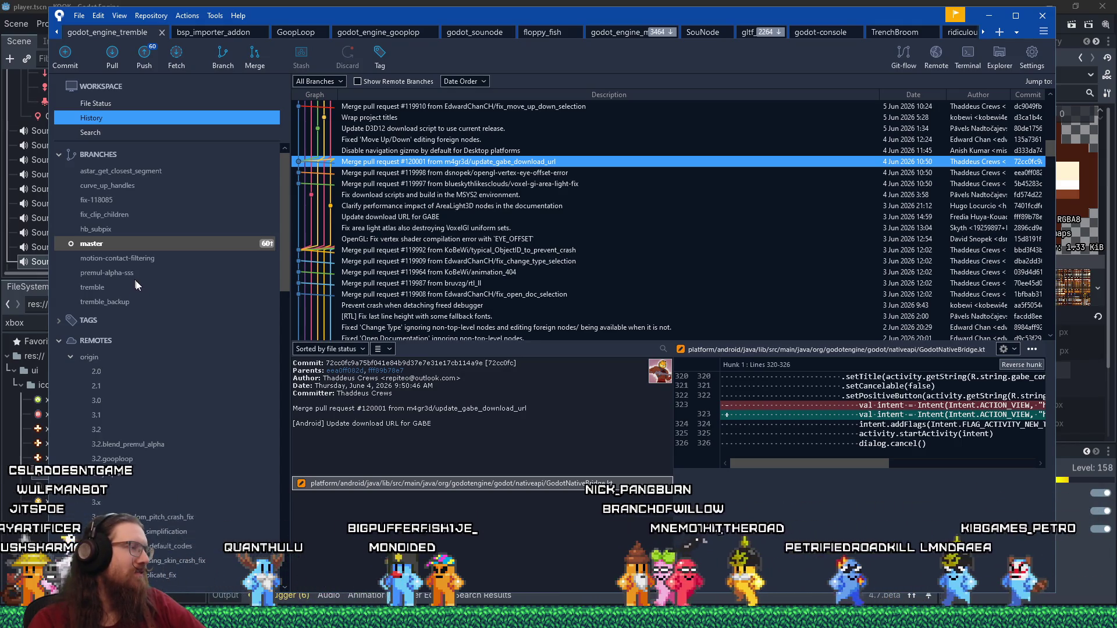
left_click(119, 291)
right_click(117, 292)
left_click(140, 298)
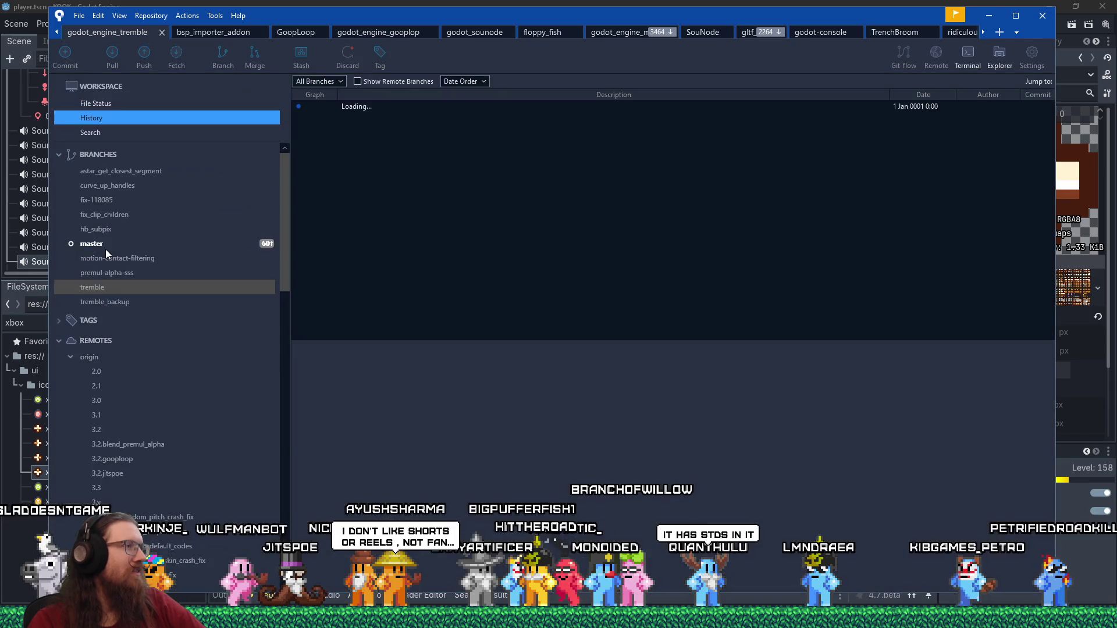
right_click(104, 246)
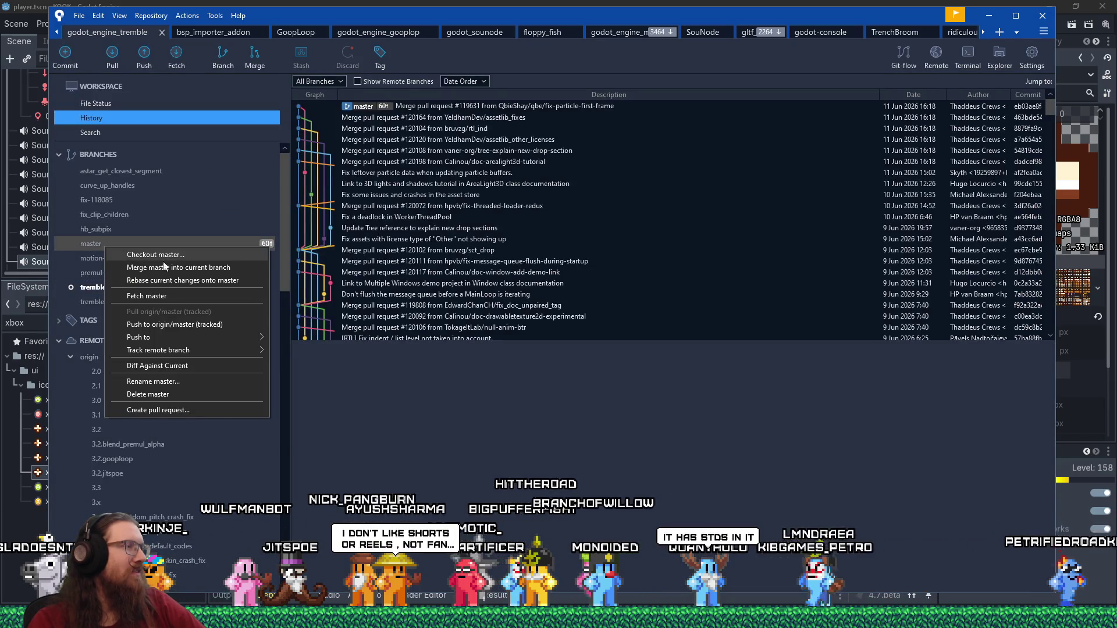
Merge master into tremble and confirm File Status shows nothing to commit
left_click(194, 268)
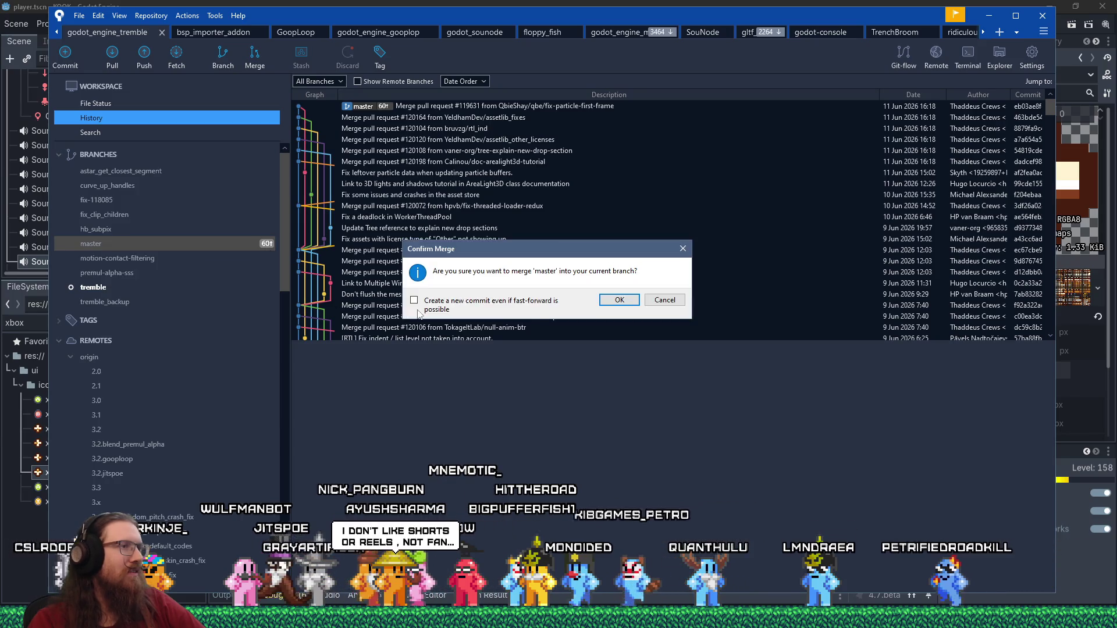
left_click(619, 301)
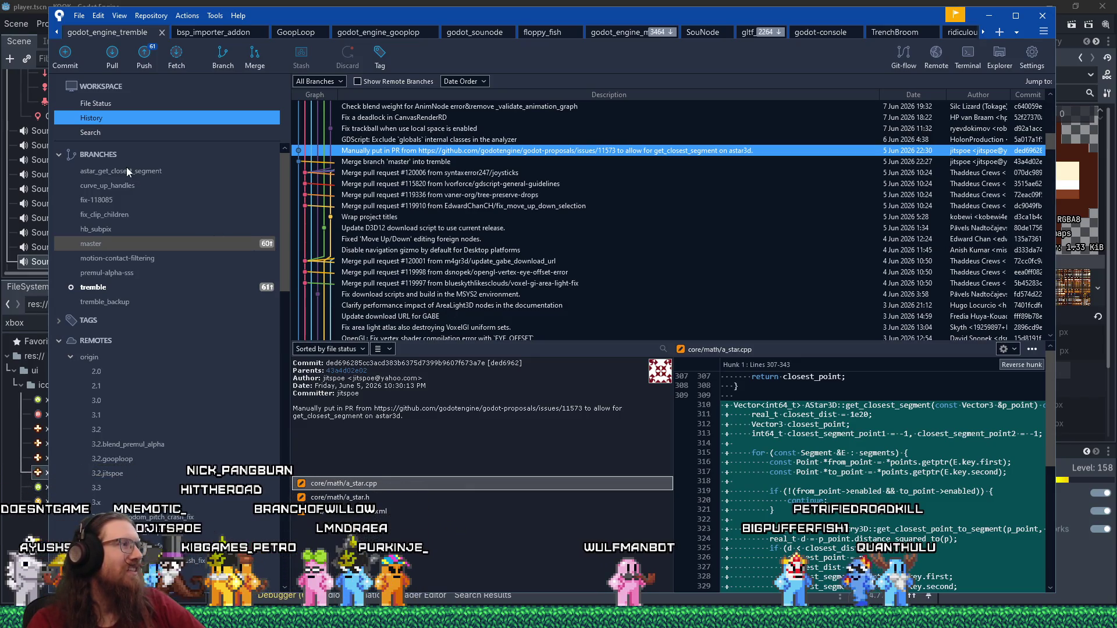
left_click(97, 103)
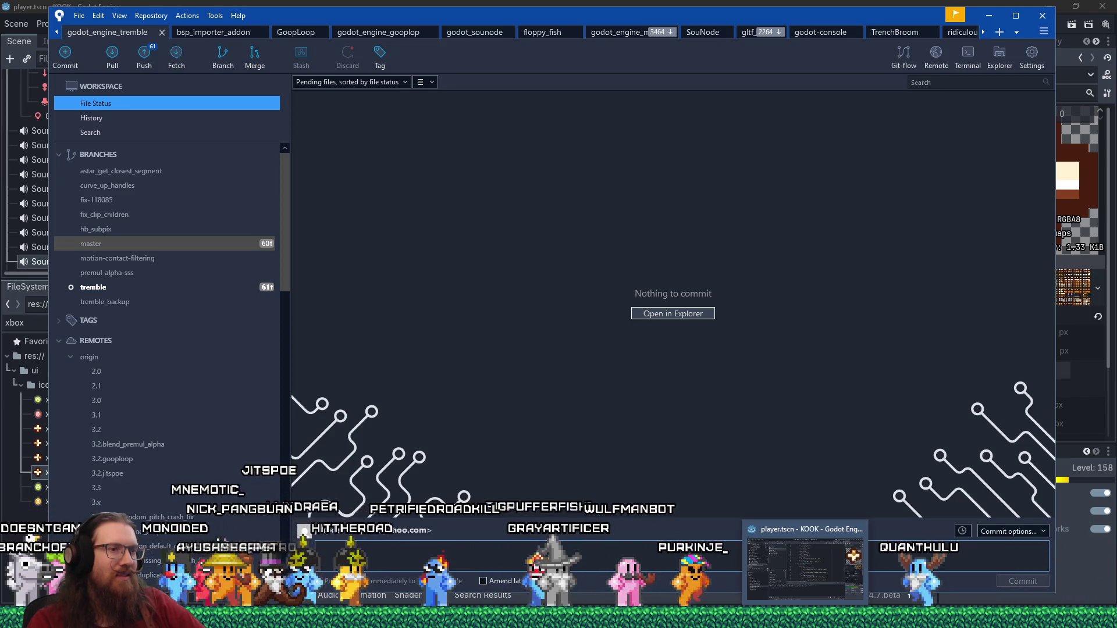
Switch from Sourcetree to the Visual Studio godot solution via the taskbar
left_click(811, 616)
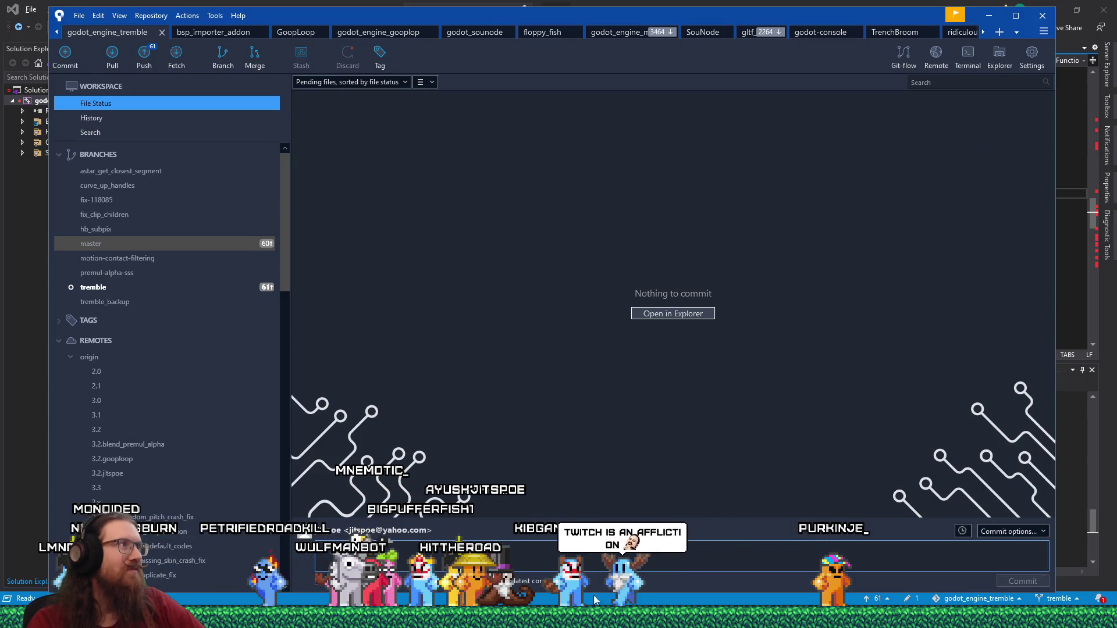
left_click(312, 3)
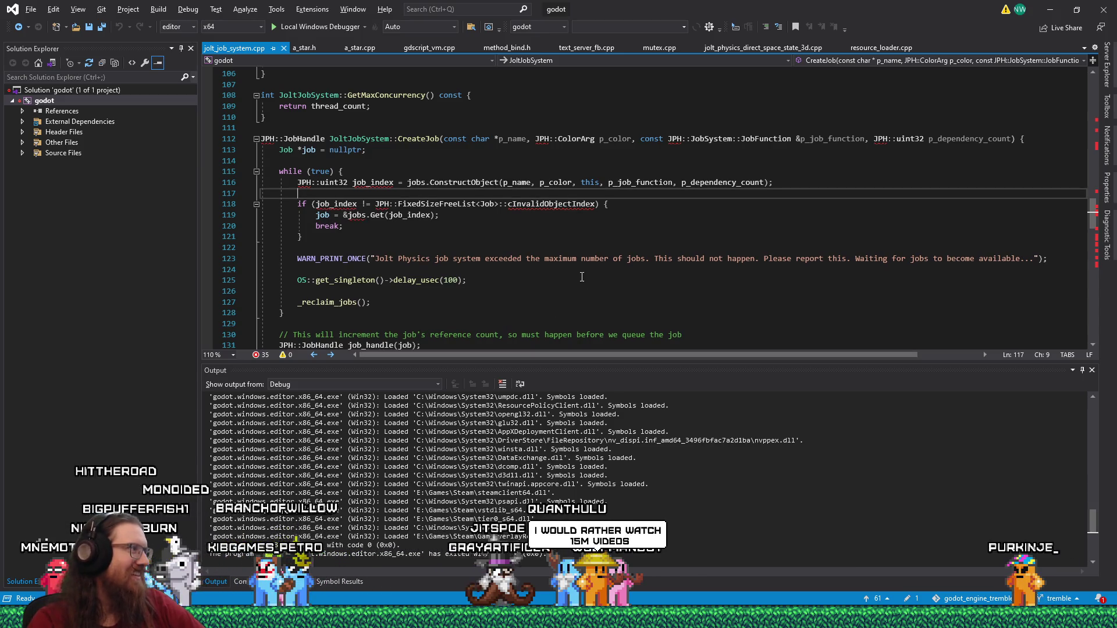
Build the godot solution in the editor x64 configuration
left_click(327, 30)
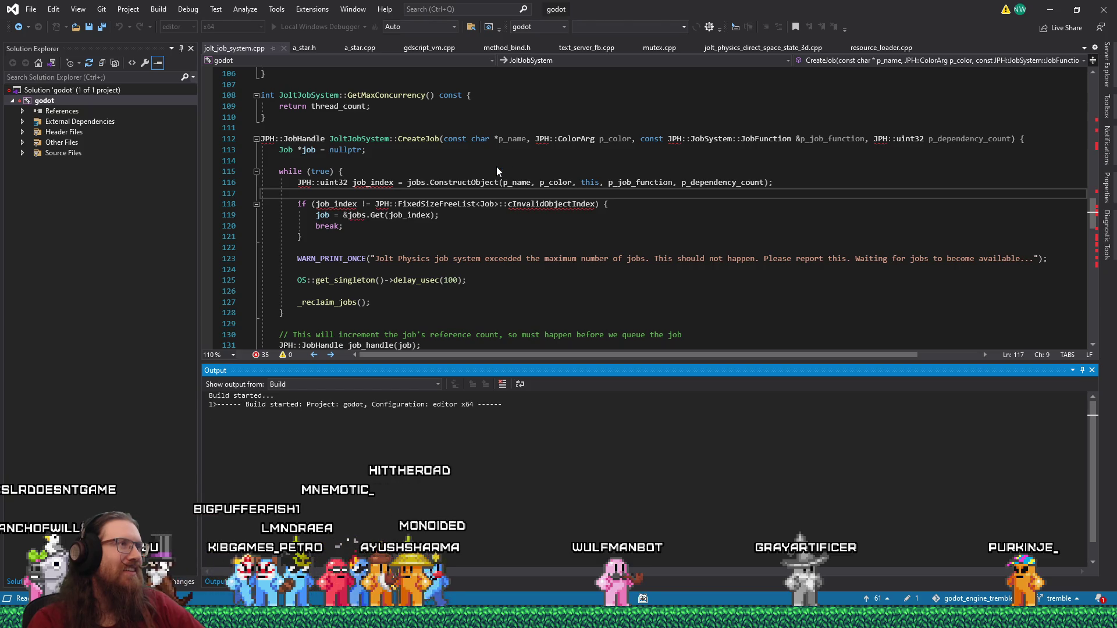
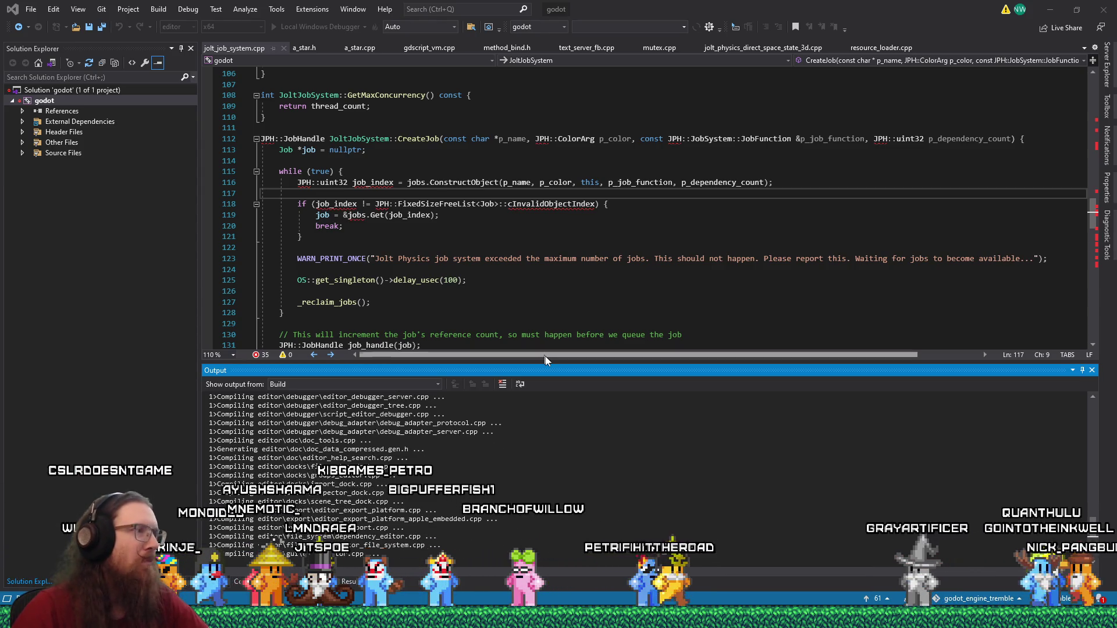
Leave the Jolt job system code and switch to the Firefox window showing the Unsplash workbench photo
left_click(604, 303)
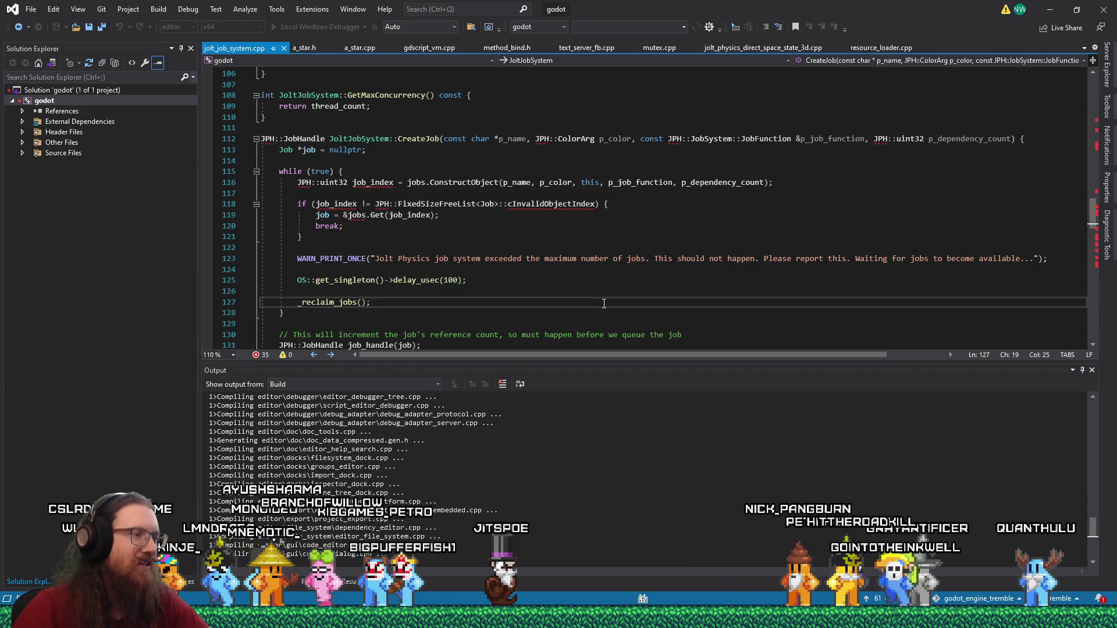
left_click(642, 599)
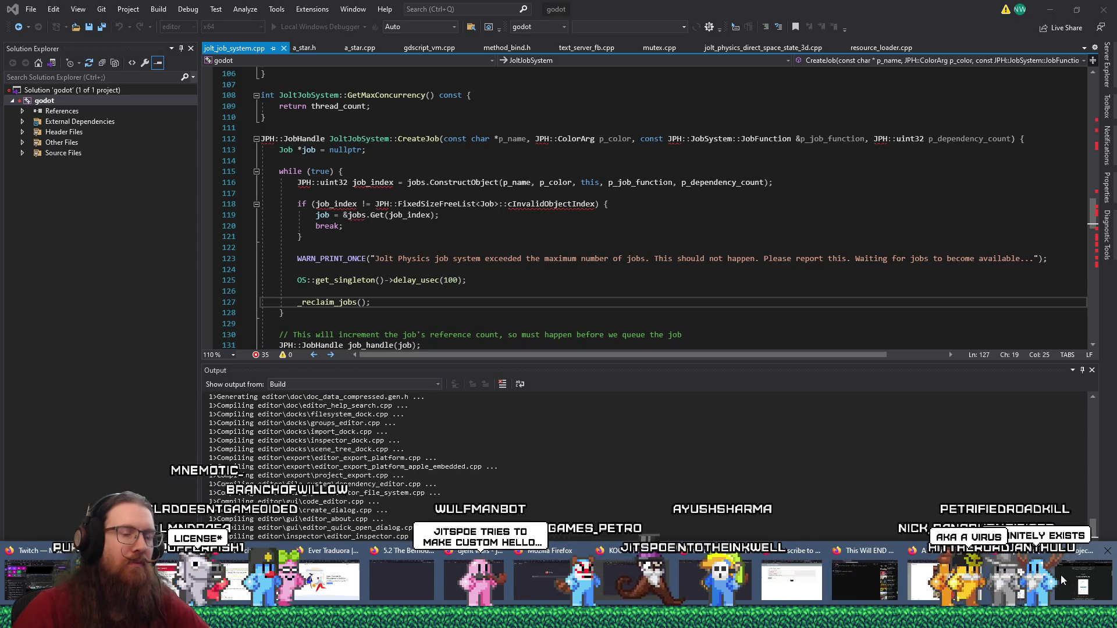
left_click(968, 585)
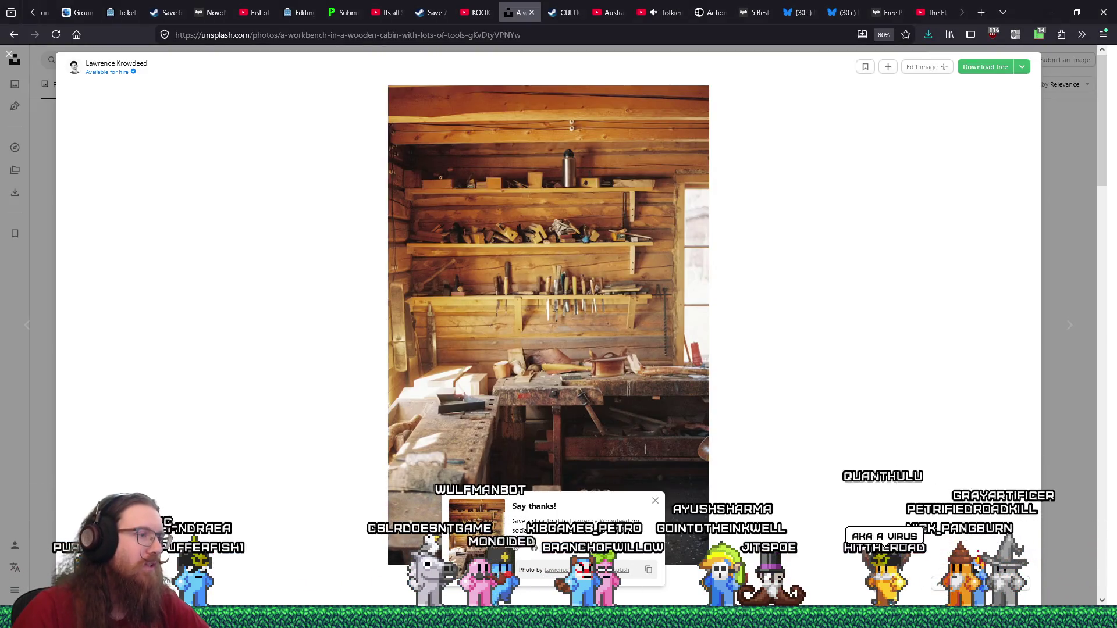
Close the stray Notepad windows, including the Blender notes, reaper_notes.txt and windows_notes.txt
mouse_move(559, 618)
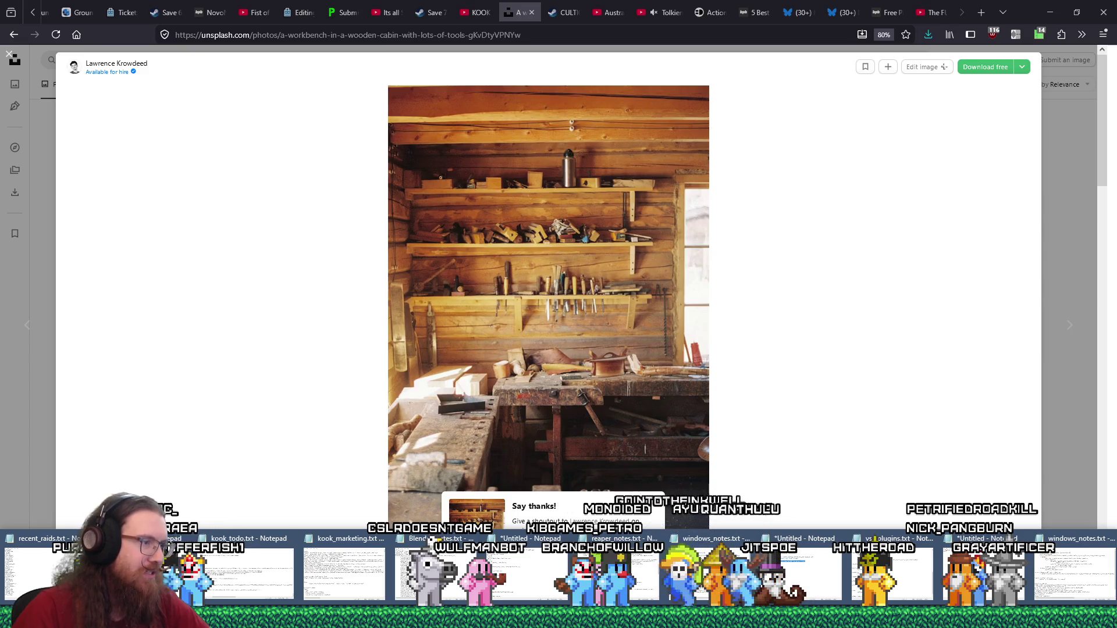
left_click(472, 538)
left_click(604, 538)
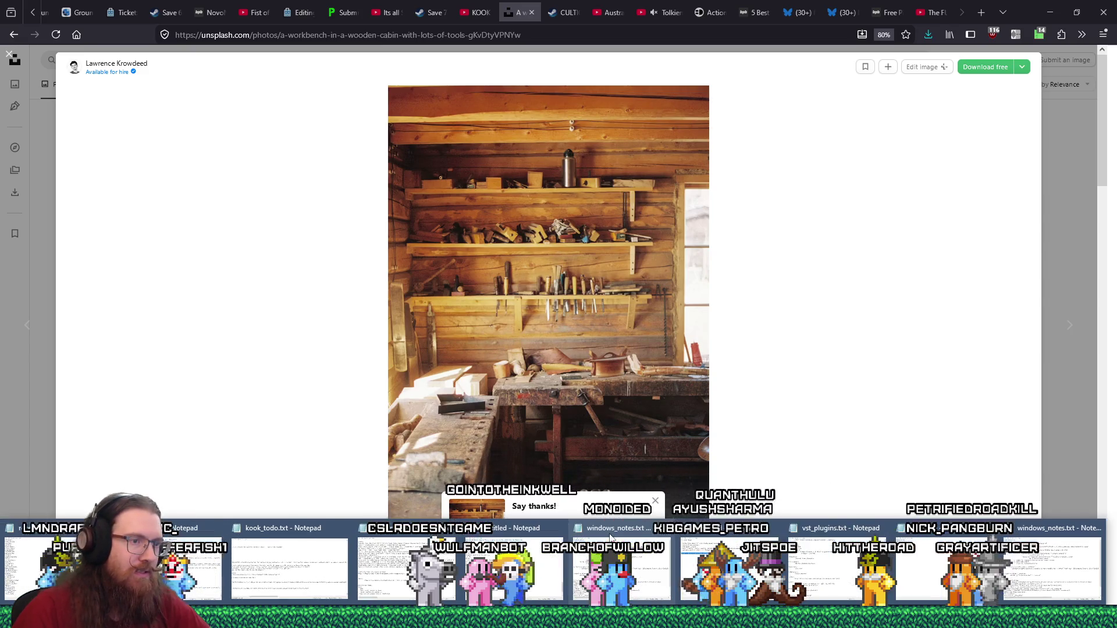
left_click(667, 529)
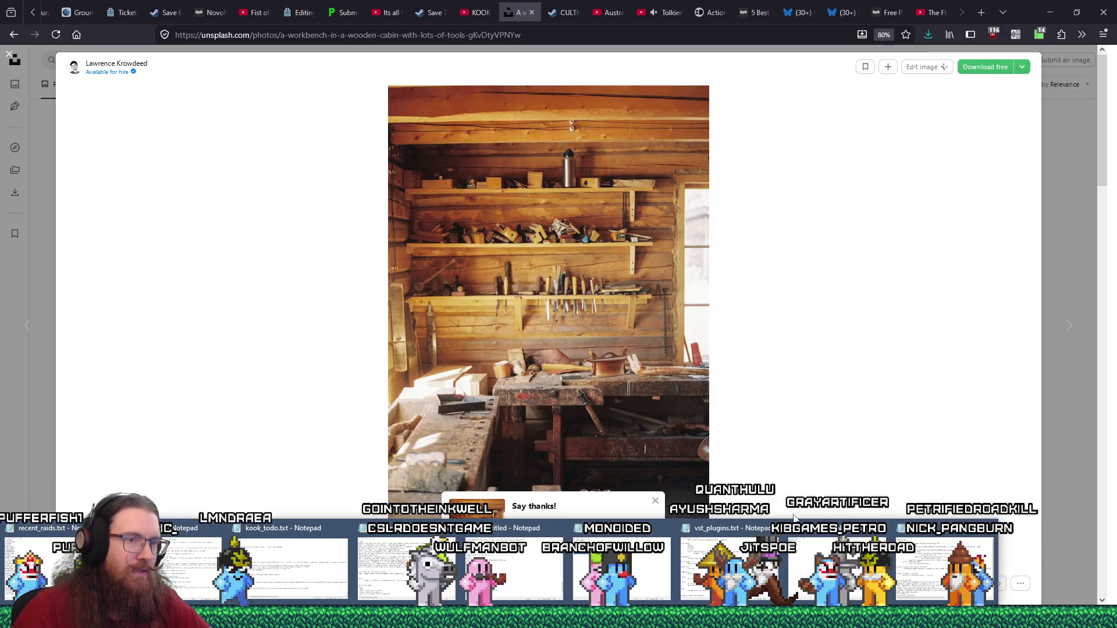
left_click(889, 528)
left_click(896, 529)
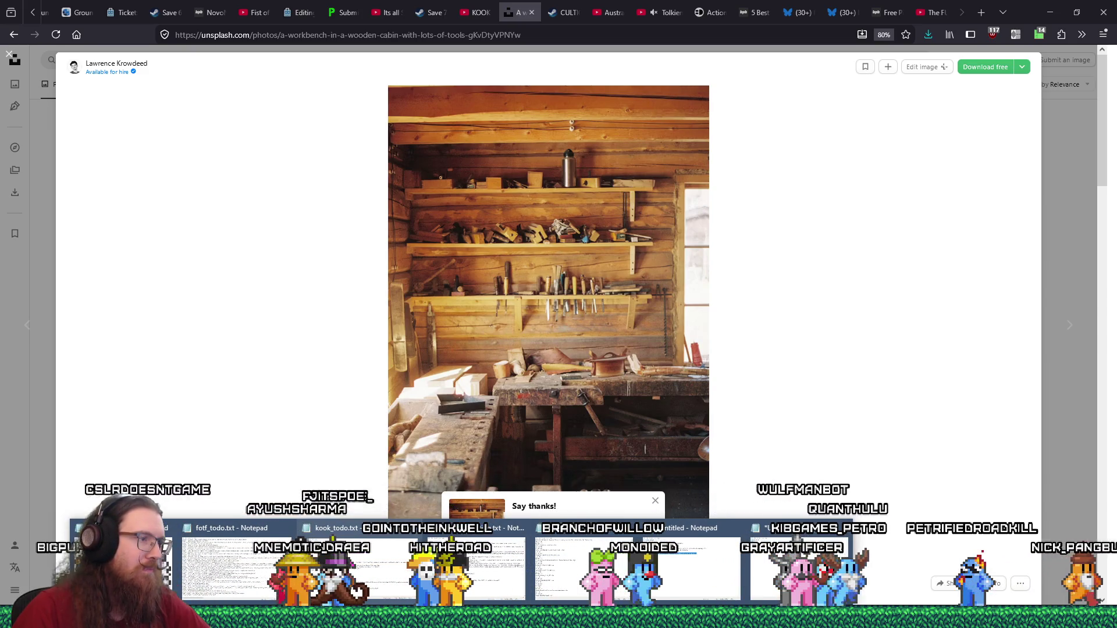
Copy the Godot GitHub issue link from kook_todo.txt and return to the browser
left_click(365, 539)
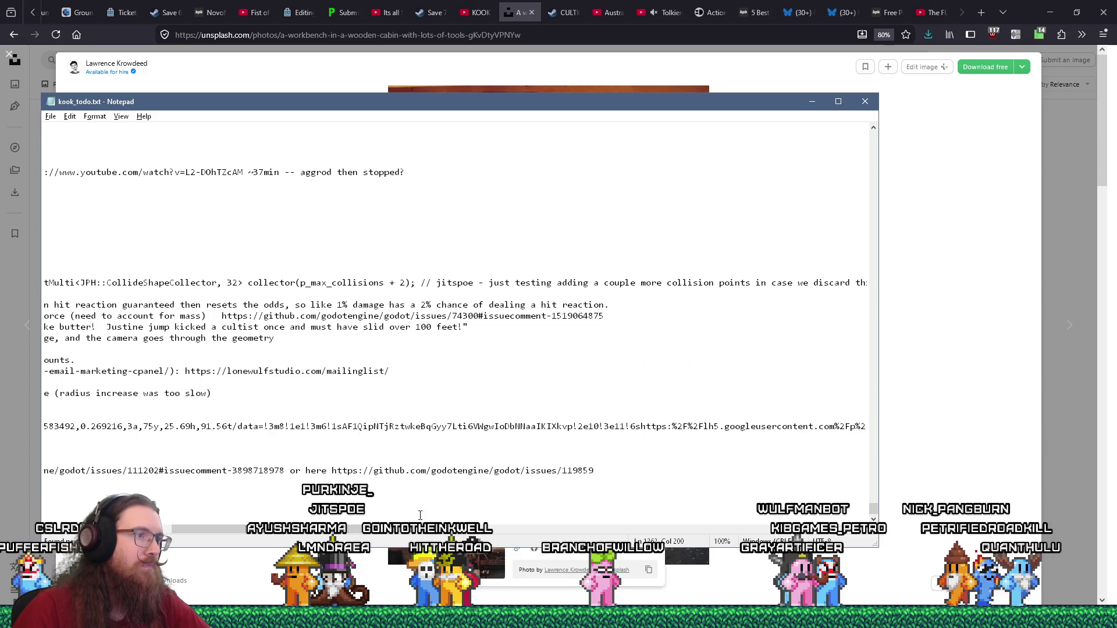
left_click_drag(594, 471, 306, 470)
right_click(311, 470)
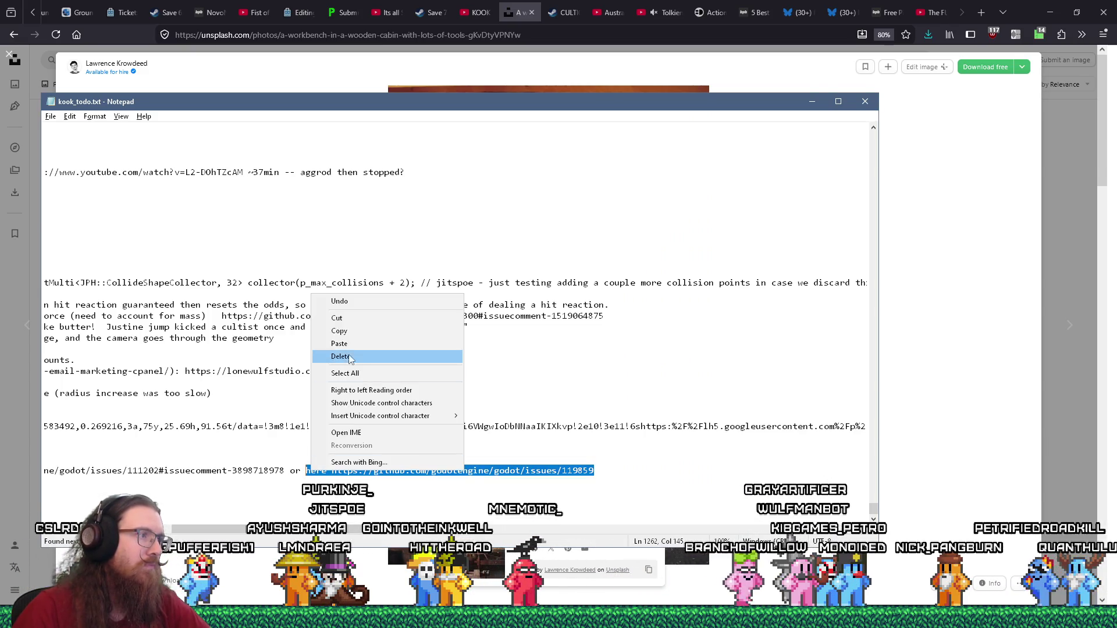
left_click(351, 331)
left_click(511, 12)
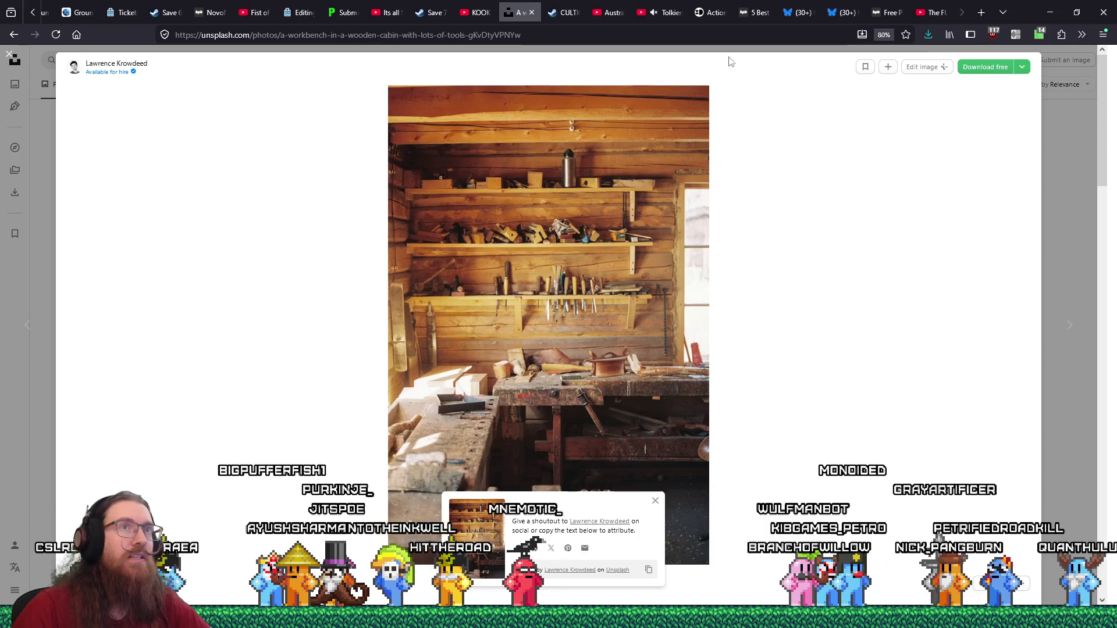
In a new tab, paste the copied text and open the github.com/godotengine/godot/issues/119859 link from the results
key("ctrl+t")
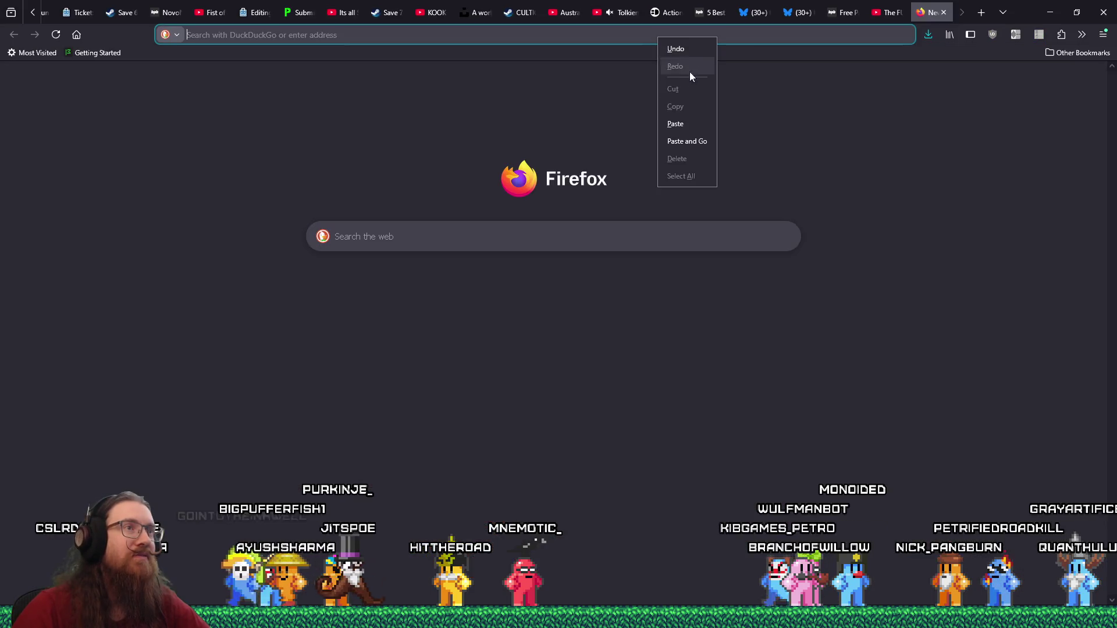
left_click(687, 141)
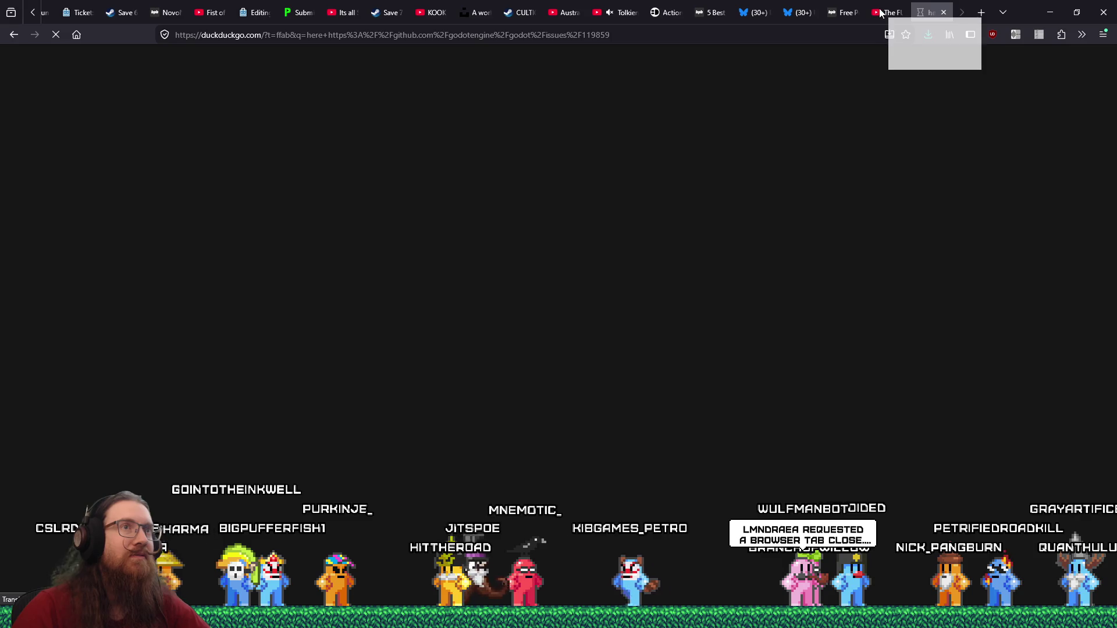
left_click_drag(881, 12, 880, 12)
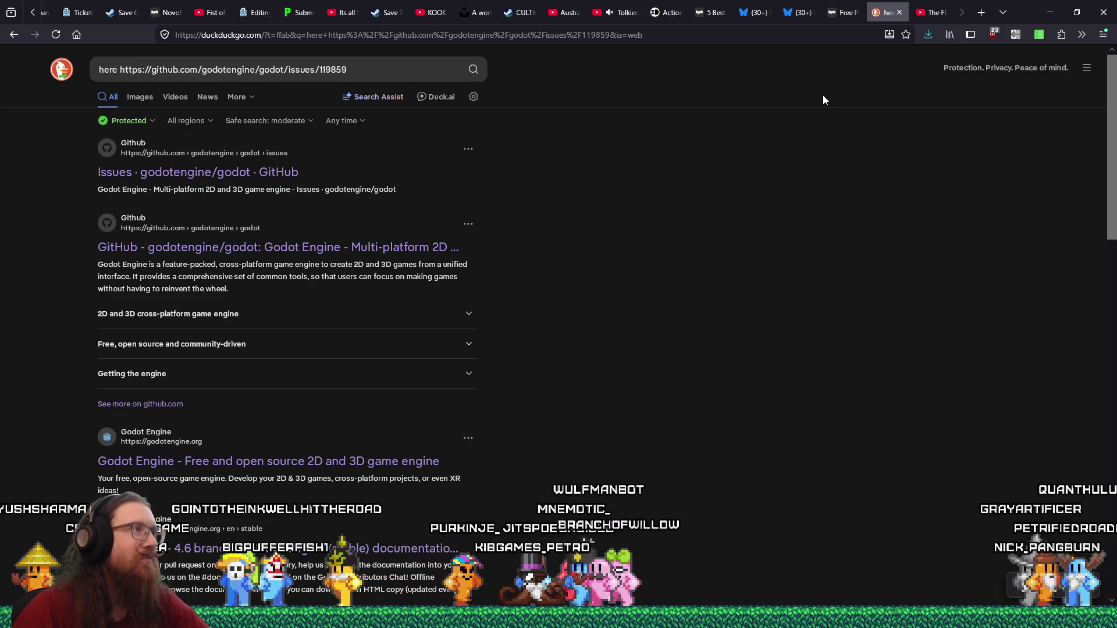
double_click(341, 70)
right_click(343, 73)
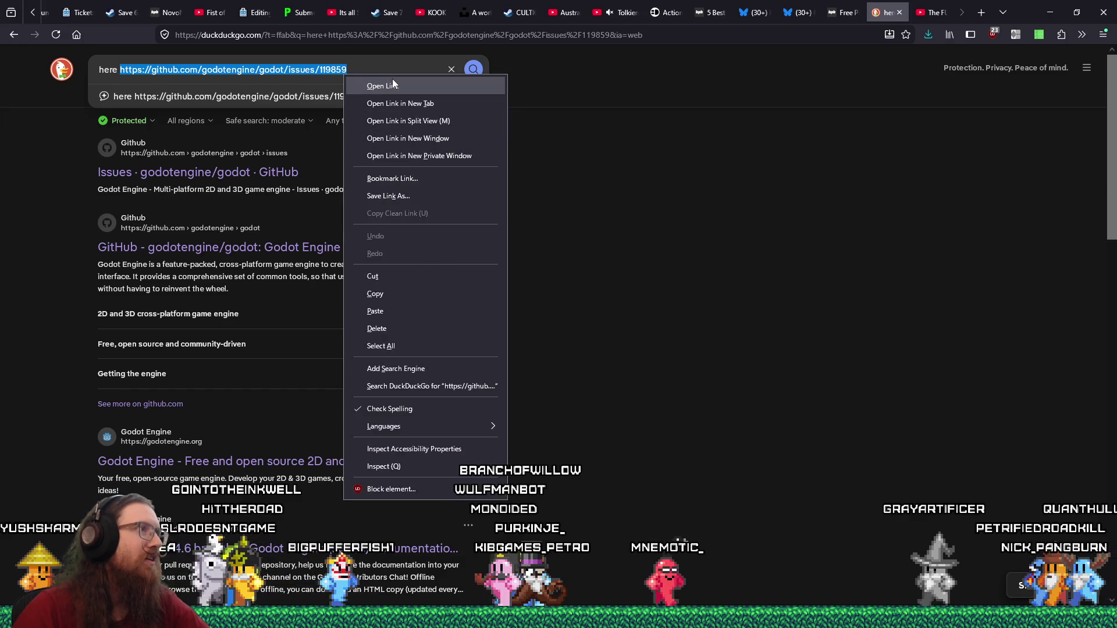
left_click(392, 84)
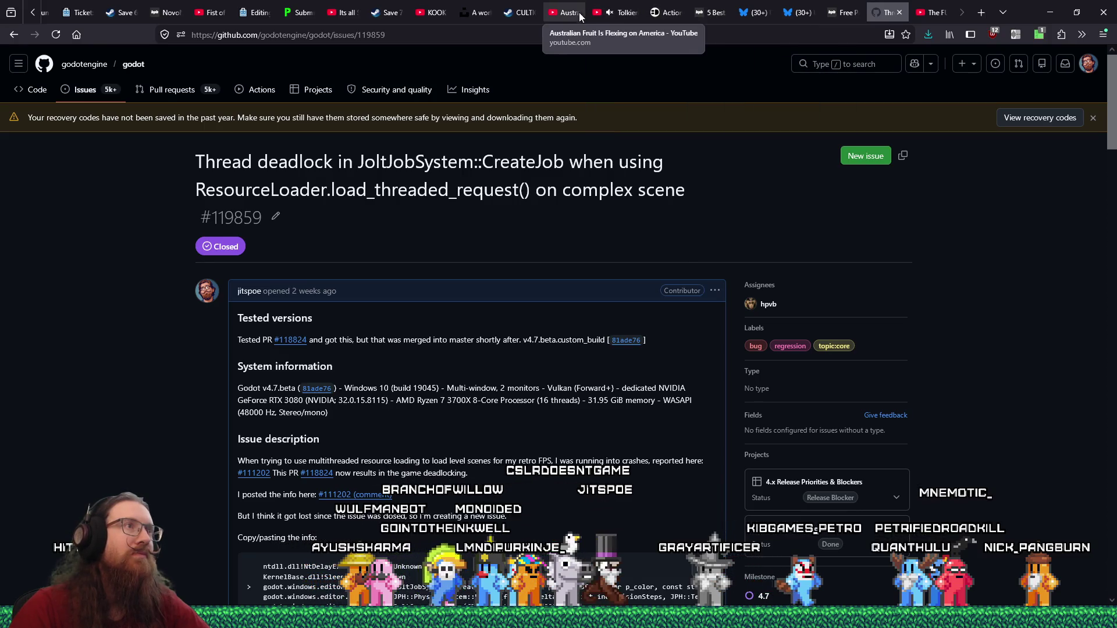
Copy the web address of the KOOK Trailer 7 video on YouTube
left_click(436, 12)
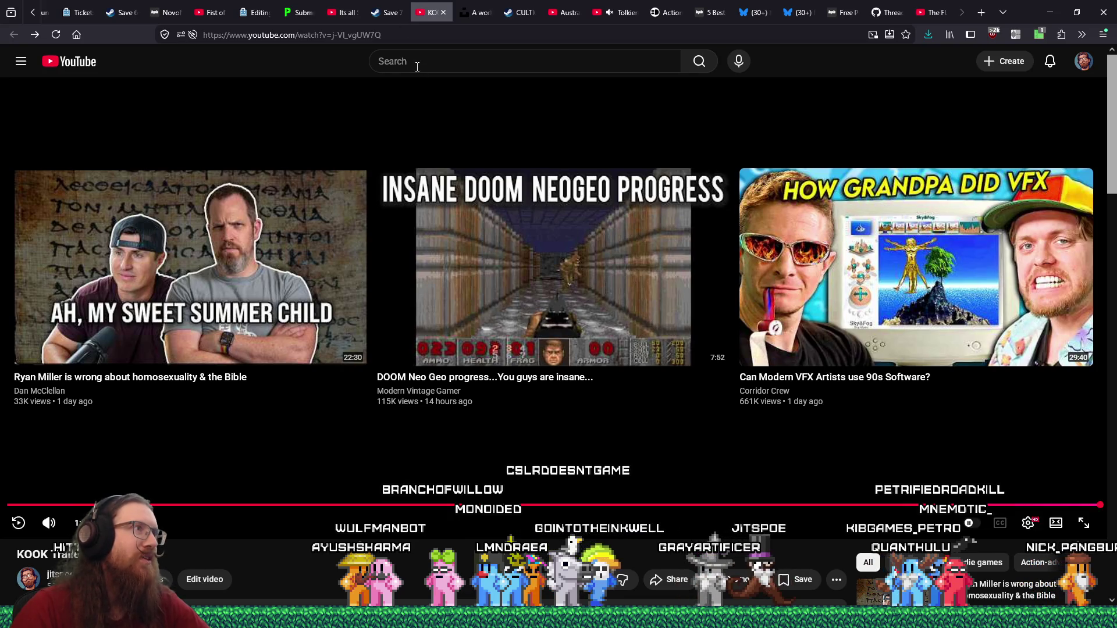
right_click(390, 34)
left_click(398, 101)
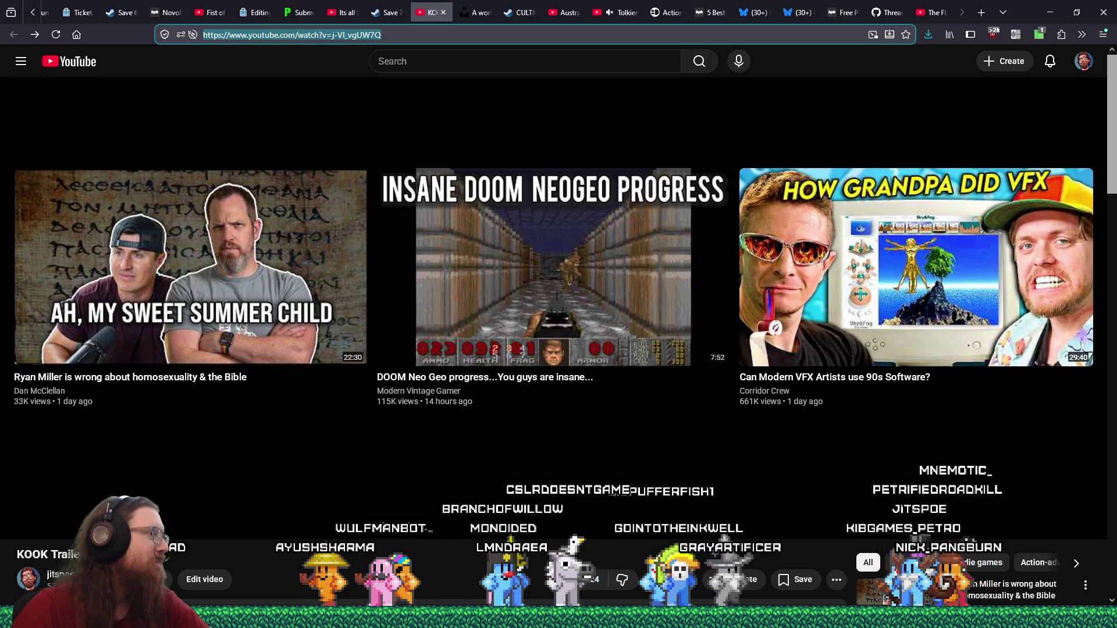
key("alt+Tab")
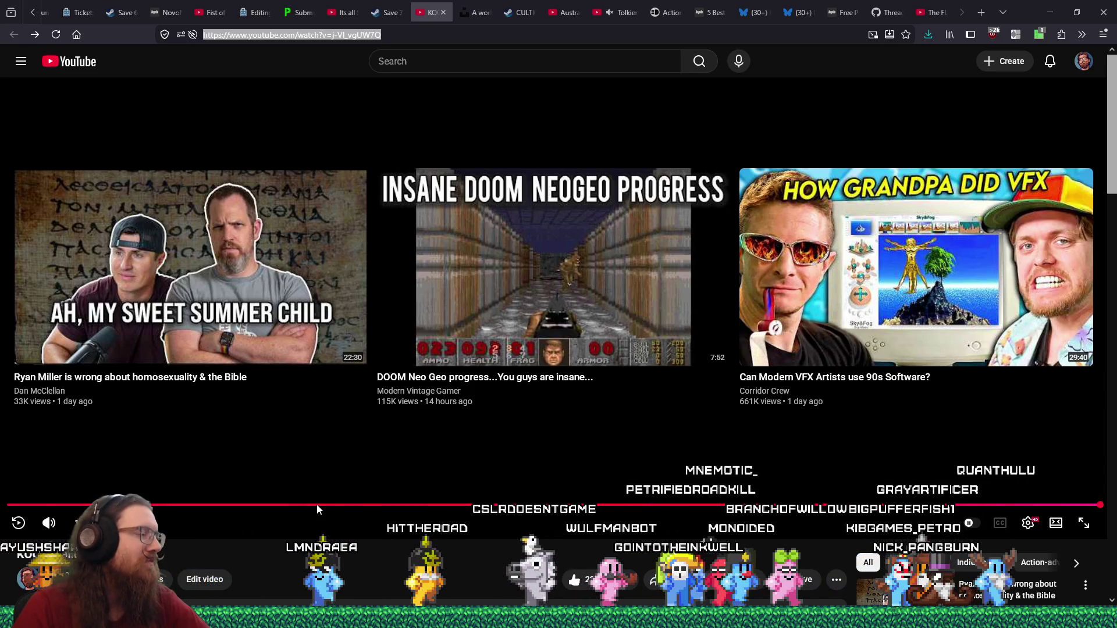
Post the comment 'If you think this looks cool, be sure to add KOOK to your wishlist on Steam!'
scroll(317, 503, "down", 10)
scroll(317, 503, "down", 15)
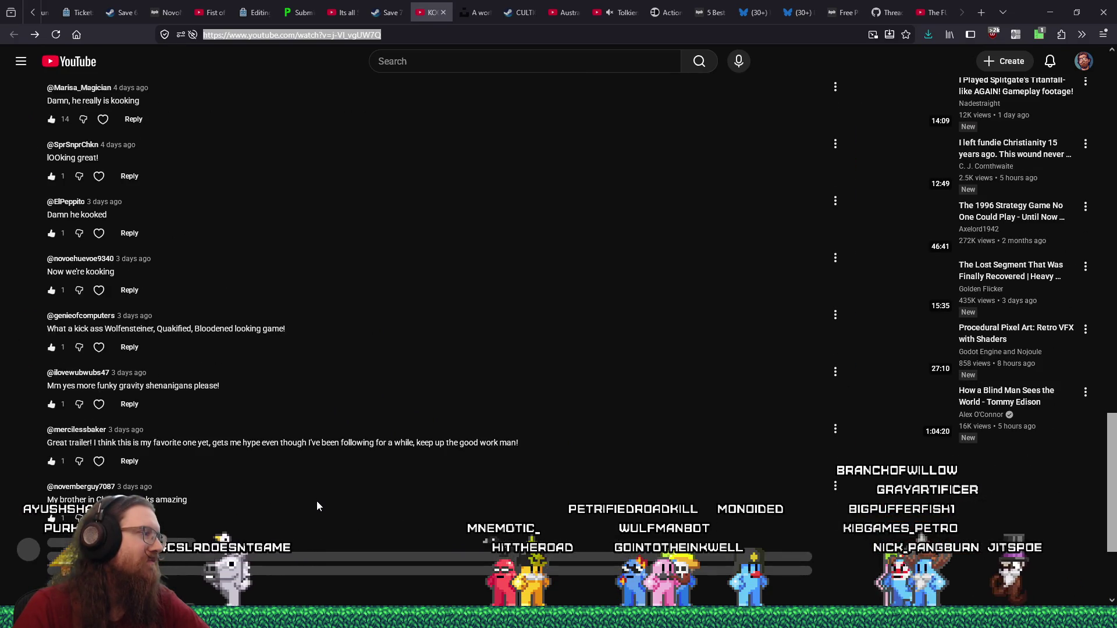
scroll(316, 505, "down", 3)
scroll(316, 501, "up", 20)
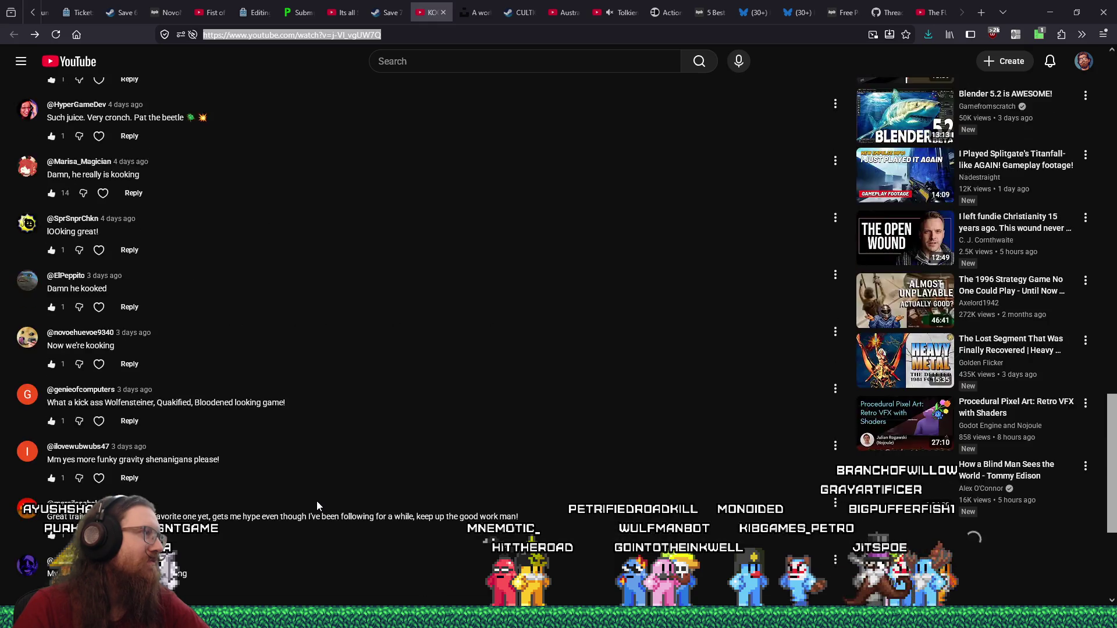
scroll(317, 507, "down", 3)
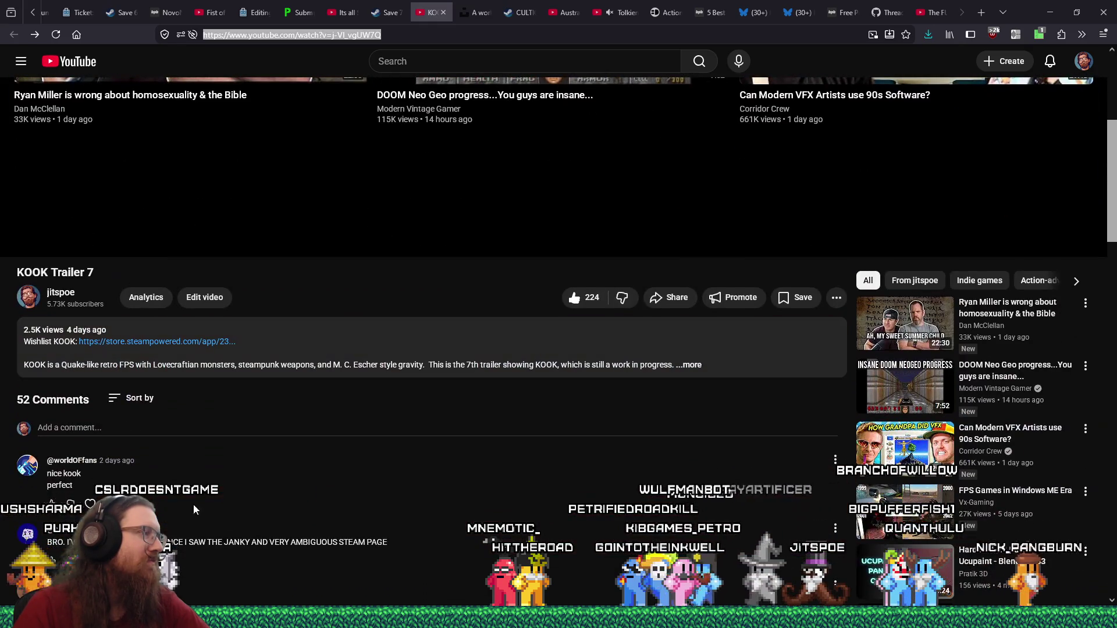
left_click(179, 429)
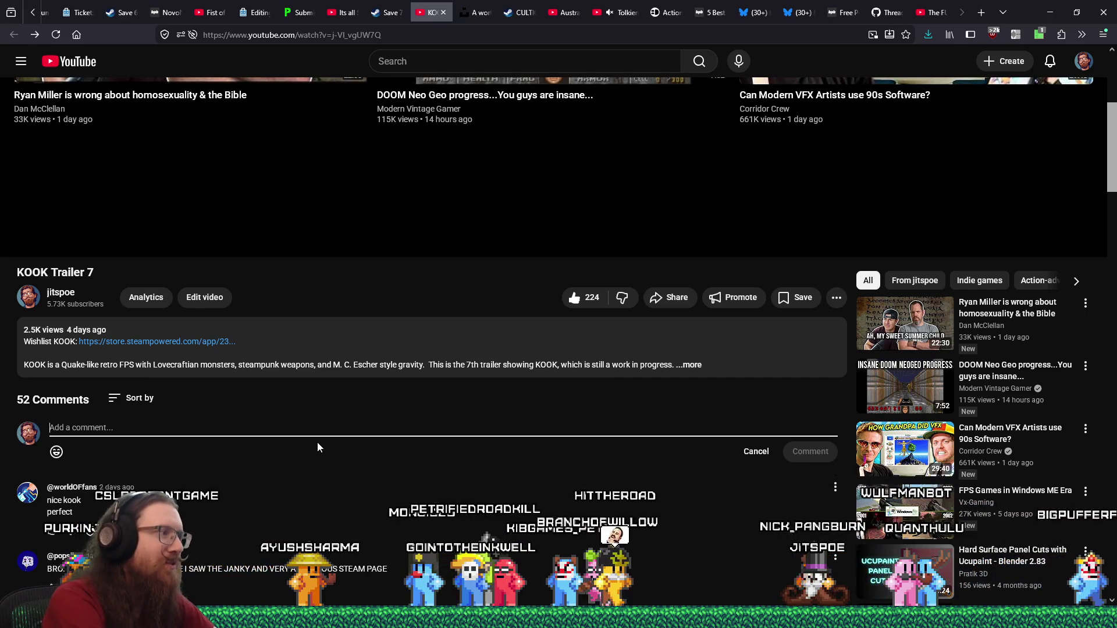
type("I")
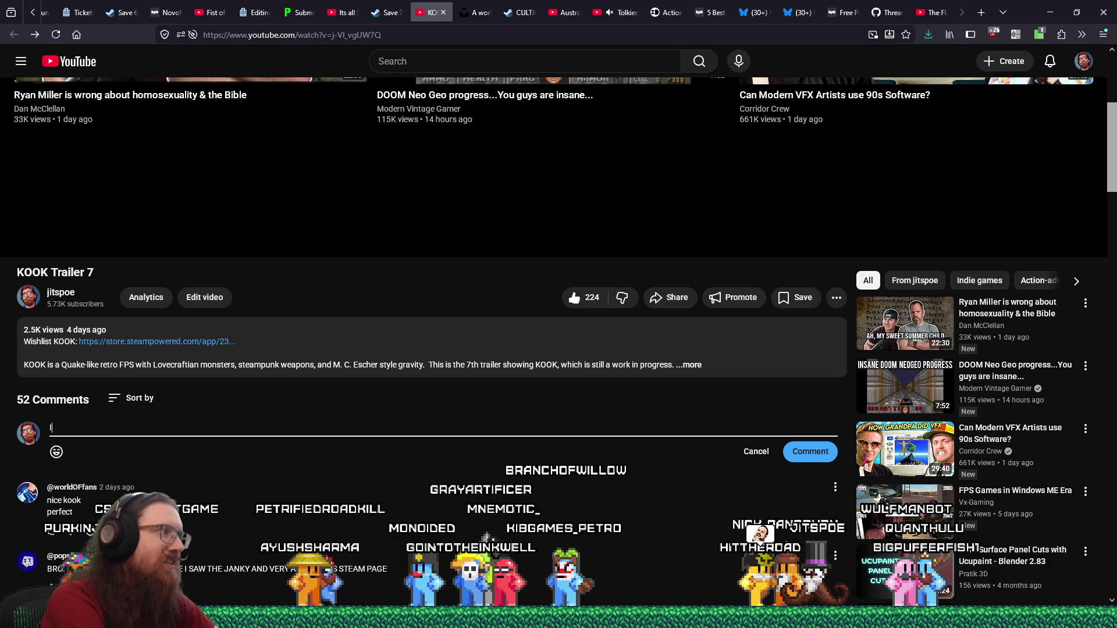
type("f you think this looks ")
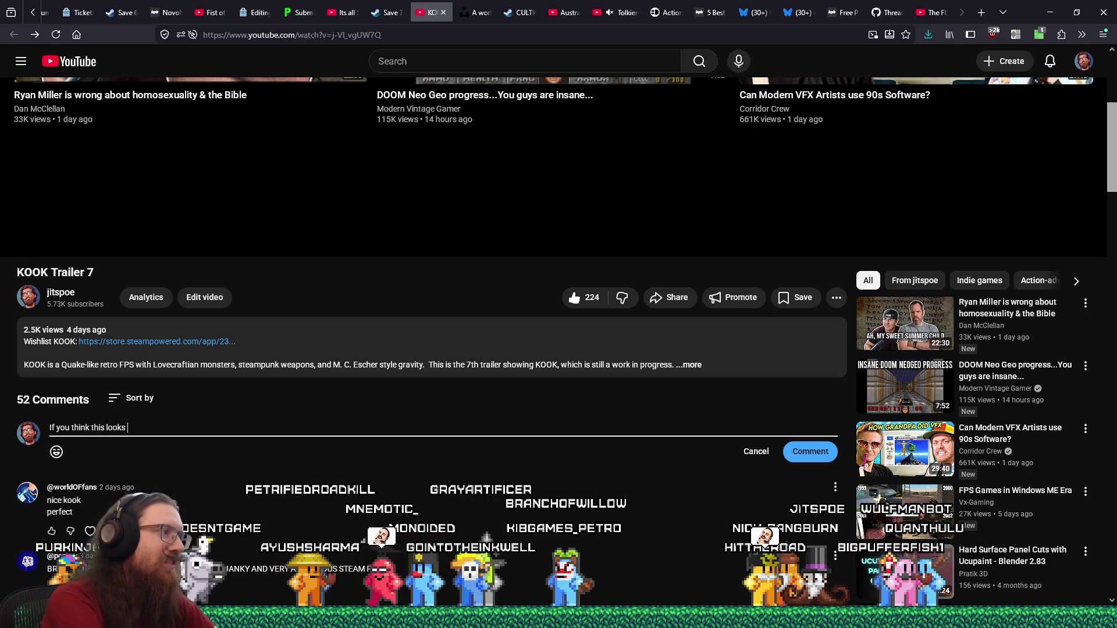
type("cool, be sure t")
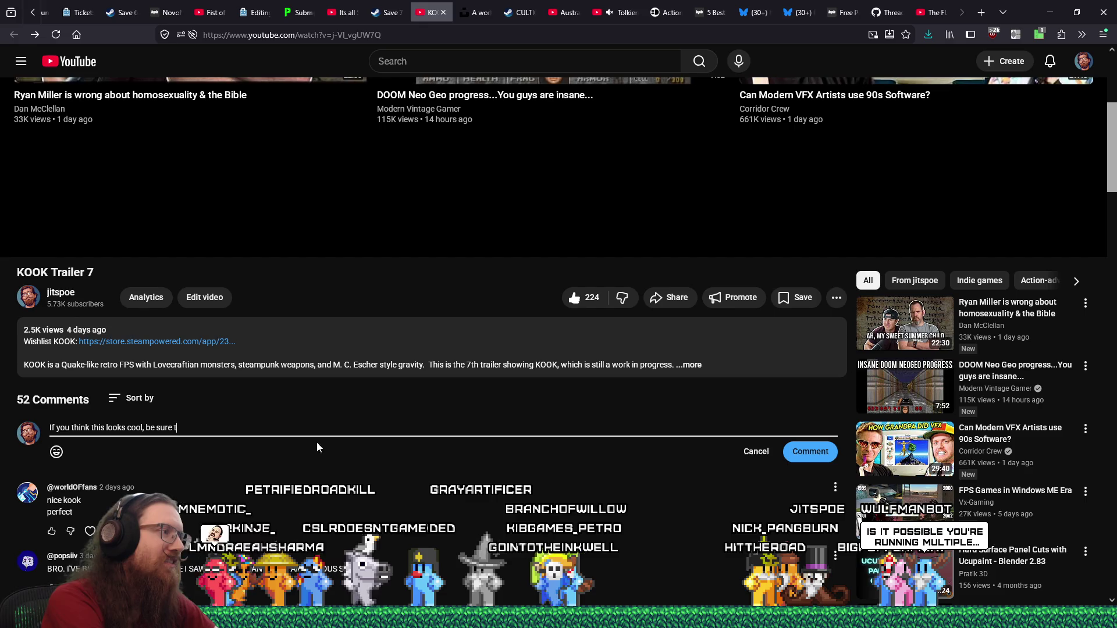
type("o add KOOK to your")
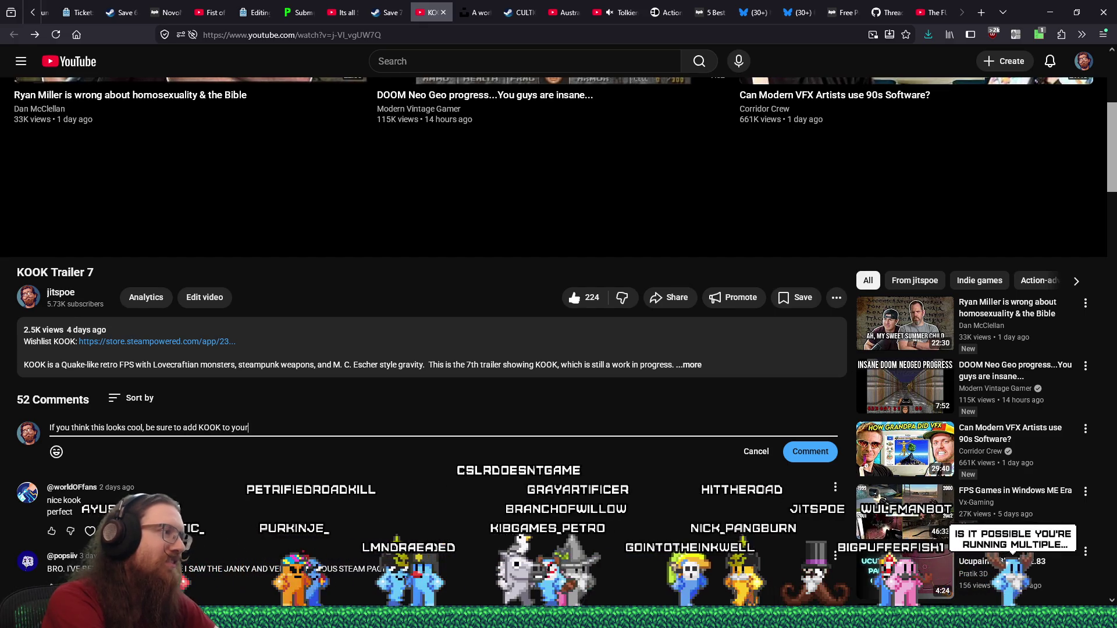
type(" wishlist on Steam!")
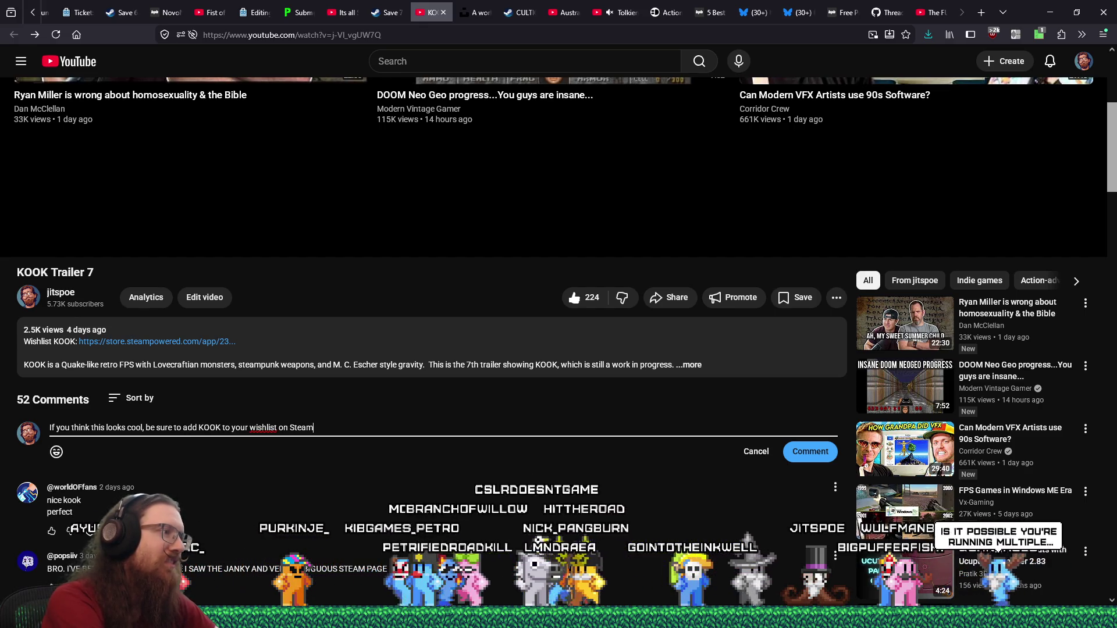
left_click(809, 452)
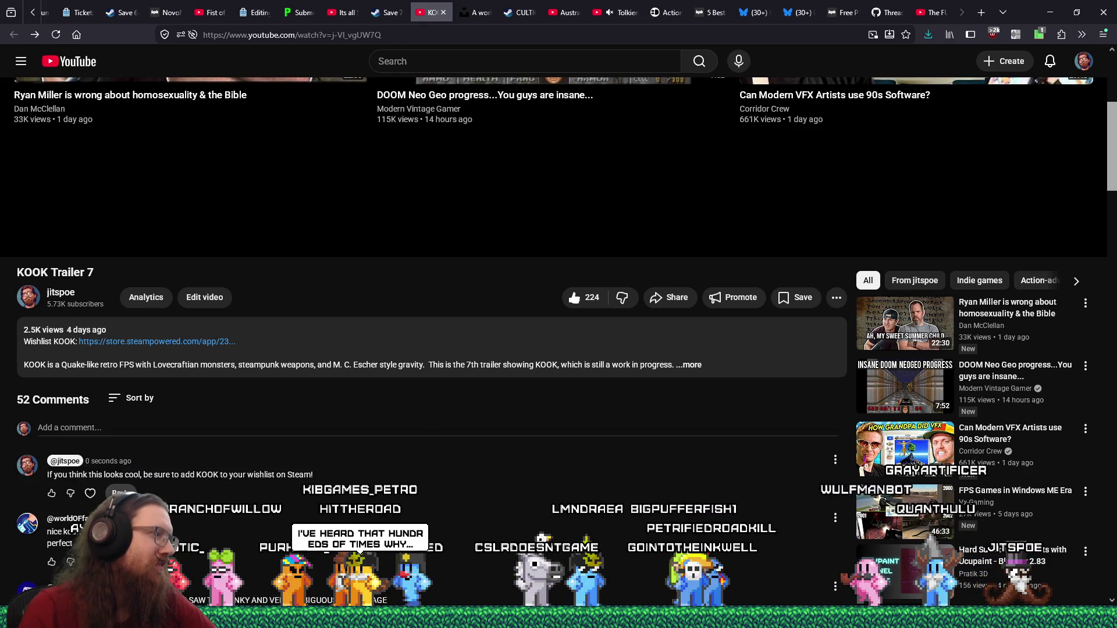
Pin the new wishlist comment to the top, then close the trailer tab
left_click(835, 460)
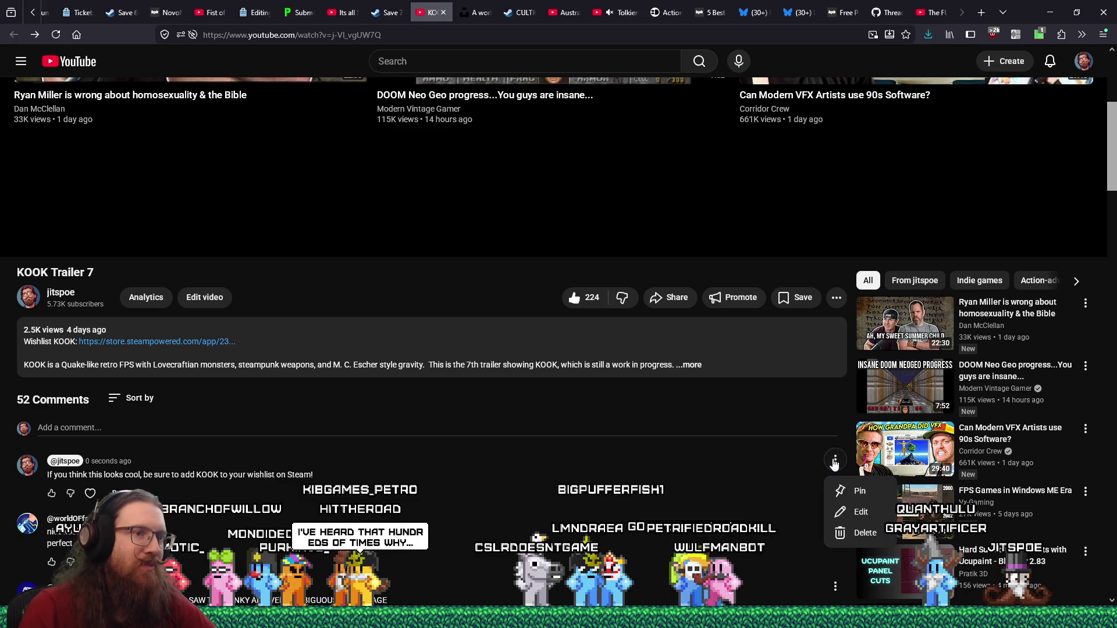
left_click(858, 486)
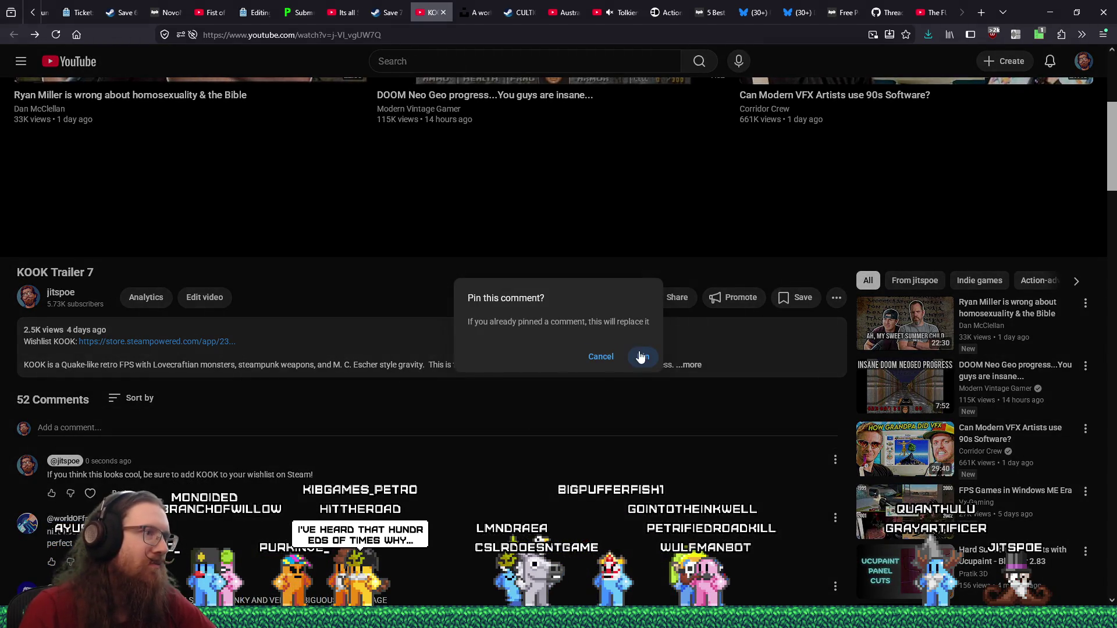
left_click(640, 357)
scroll(455, 459, "down", 2)
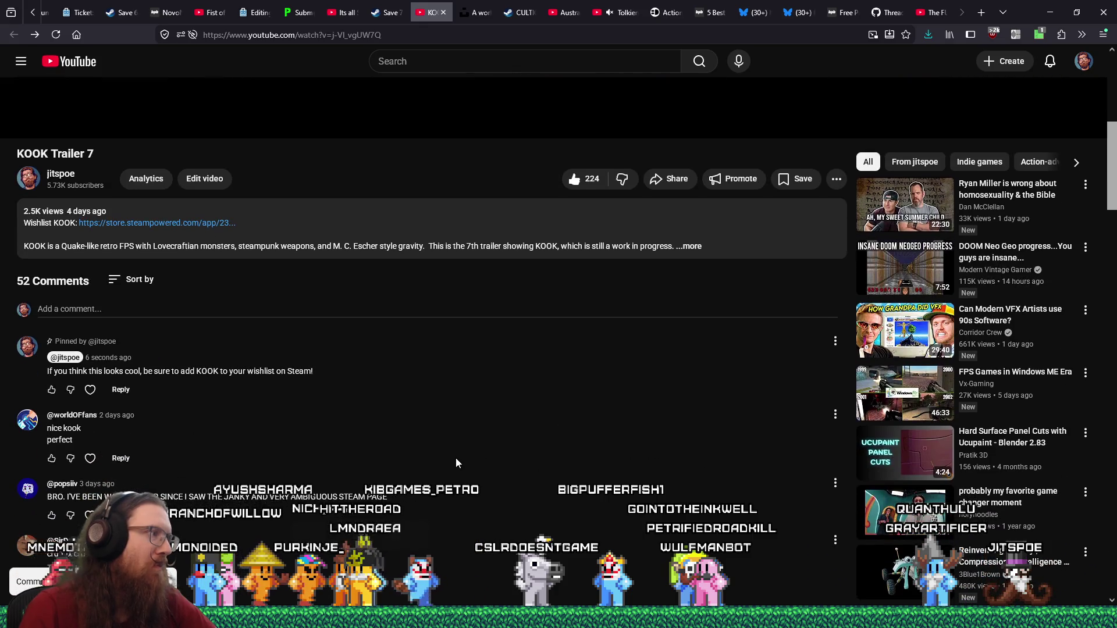
left_click(443, 13)
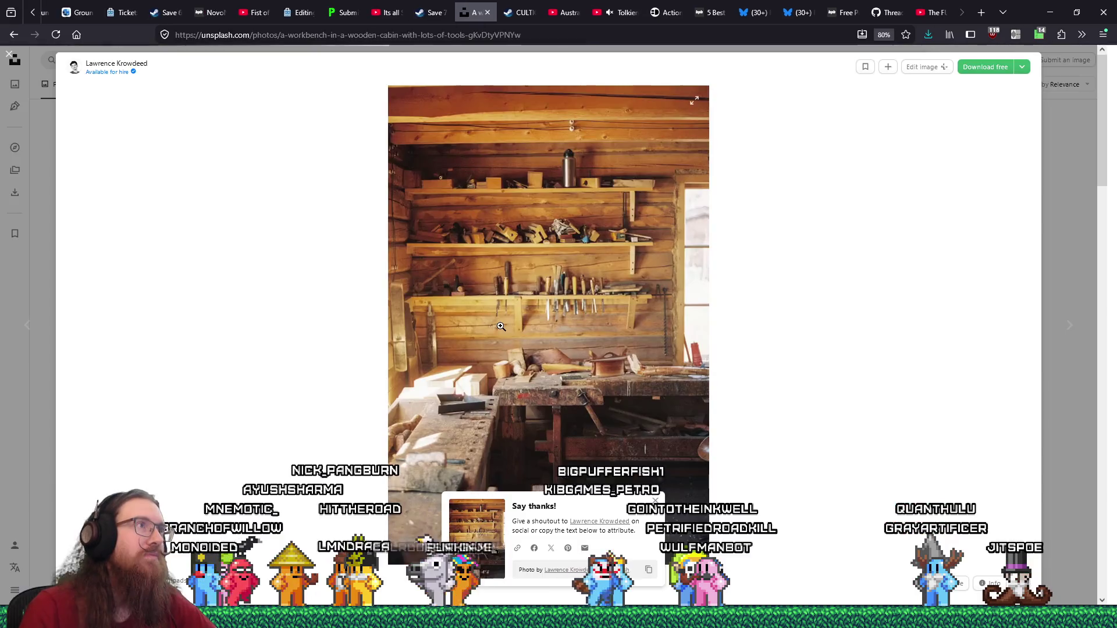
Switch to the Godot issue #119859 tab and jump to the Add a comment box at the bottom
left_click(884, 12)
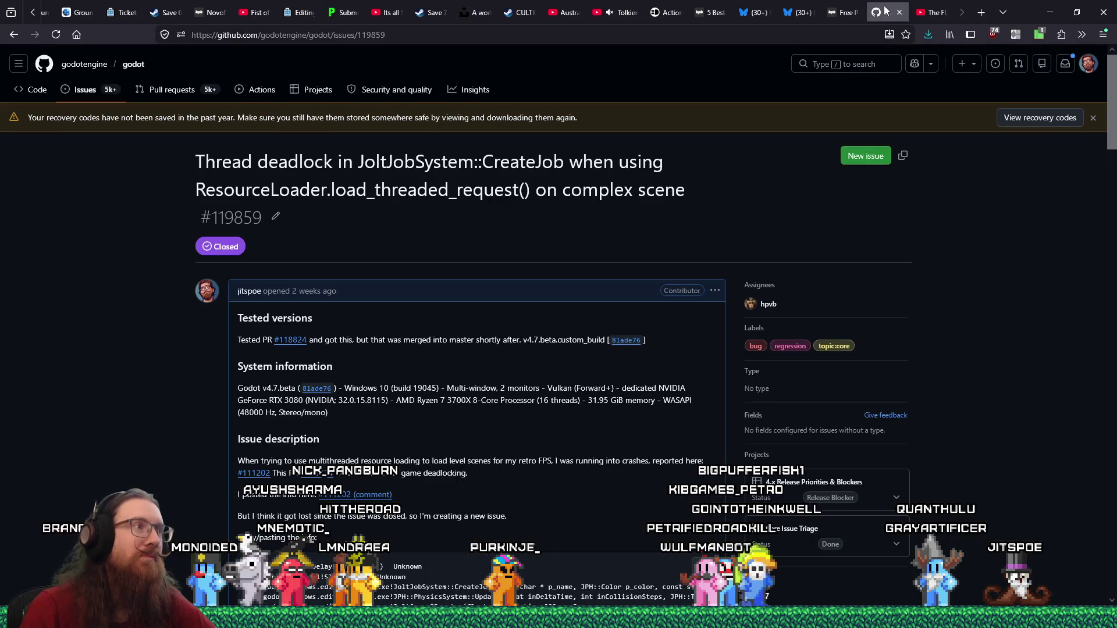
scroll(441, 341, "down", 15)
scroll(505, 338, "up", 15)
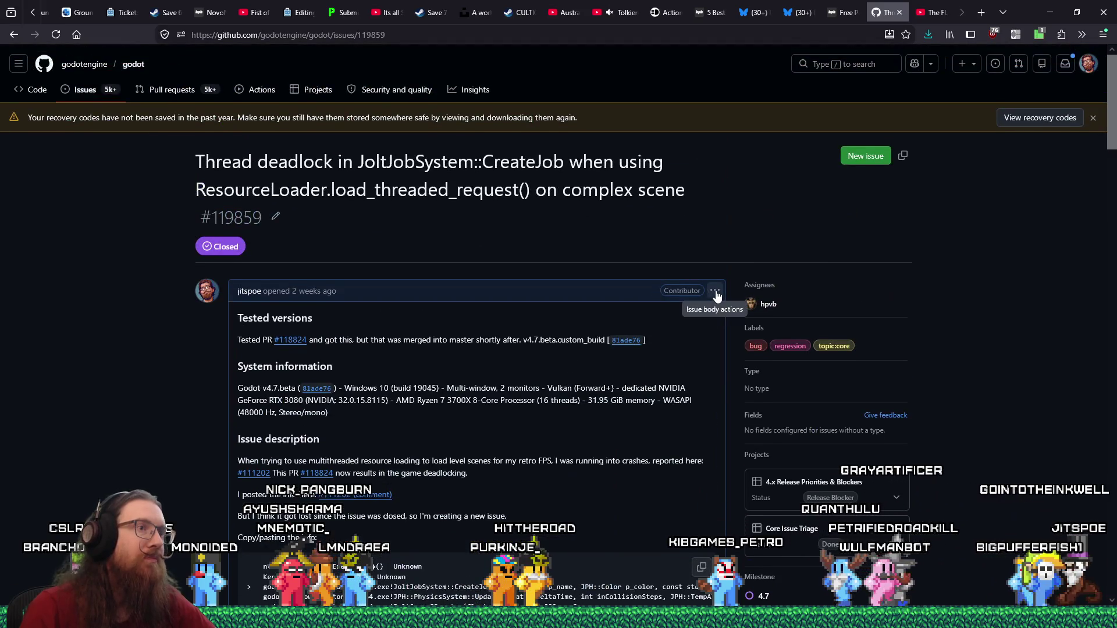
left_click(715, 291)
left_click(818, 321)
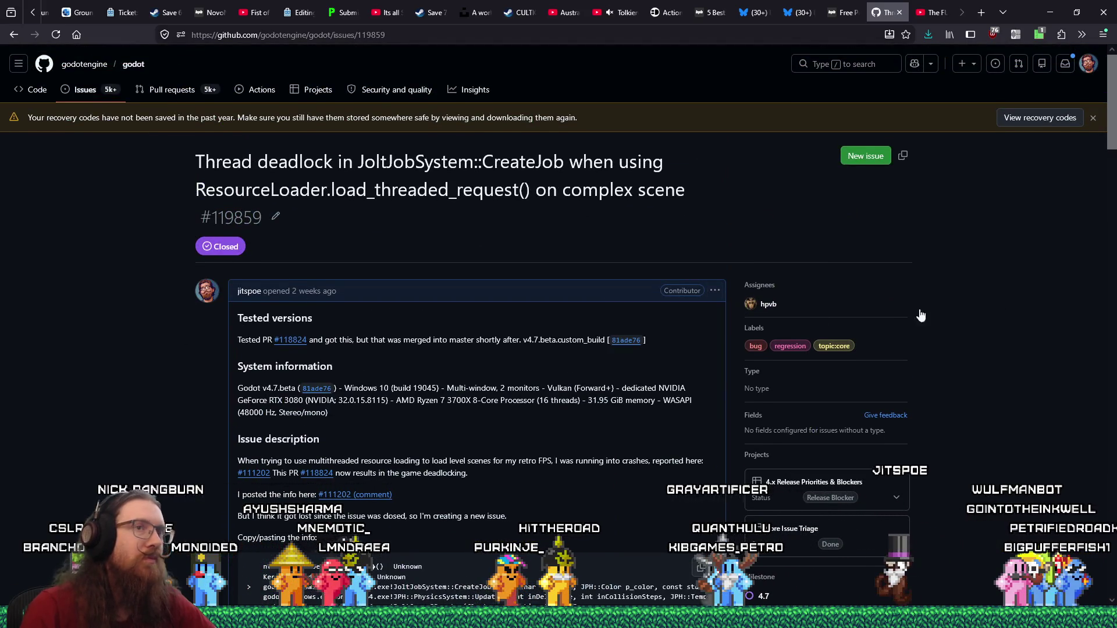
left_click_drag(1112, 102, 1112, 571)
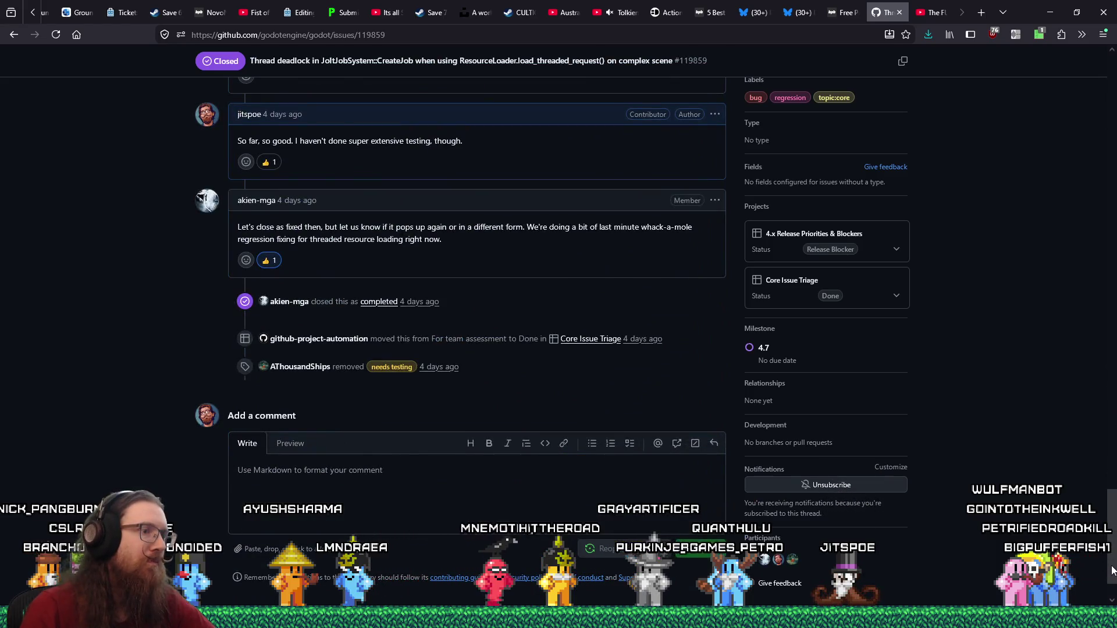
Draft a comment saying the deadlock is much rarer, maybe 1%, that you're syncing latest master, and will reopen the issue
left_click(650, 486)
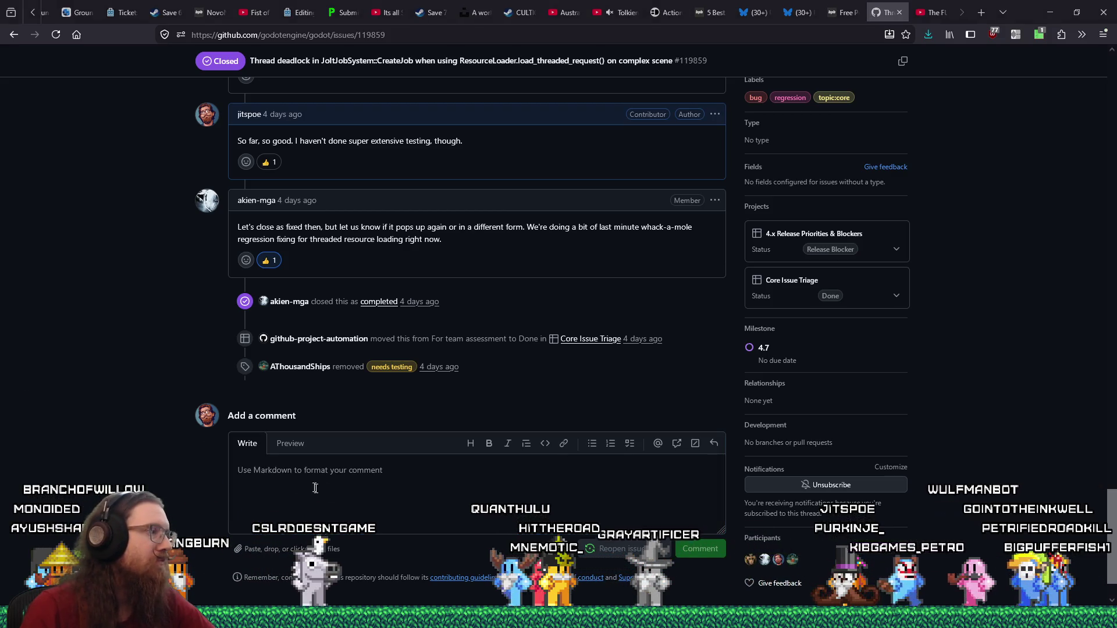
type("Sadly, it happened again.")
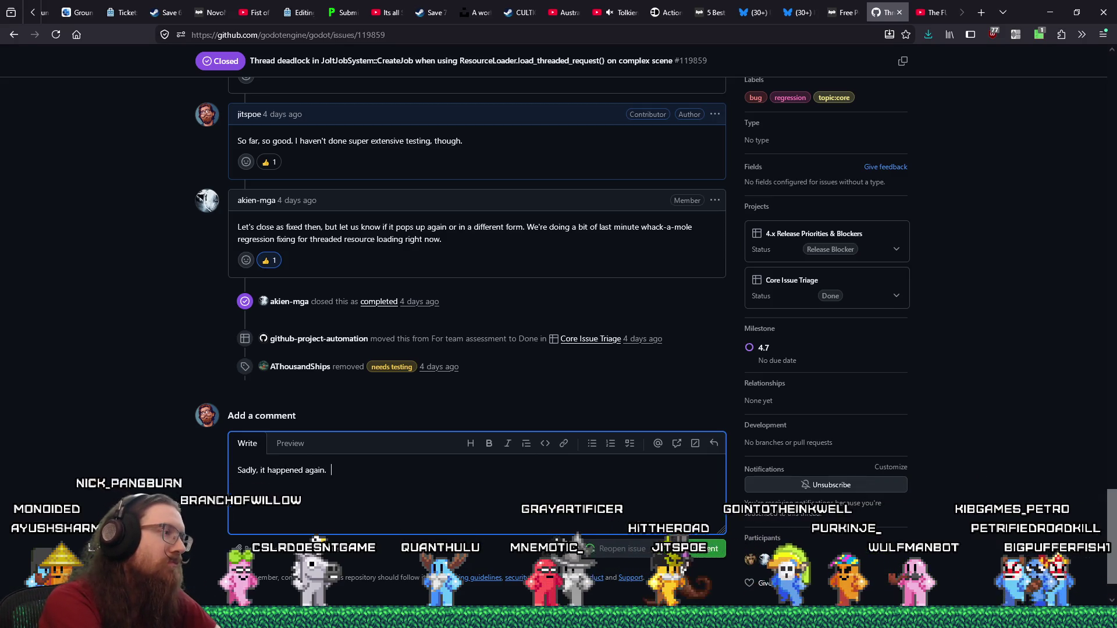
type("It's much more rare.")
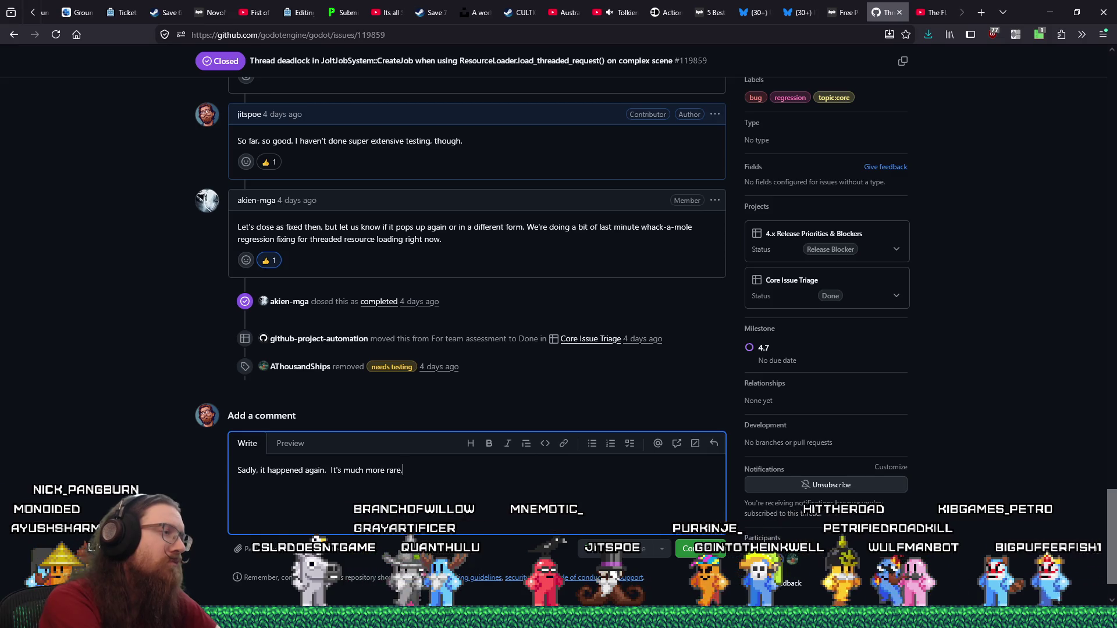
key("BackSpace")
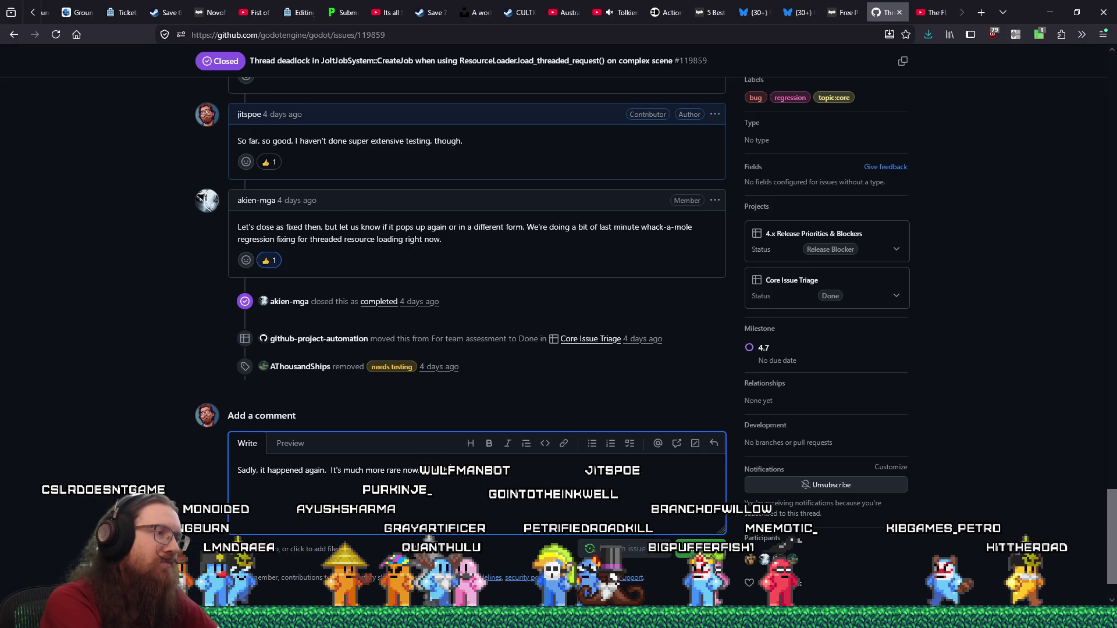
type("Maybe a ")
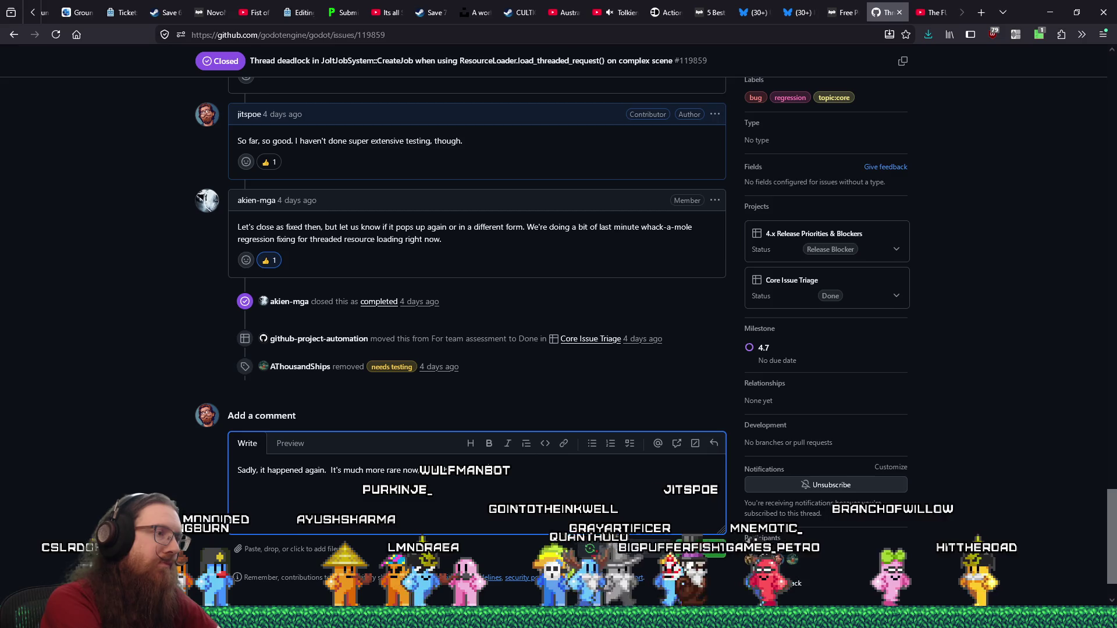
type("1% chance")
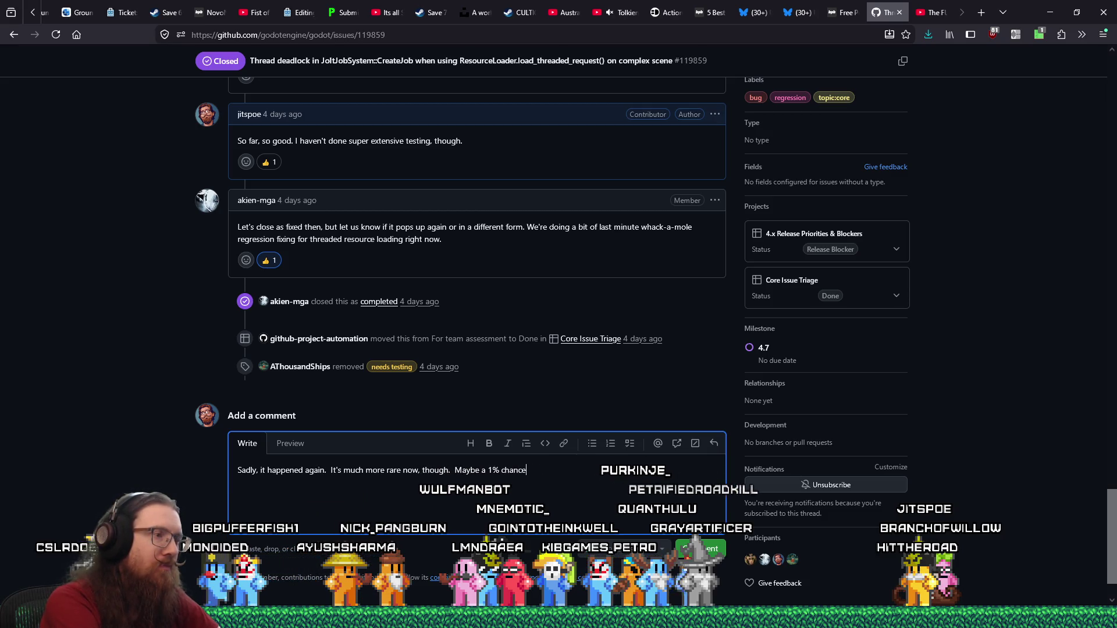
type(".")
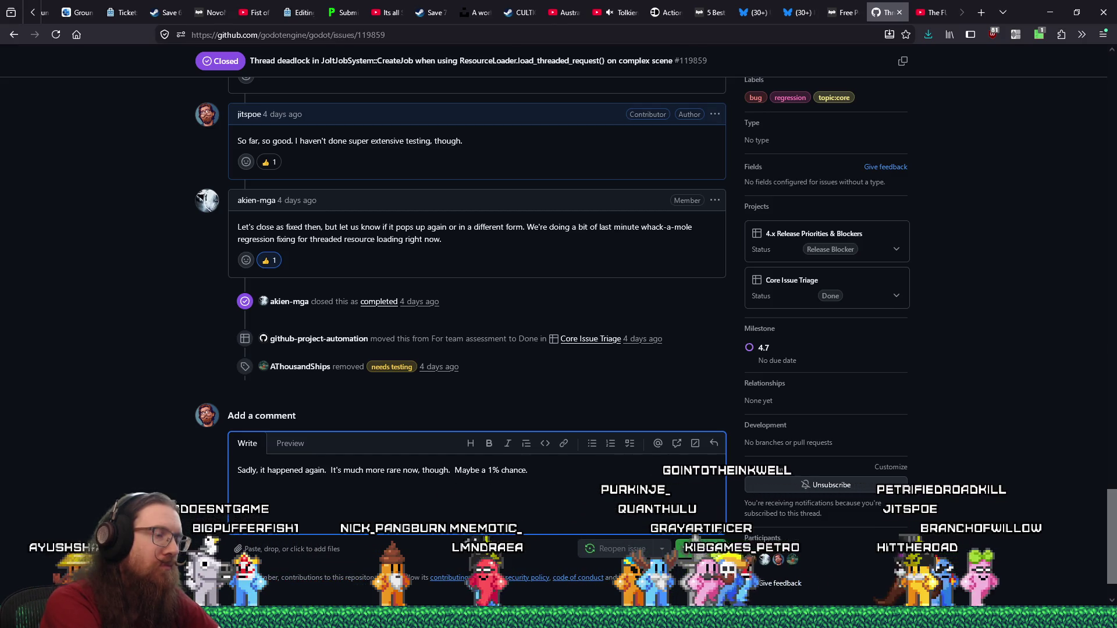
type("  I'm sync")
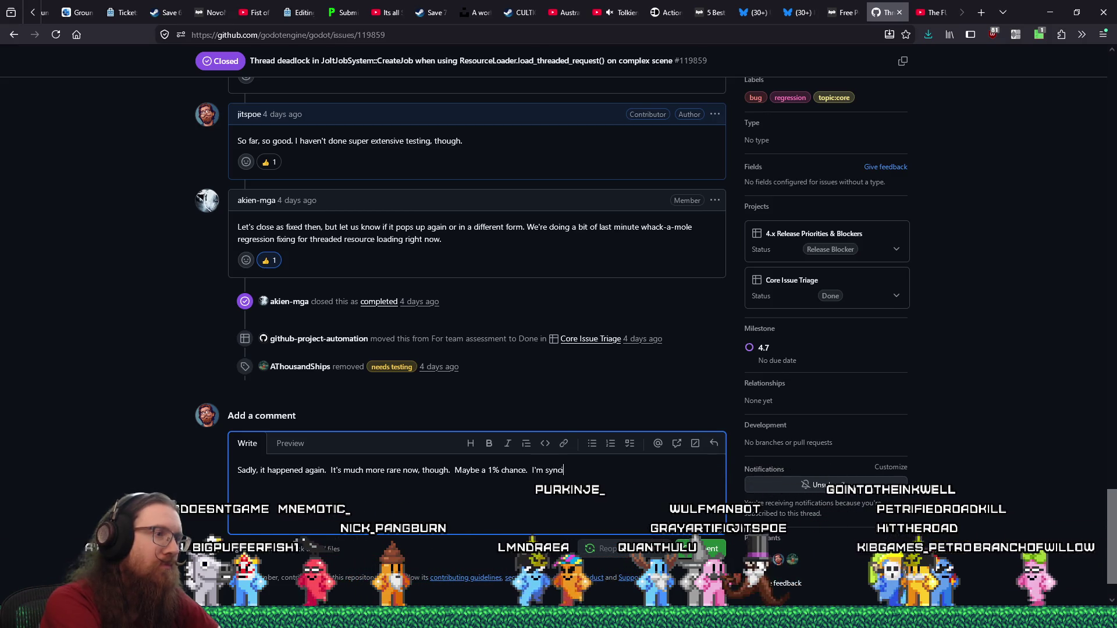
type("ing latest ")
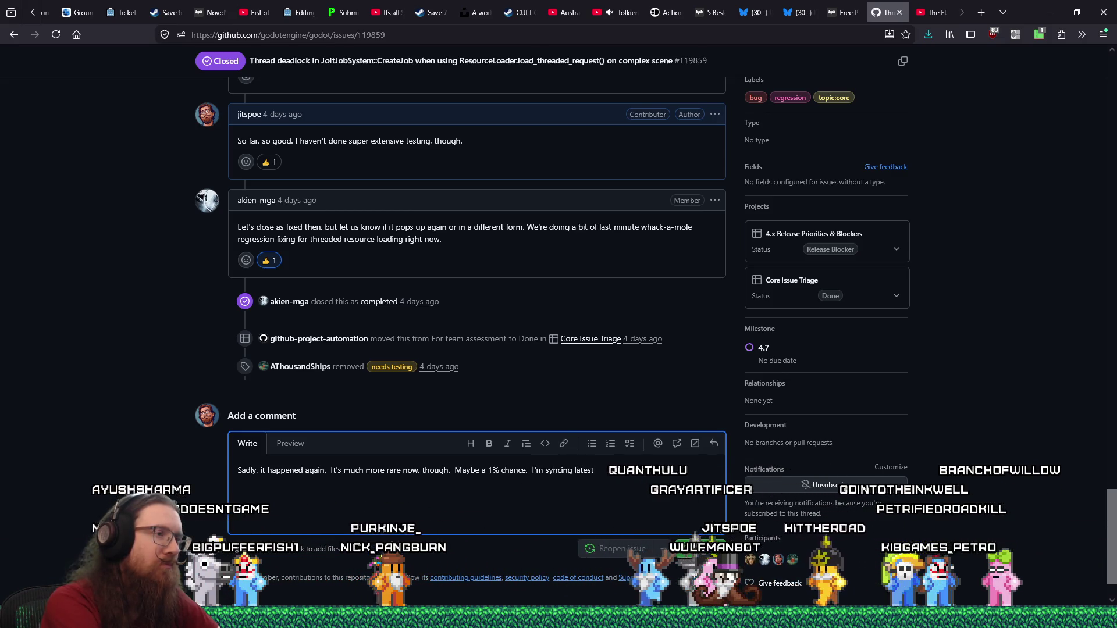
type("mast")
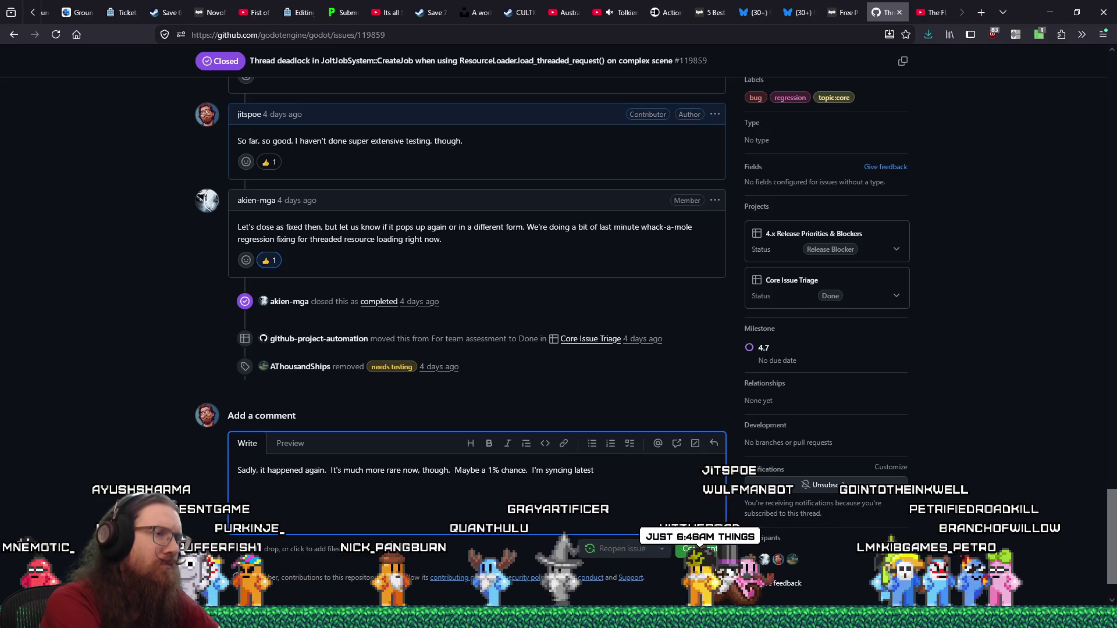
type("er in case there ")
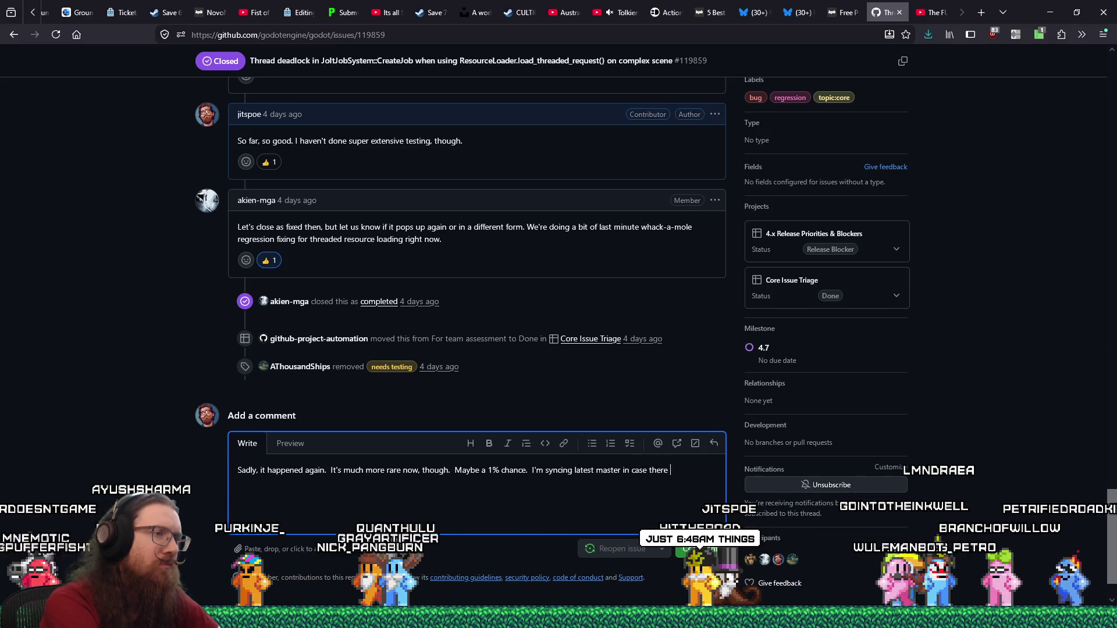
type("were some other fixes")
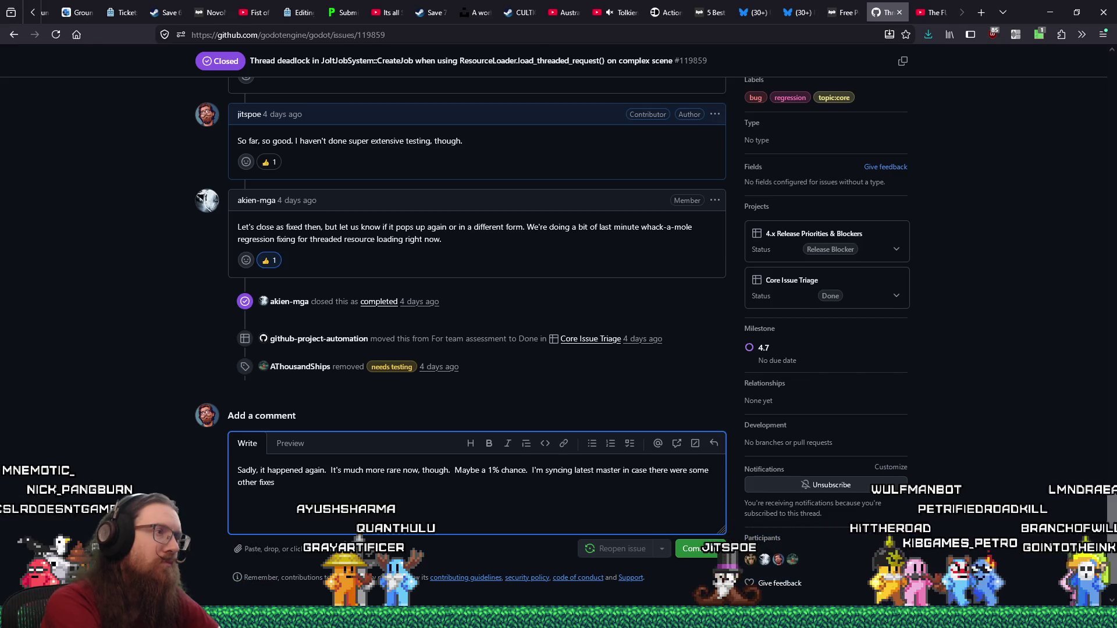
type("to ")
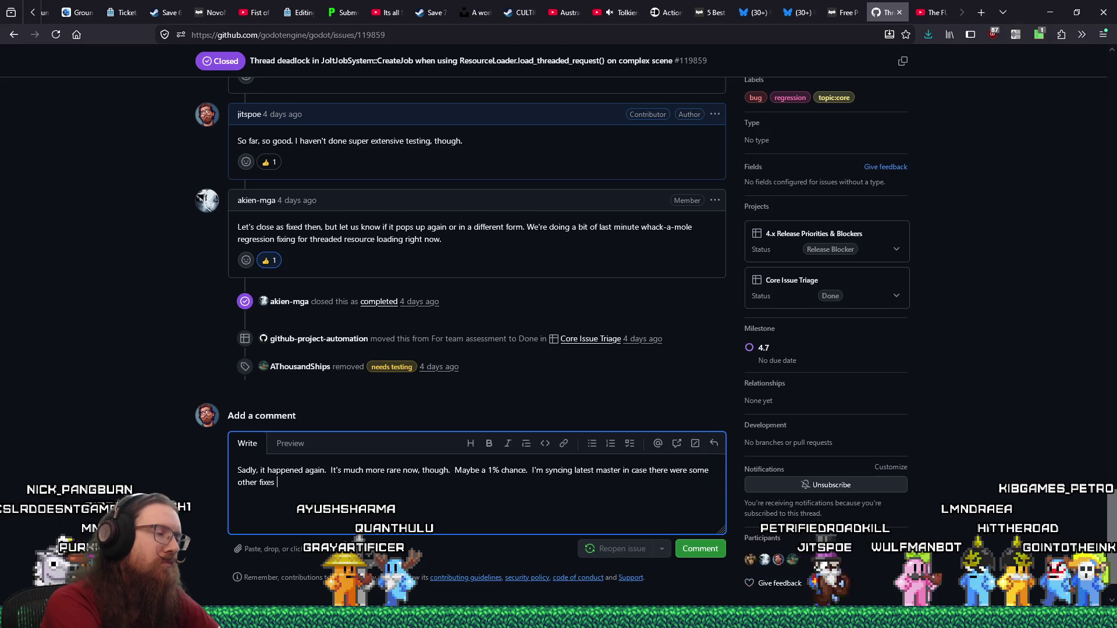
type("threade")
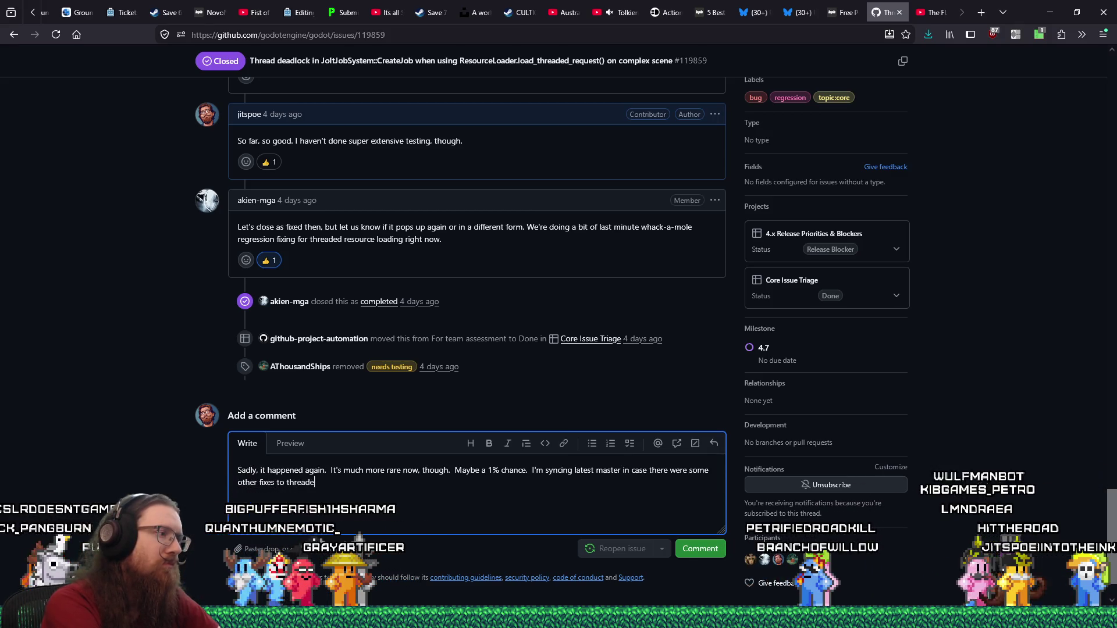
type("d loading that")
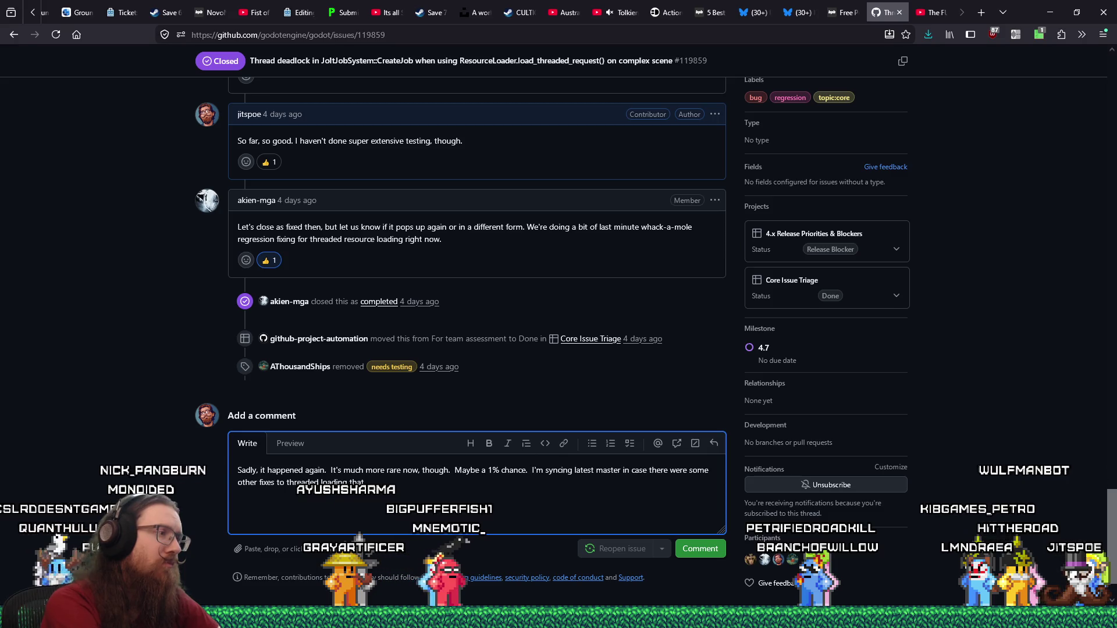
type(" address this,")
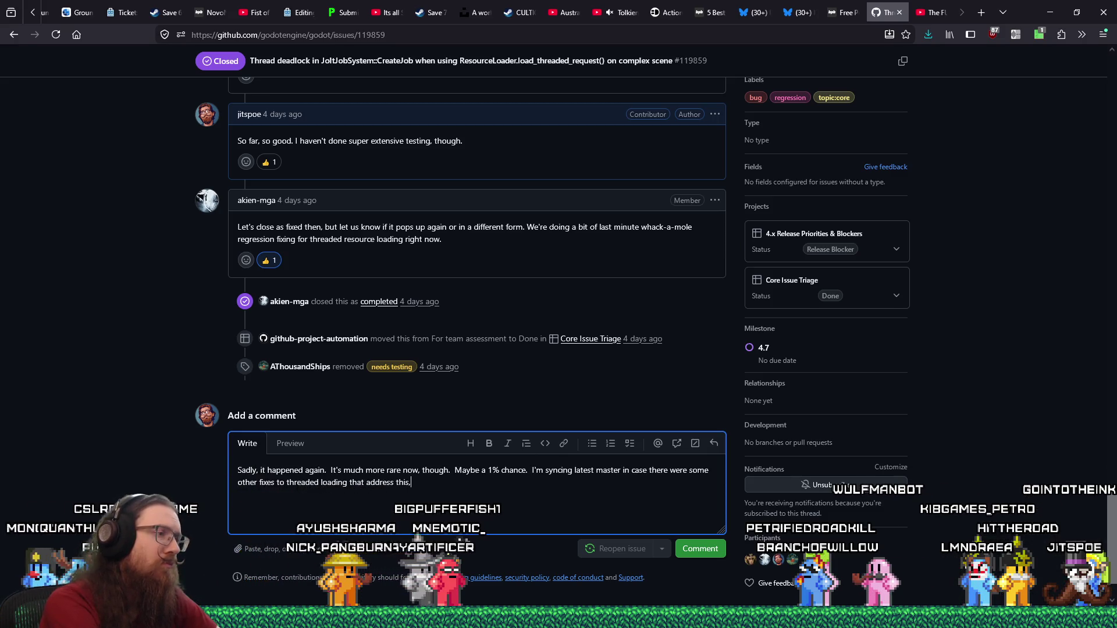
type(" but I'm going to reop")
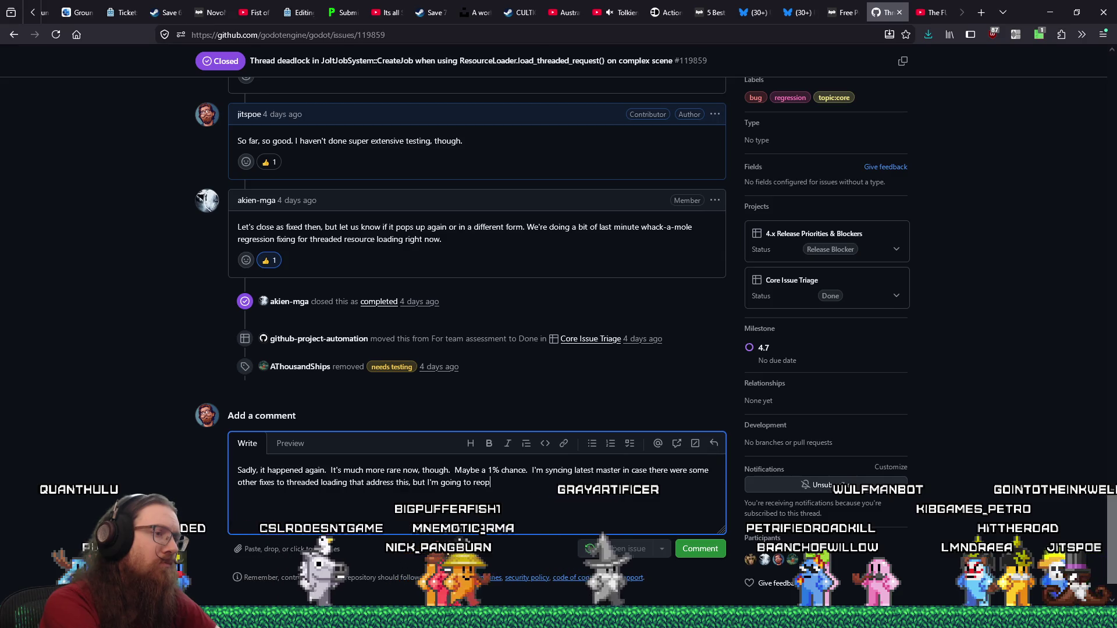
type("en the issue for now.")
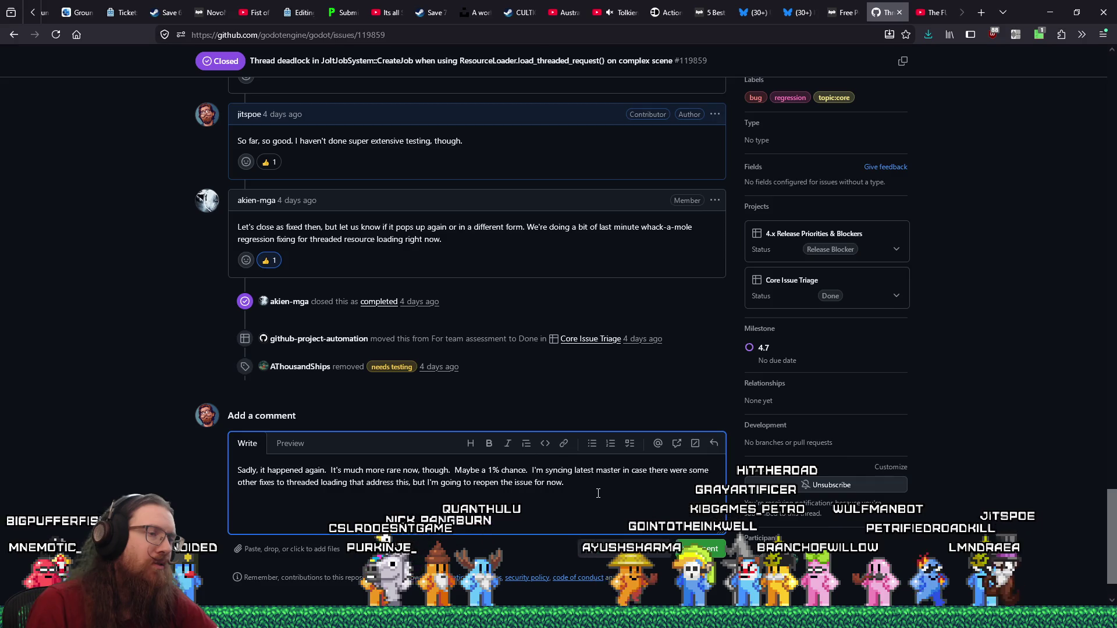
mouse_move(1104, 516)
left_mouse_down()
mouse_move(1088, 180)
mouse_move(1097, 93)
left_mouse_up()
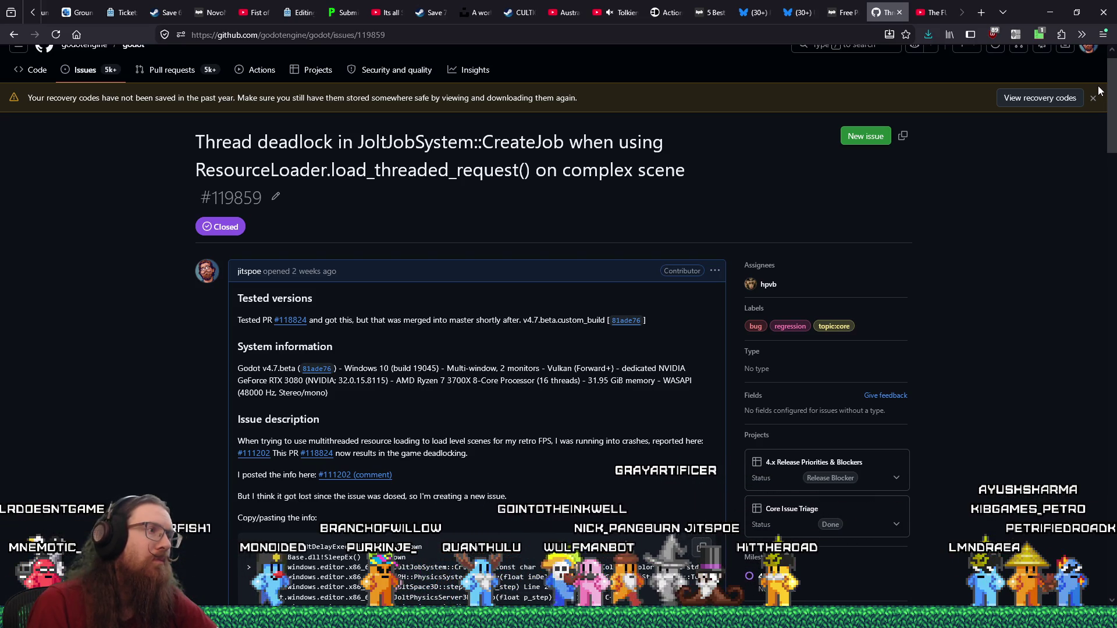
Replace the reopen clause with a sentence about lacking permissions, set it as its own paragraph, and post
left_click_drag(1099, 91, 1064, 536)
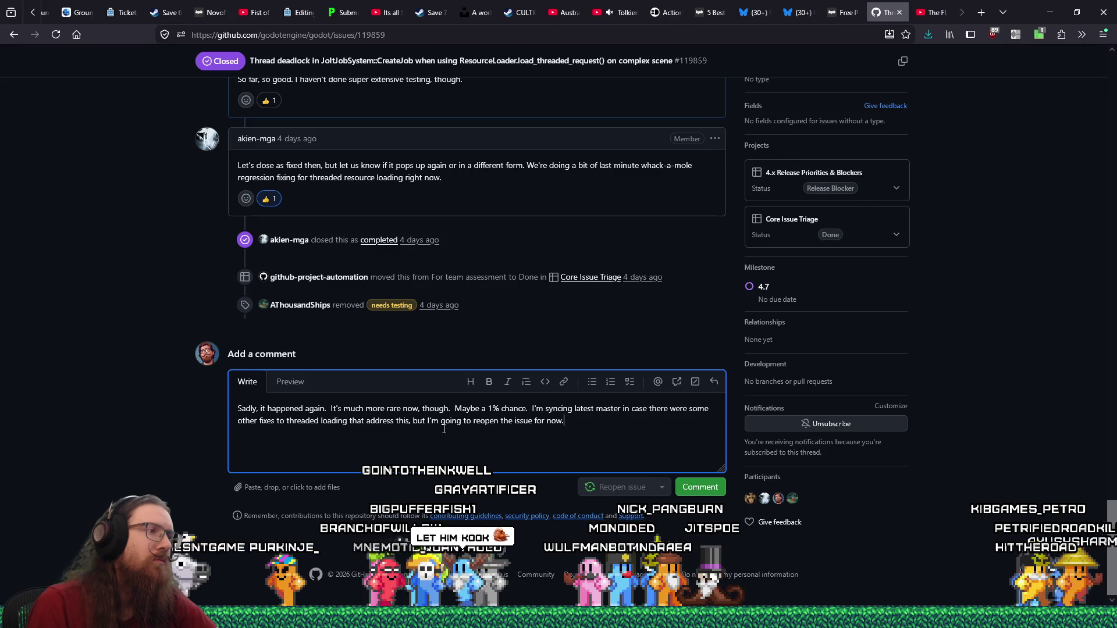
left_click(410, 420, "shift")
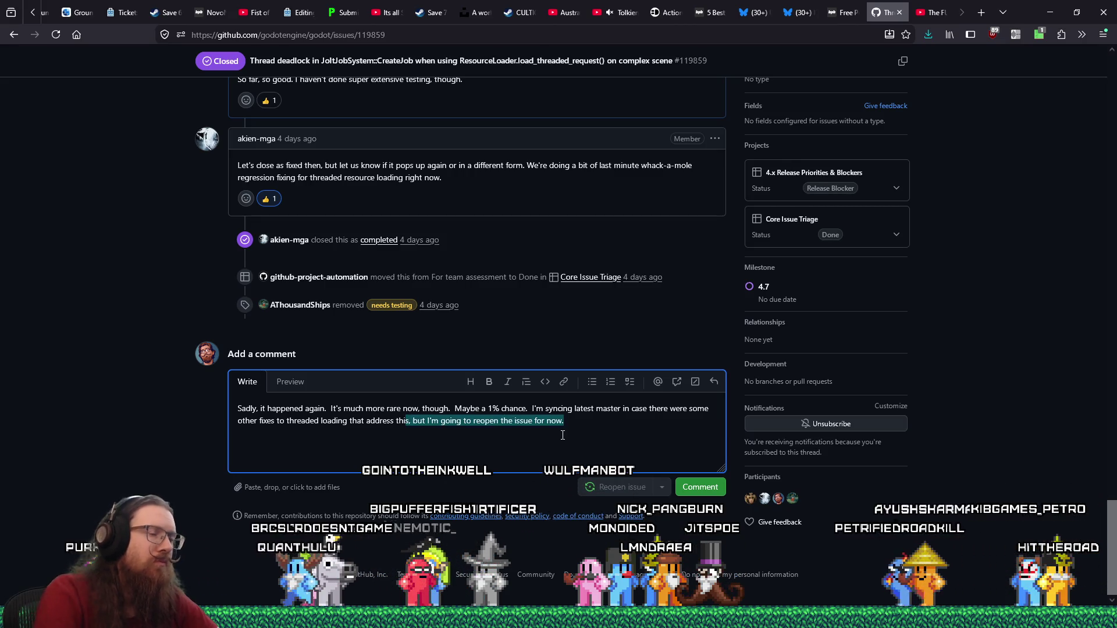
key("BackSpace")
type(".  Also")
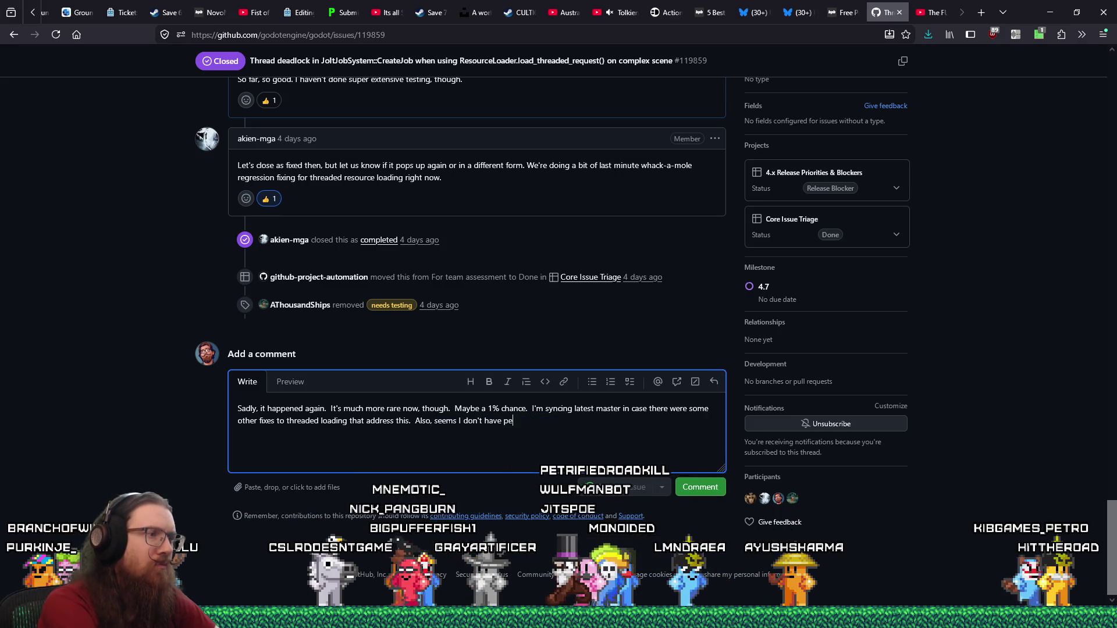
type("to reop")
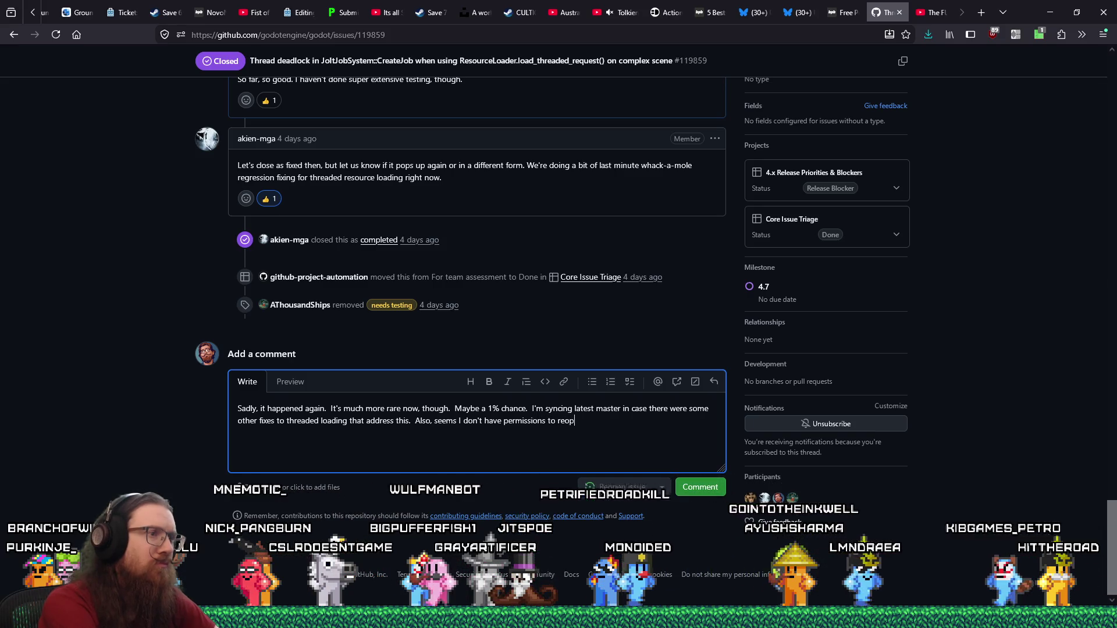
type("en the issue.")
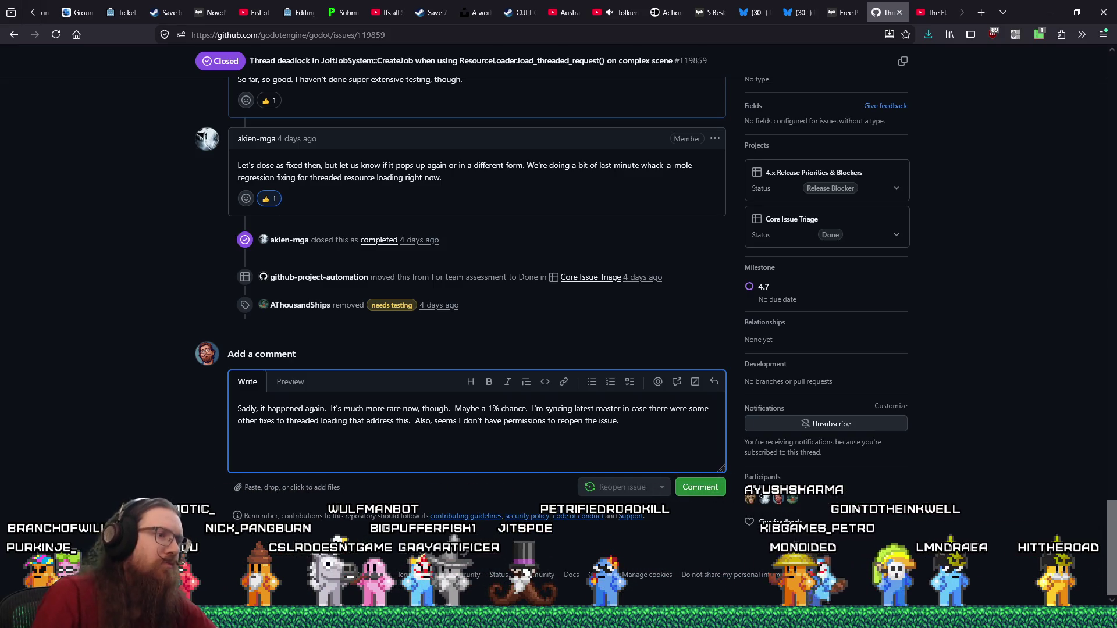
left_click(415, 420)
key("Return")
key("Return")
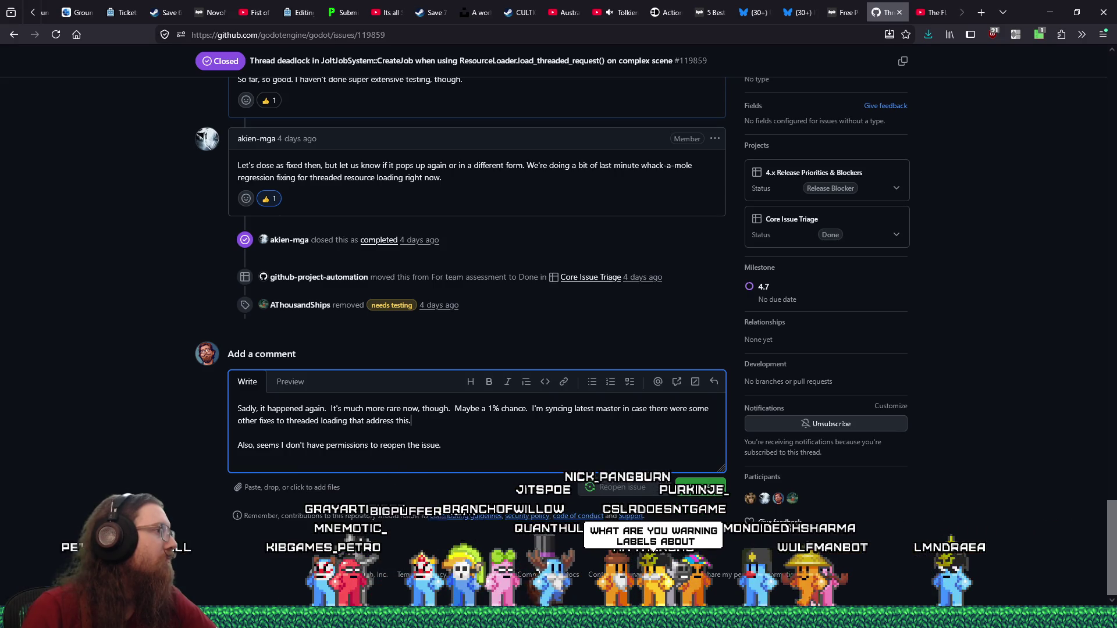
left_click(698, 487)
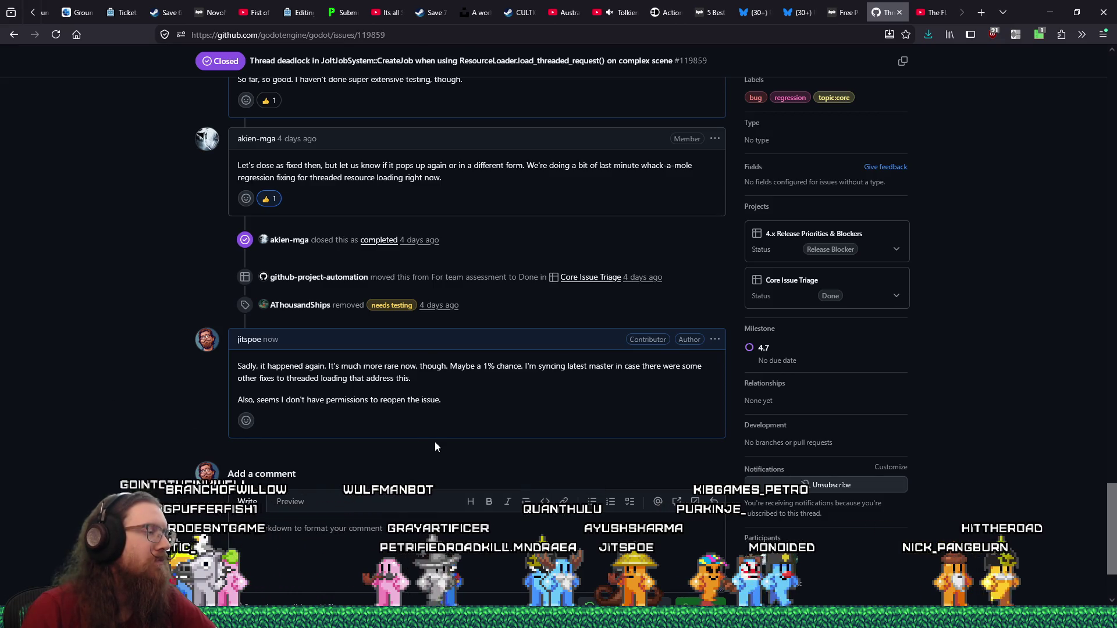
Check the newly posted reply at the bottom of issue #119859
scroll(445, 437, "up", 3)
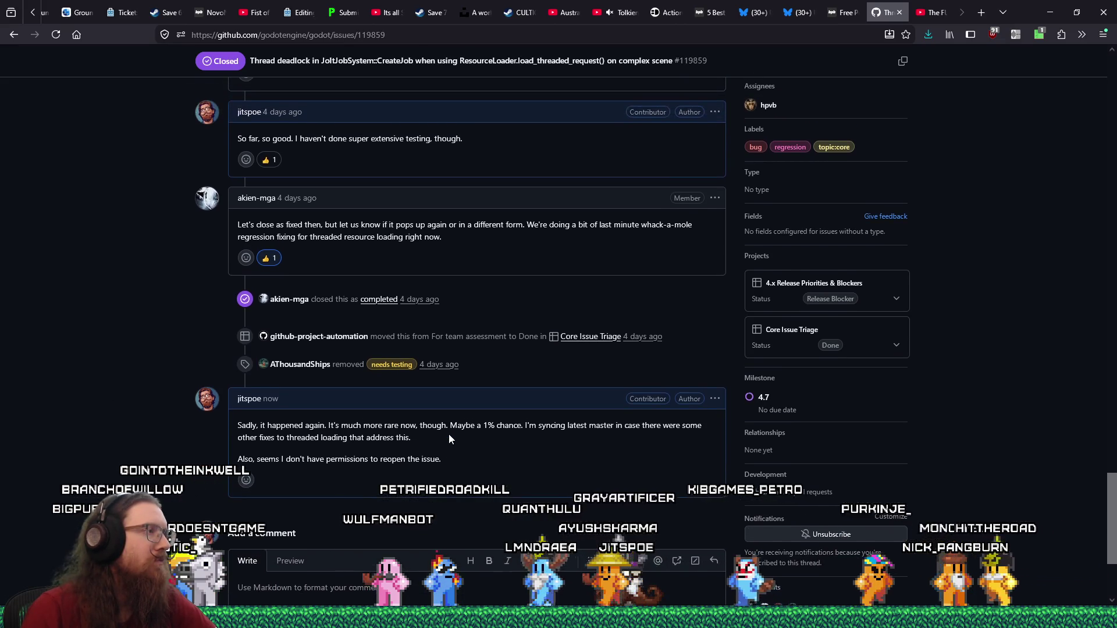
scroll(452, 432, "down", 3)
key("alt+Tab")
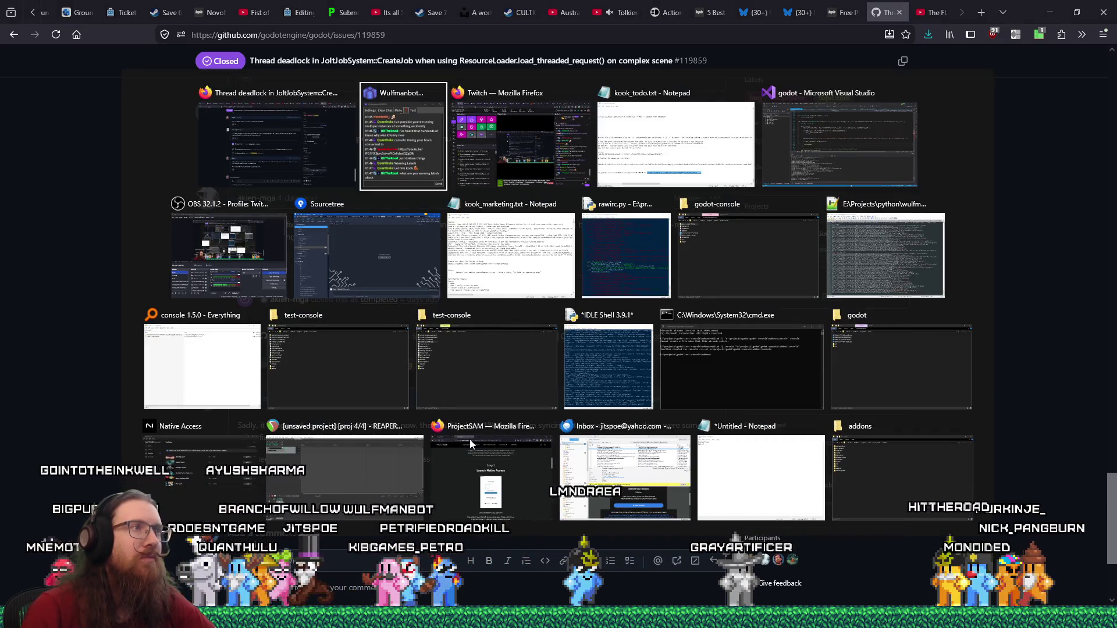
Return to Visual Studio showing jolt_job_system.cpp at CreateJob's _reclaim_jobs() wait loop
key("Tab")
key("Tab")
key("Tab")
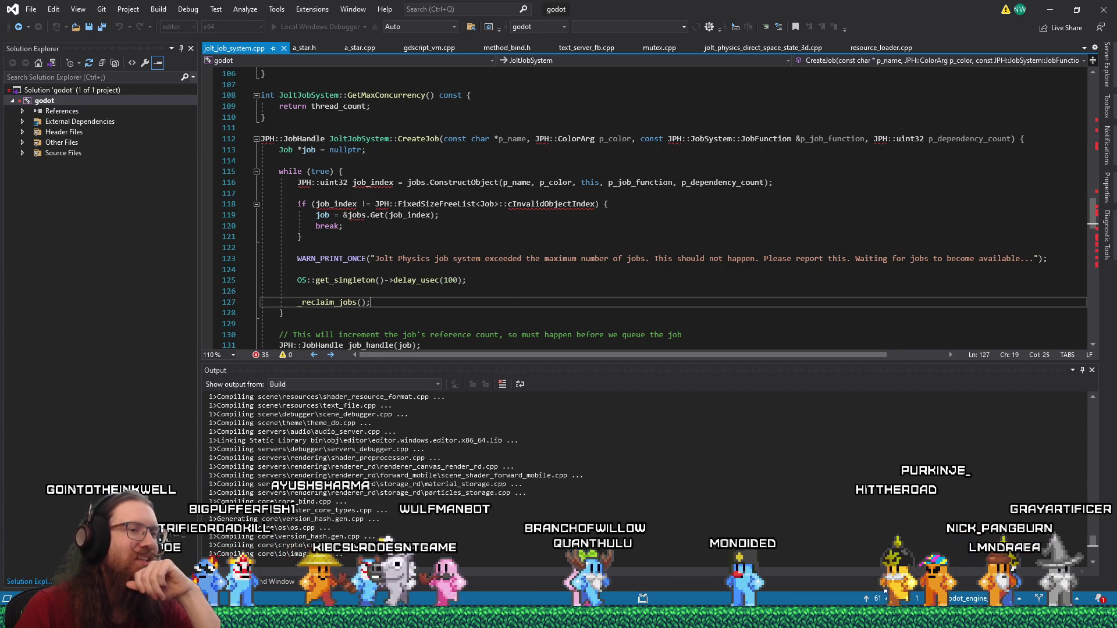
mouse_move(908, 598)
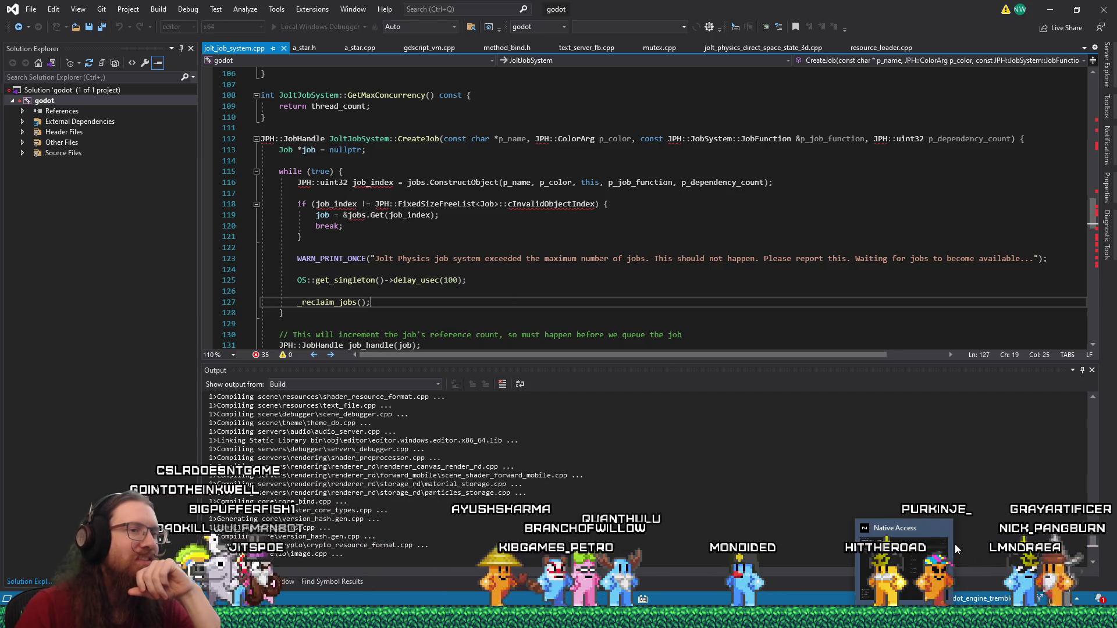
Review the six pending Native Access updates, including Kontakt 7 Player 7.10.9, then switch to REAPER
left_click(930, 553)
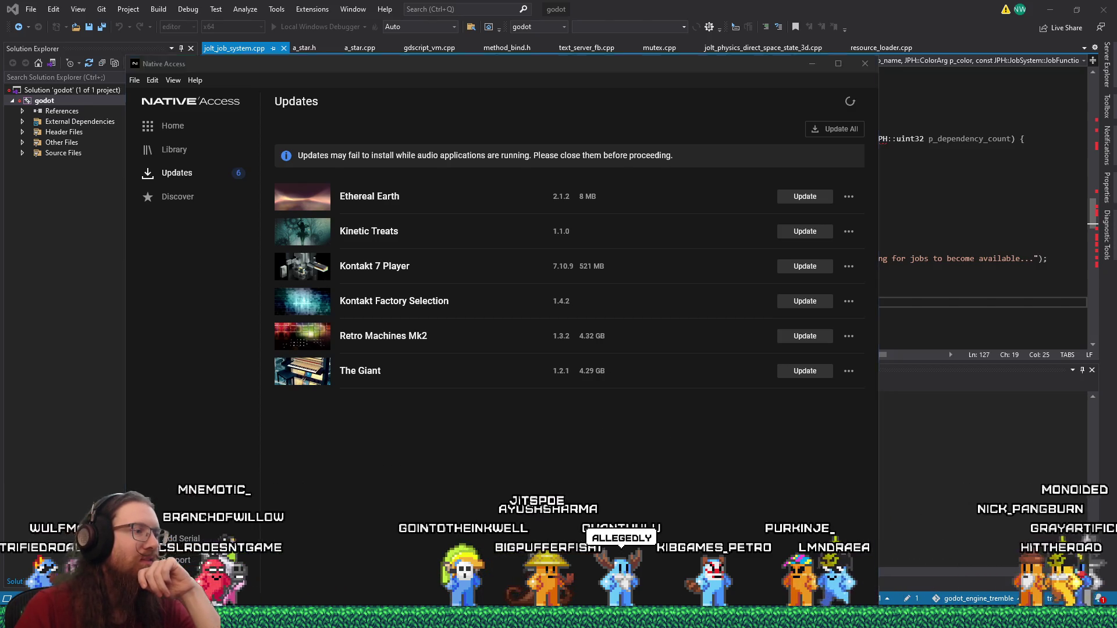
key("alt+Tab")
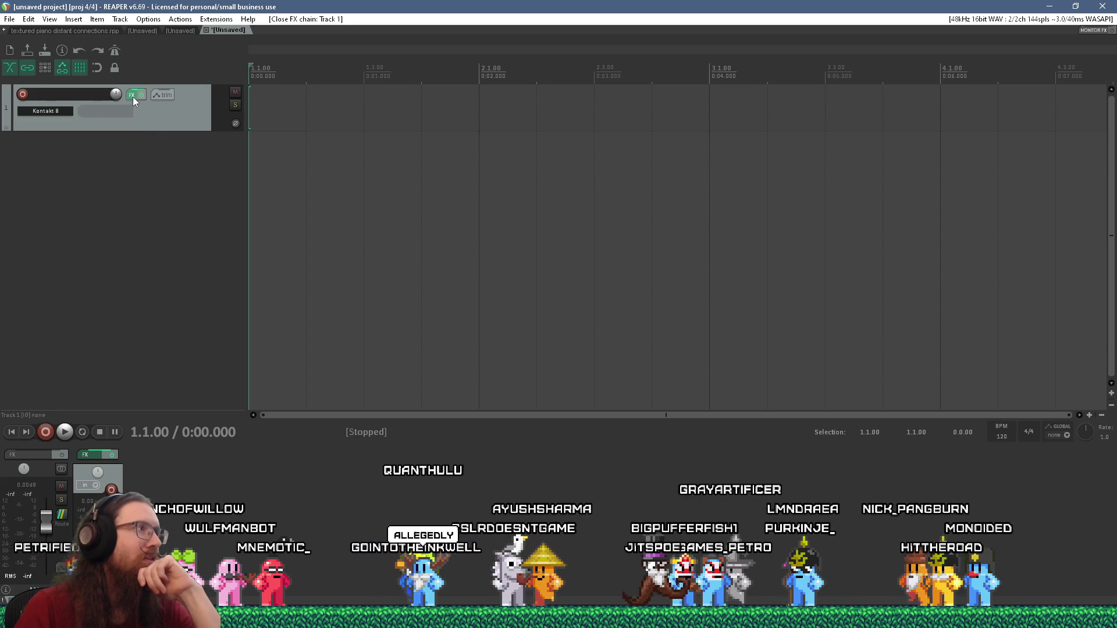
Remove Kontakt 8 from Track 1's FX chain and add it back
left_click(133, 98)
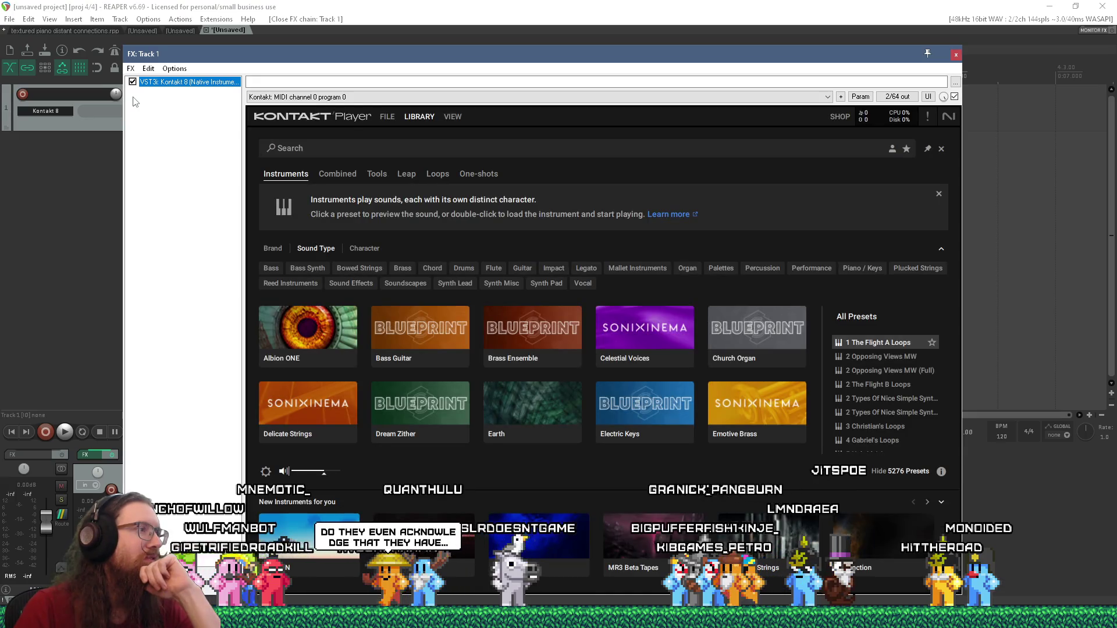
key("Delete")
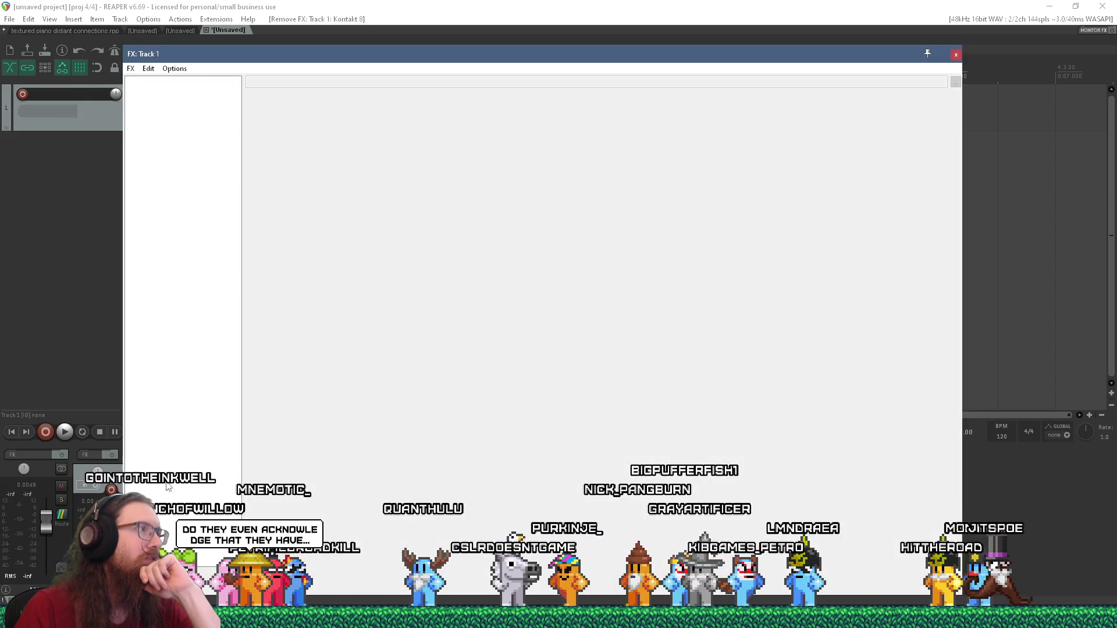
key("Insert")
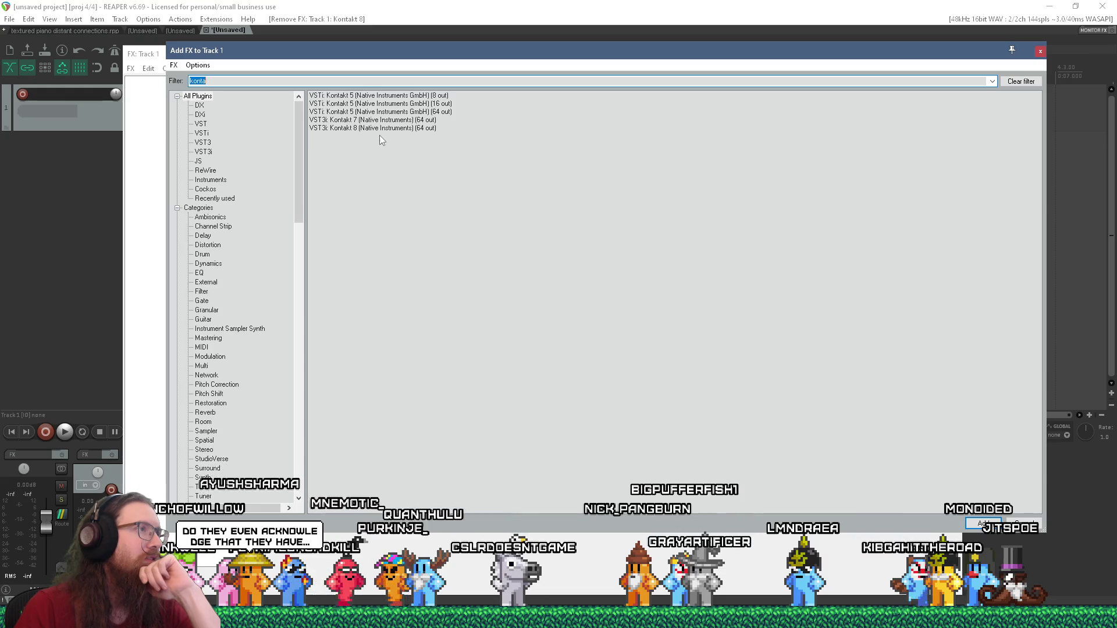
double_click(382, 130)
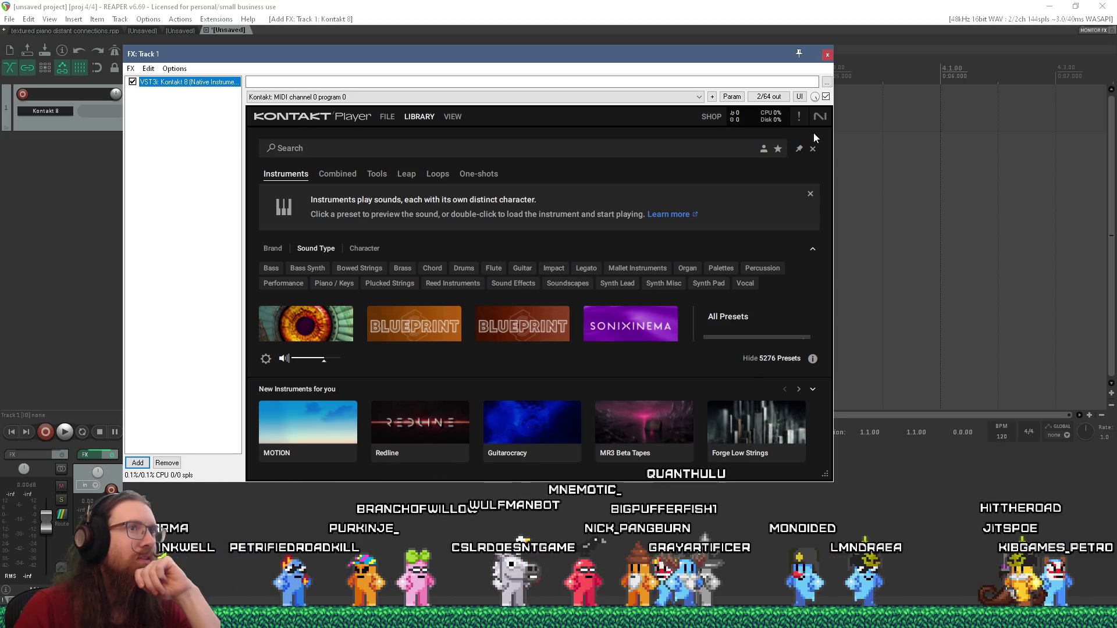
View Kontakt 8's About screen, close the FX chain, and quit REAPER without saving
left_click(821, 118)
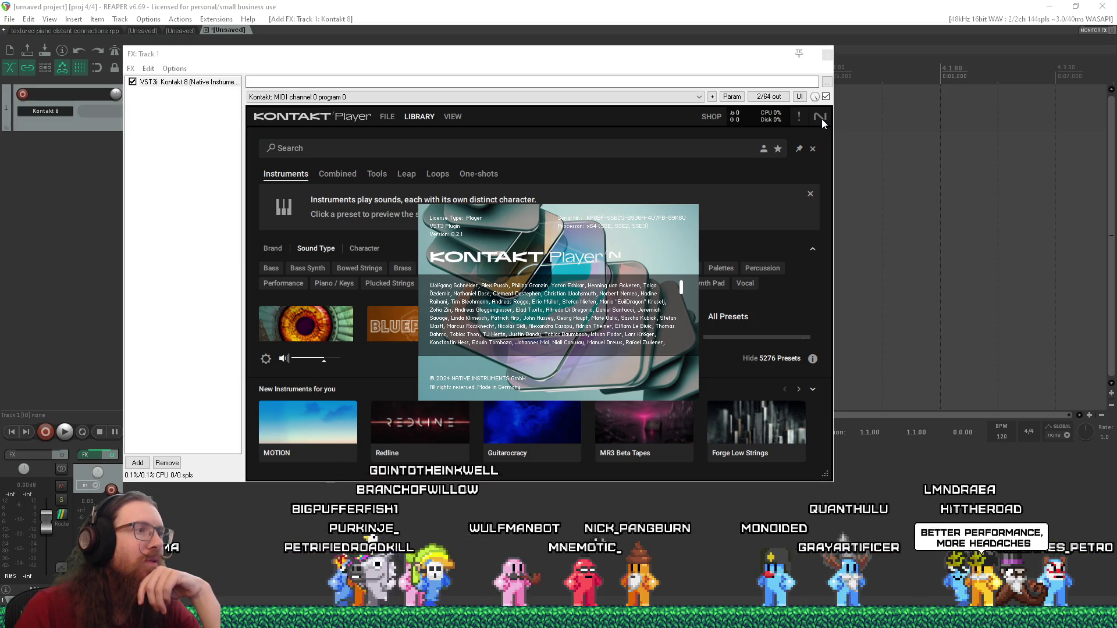
left_click(620, 214)
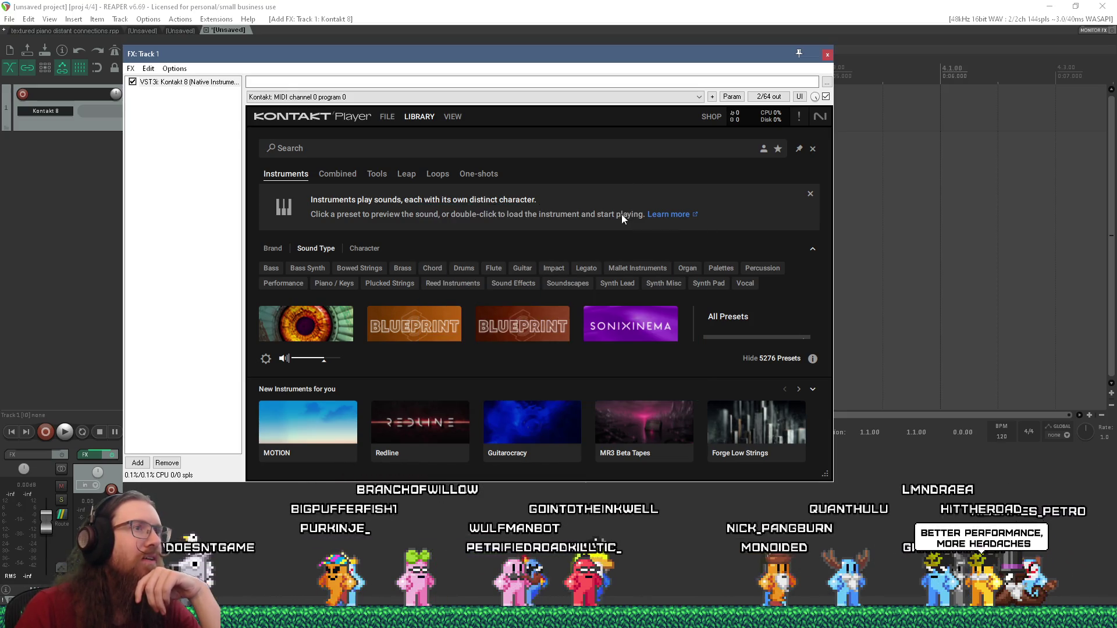
key("Escape")
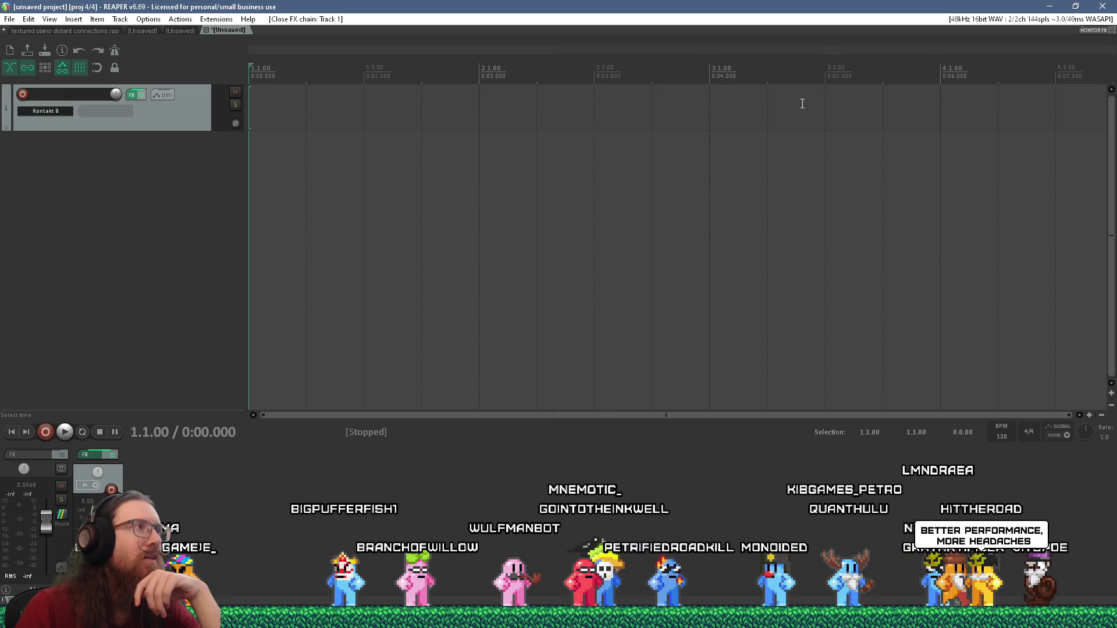
left_click(1103, 6)
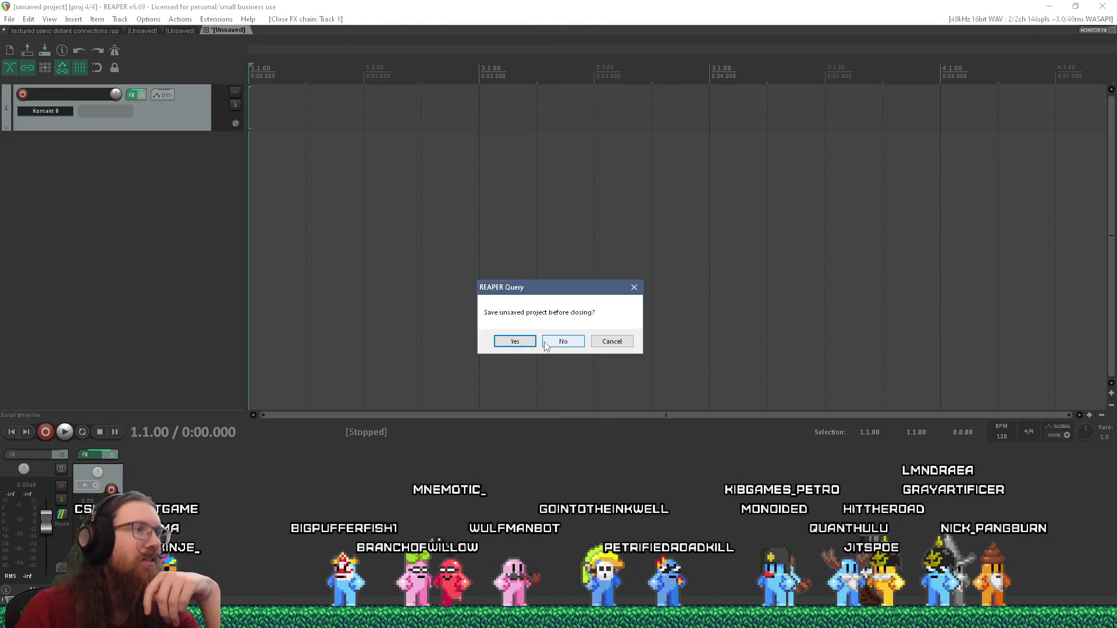
left_click(545, 343)
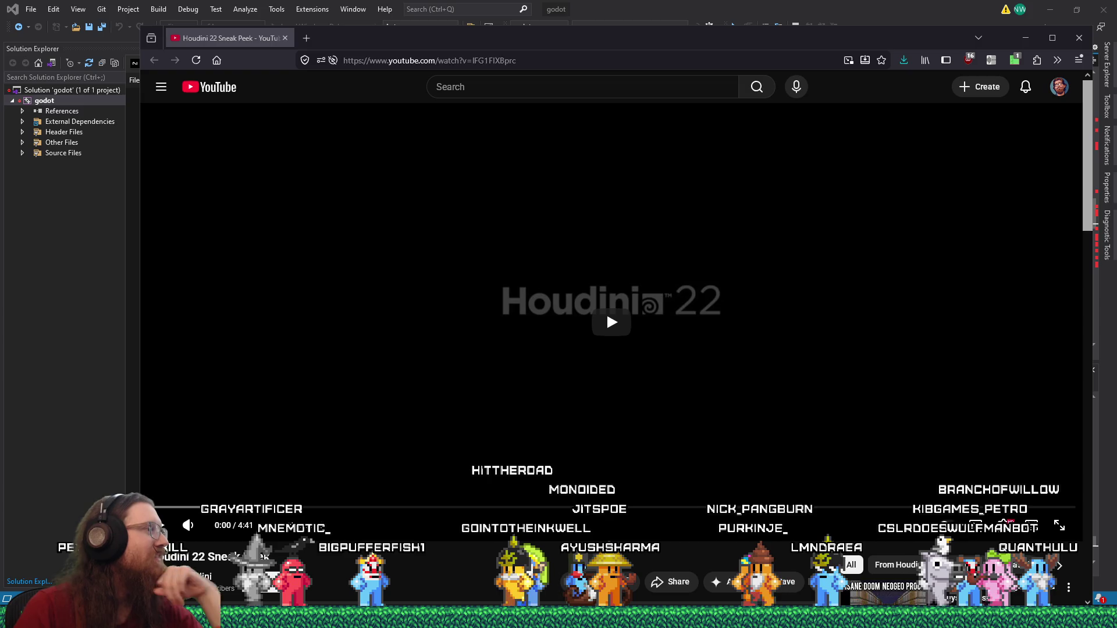
Play the Houdini 22 Sneak Peek video showing the centipede rig demo
left_click(608, 353)
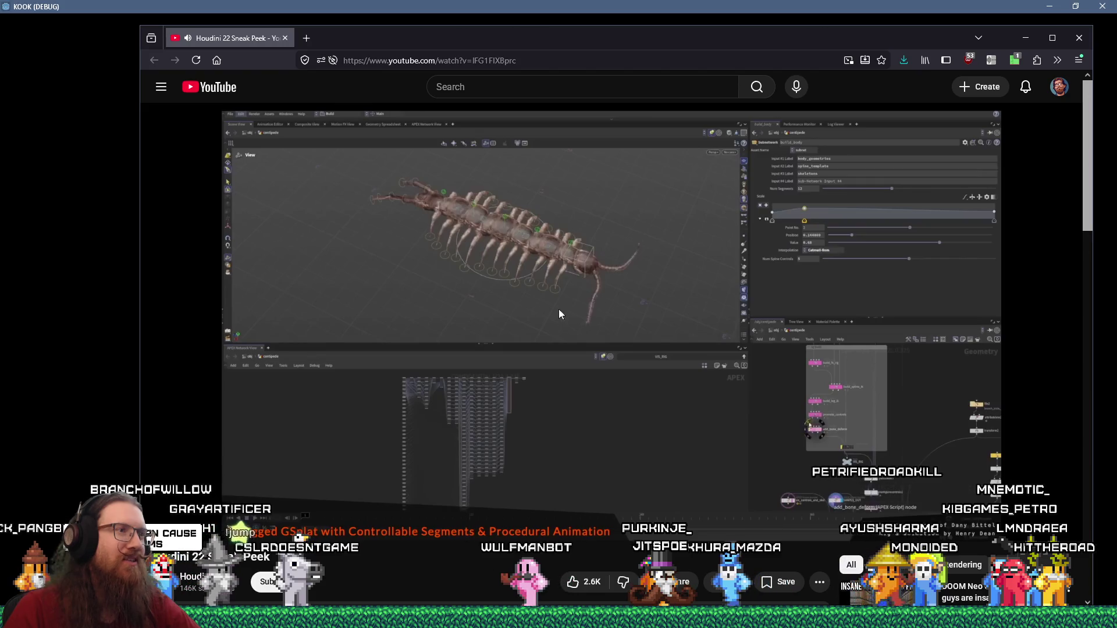
left_click(487, 563)
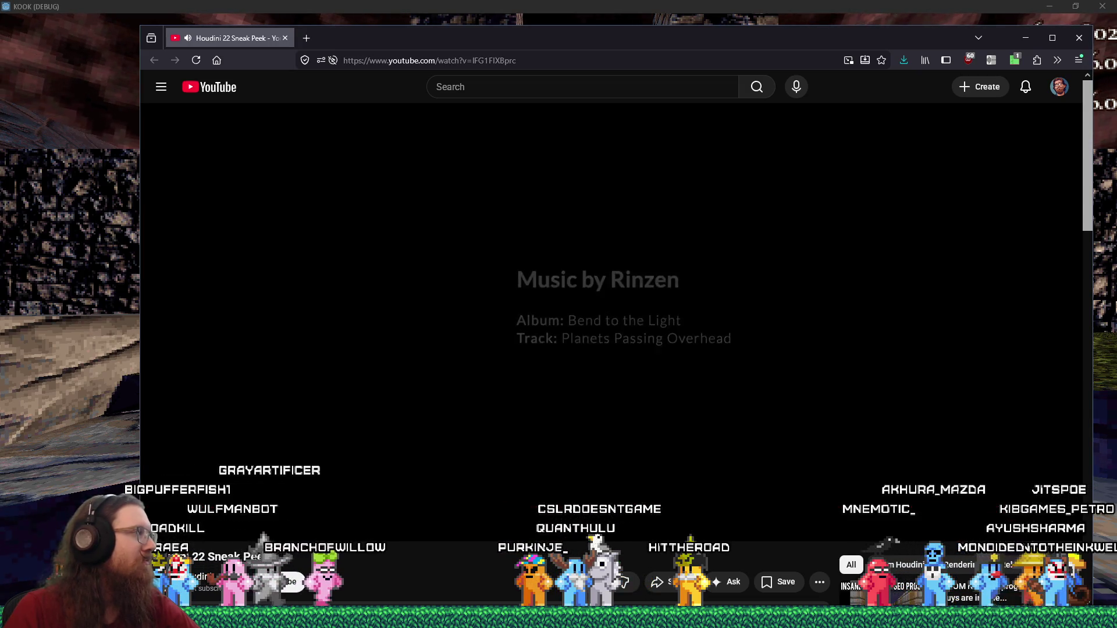
Close the Firefox window, walk through the iron gate, toggle the pause menu, and open the console
left_click(285, 38)
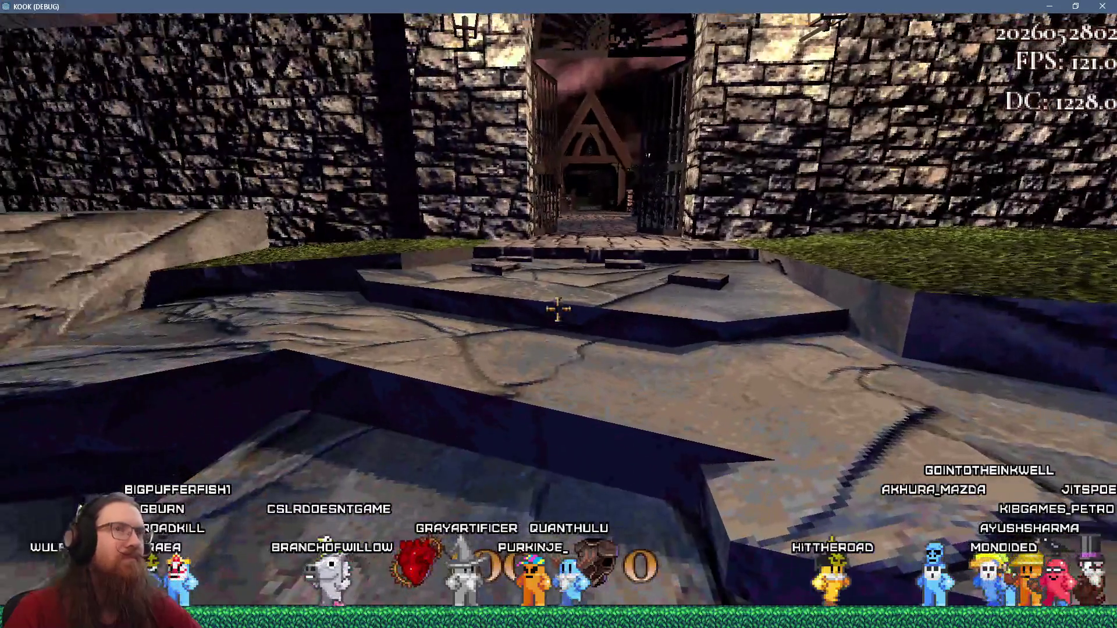
key("w")
key("Escape")
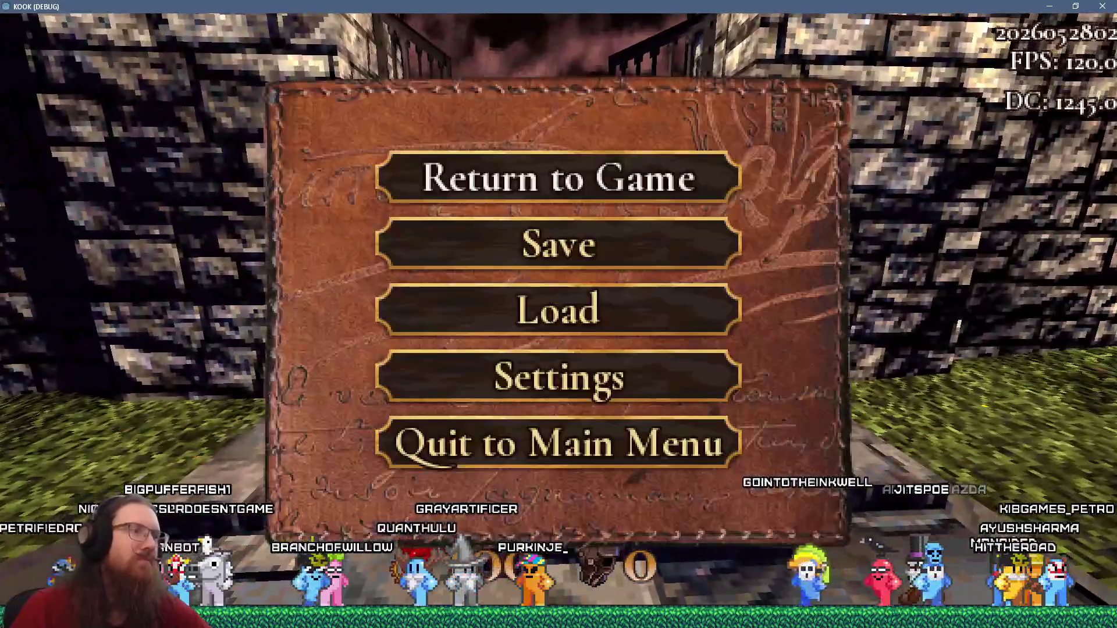
key("Escape")
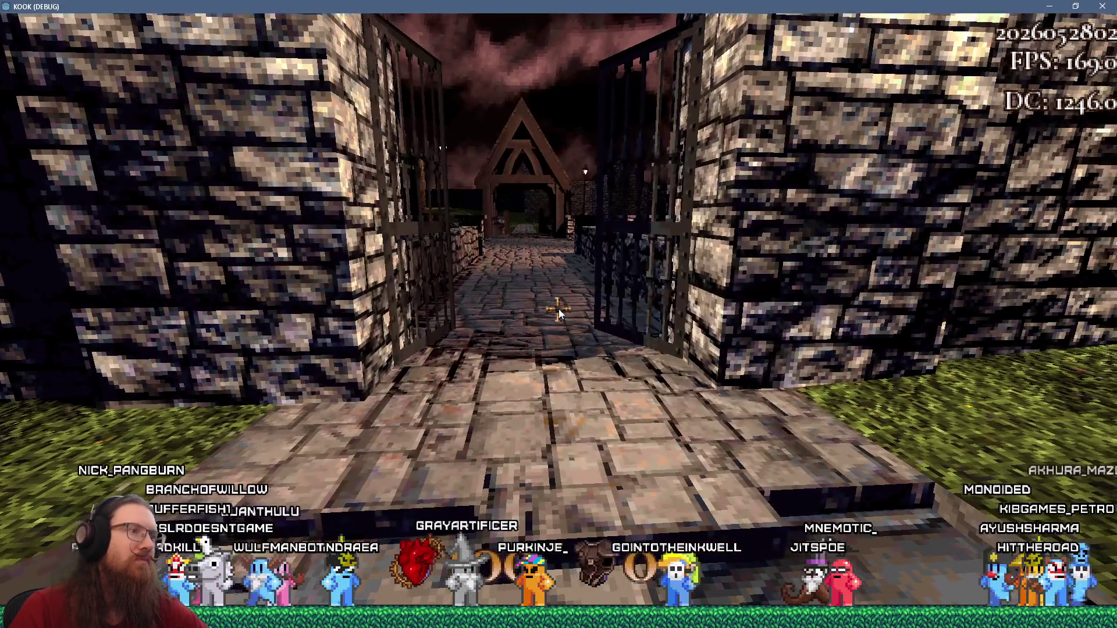
key("grave")
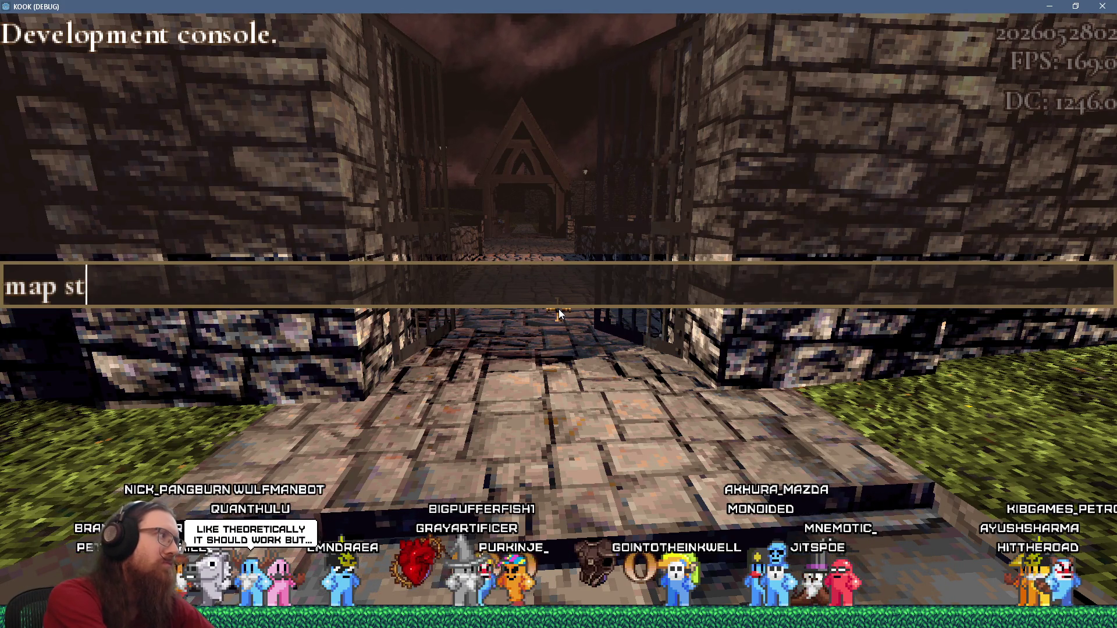
Load the start map with 'map start' and walk through the medium difficulty doorway
type("art")
key("Return")
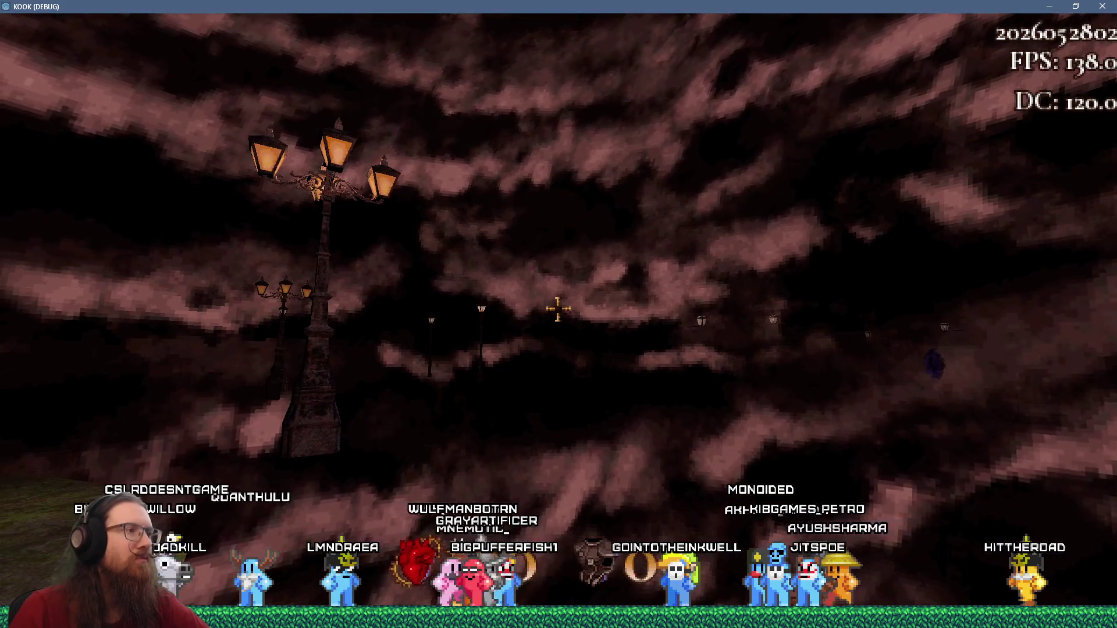
mouse_move(557, 309)
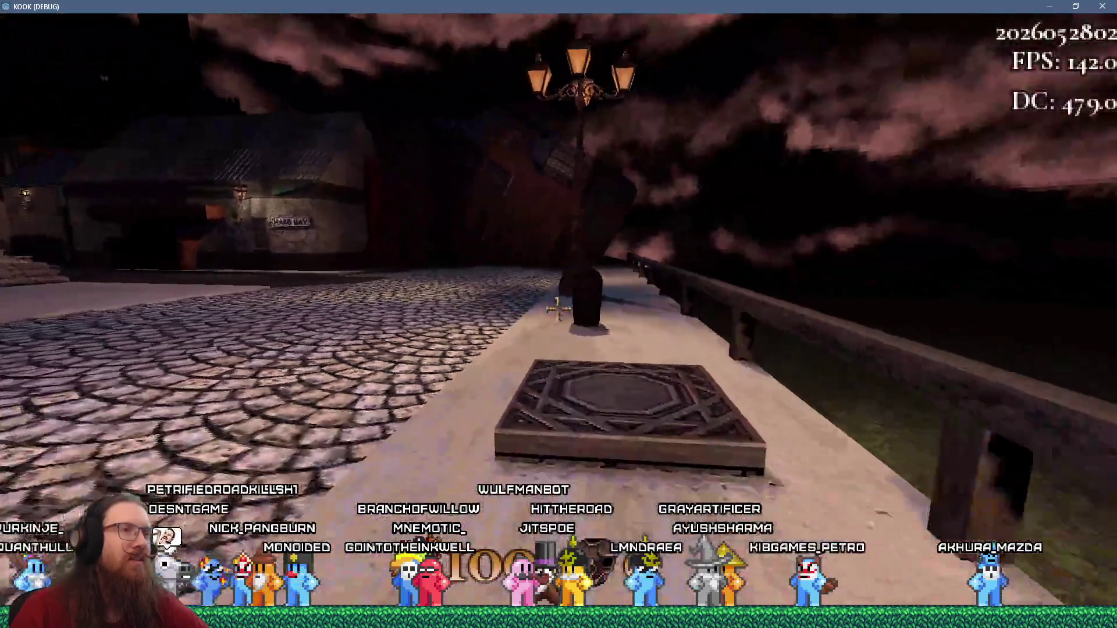
key("w")
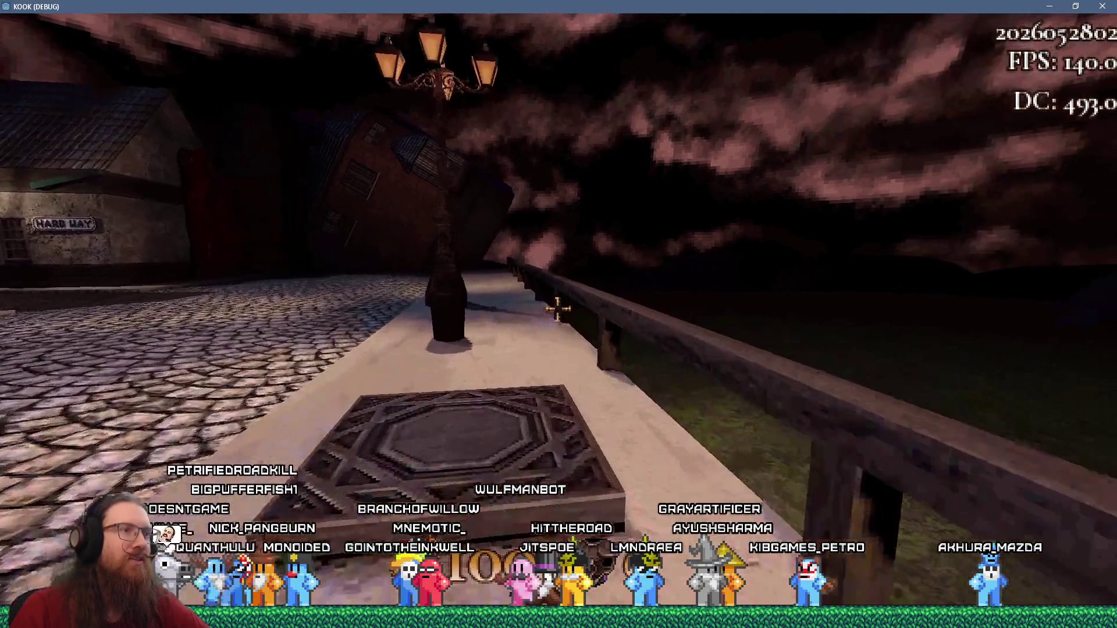
key("w")
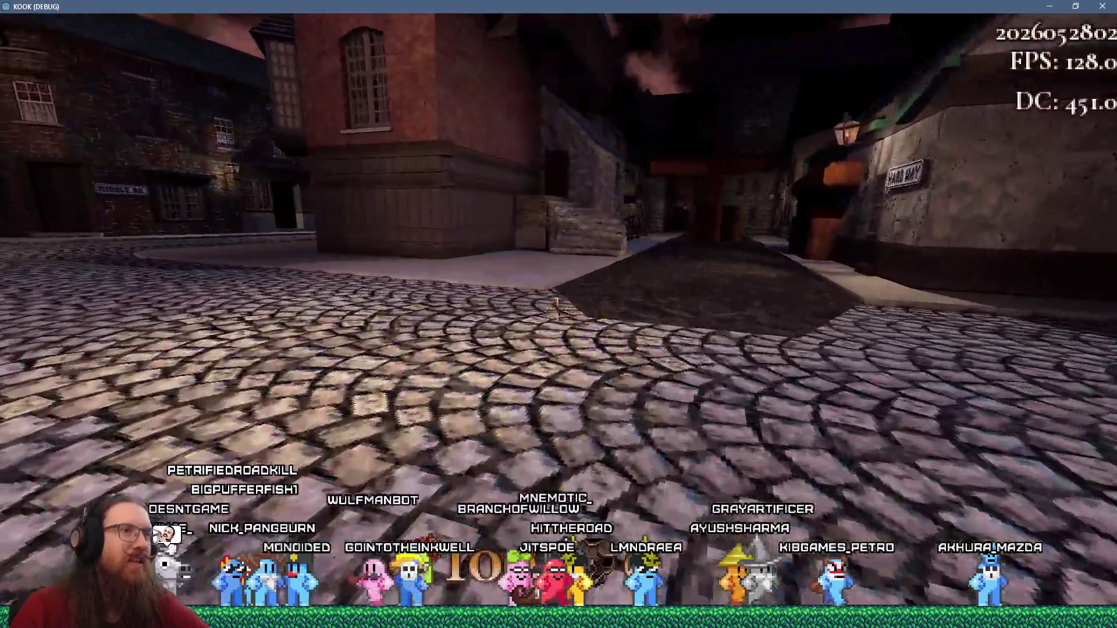
key("w")
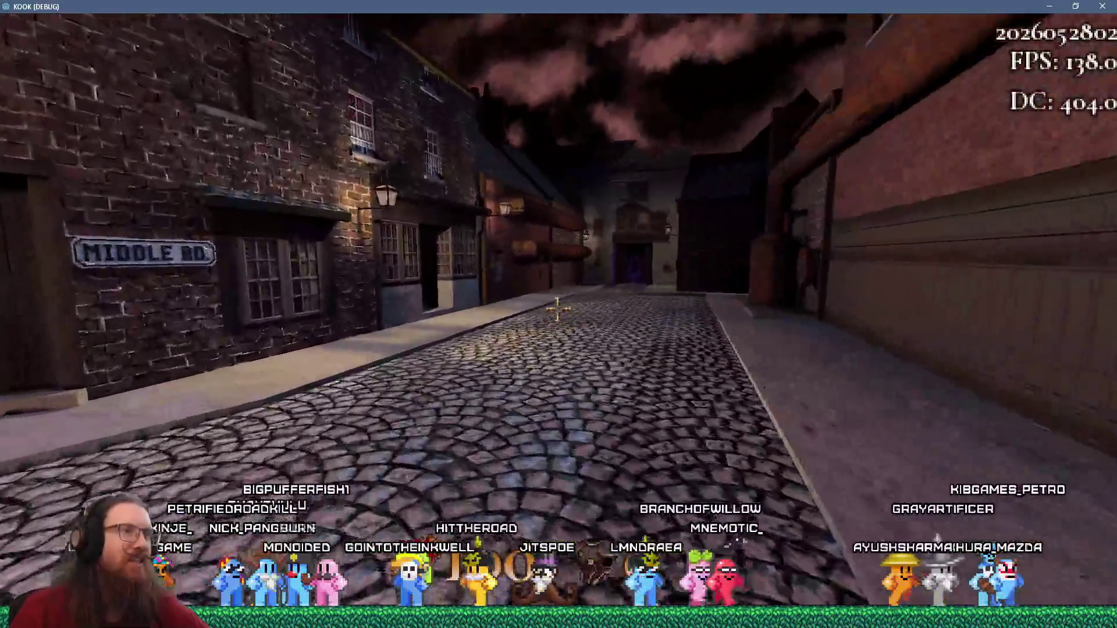
key("w")
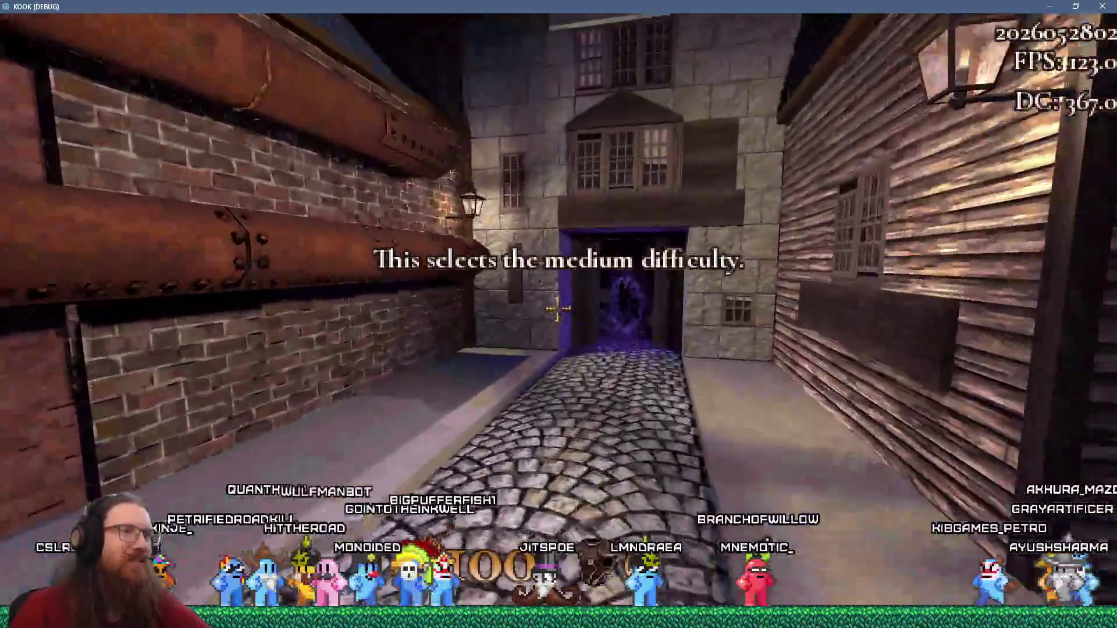
Enter the shooting range portal, then cross the long corridor into the purple portal
key("w")
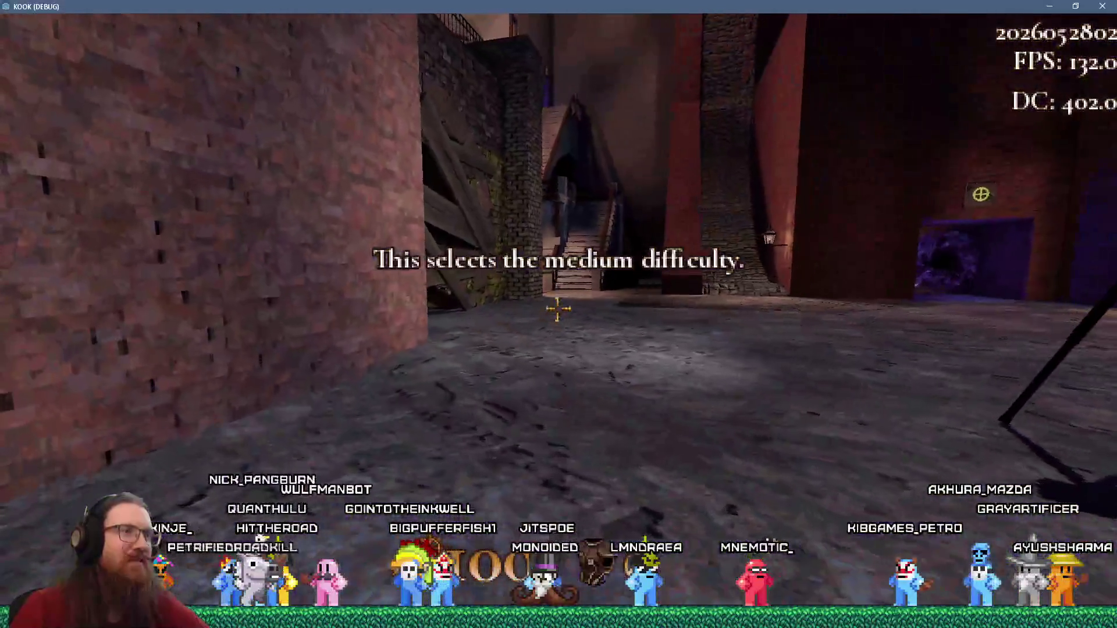
key("w")
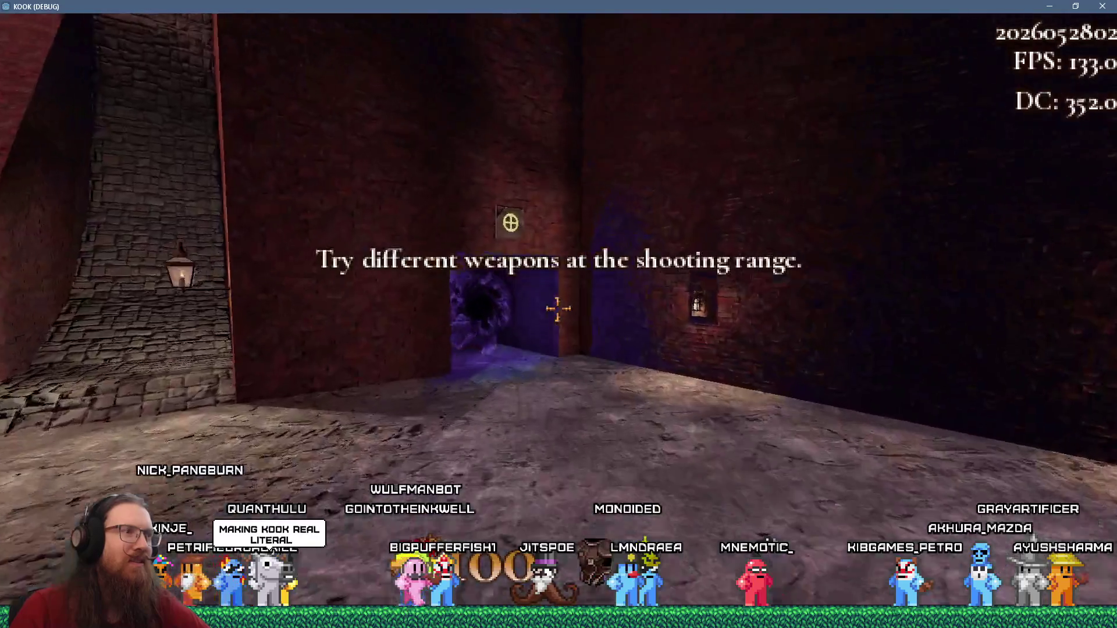
key("w")
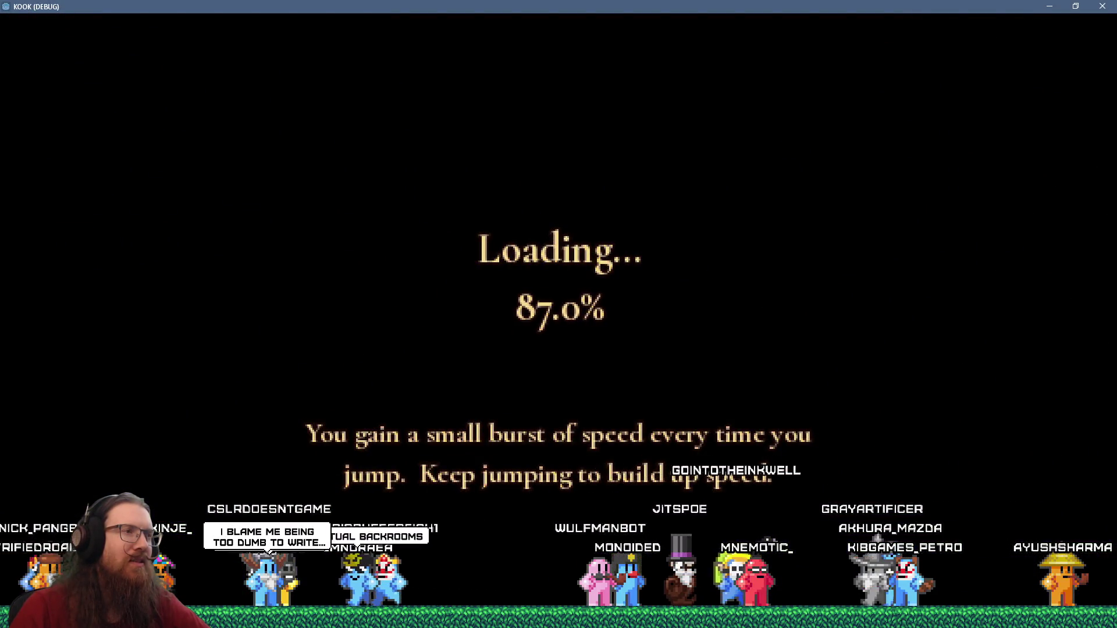
key("w")
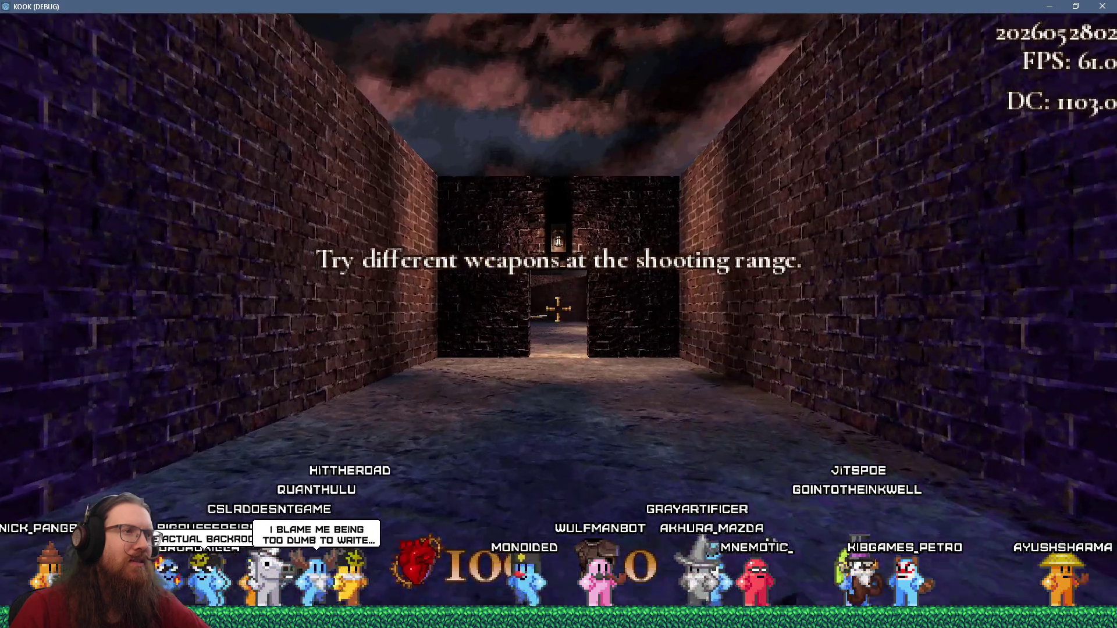
key("w")
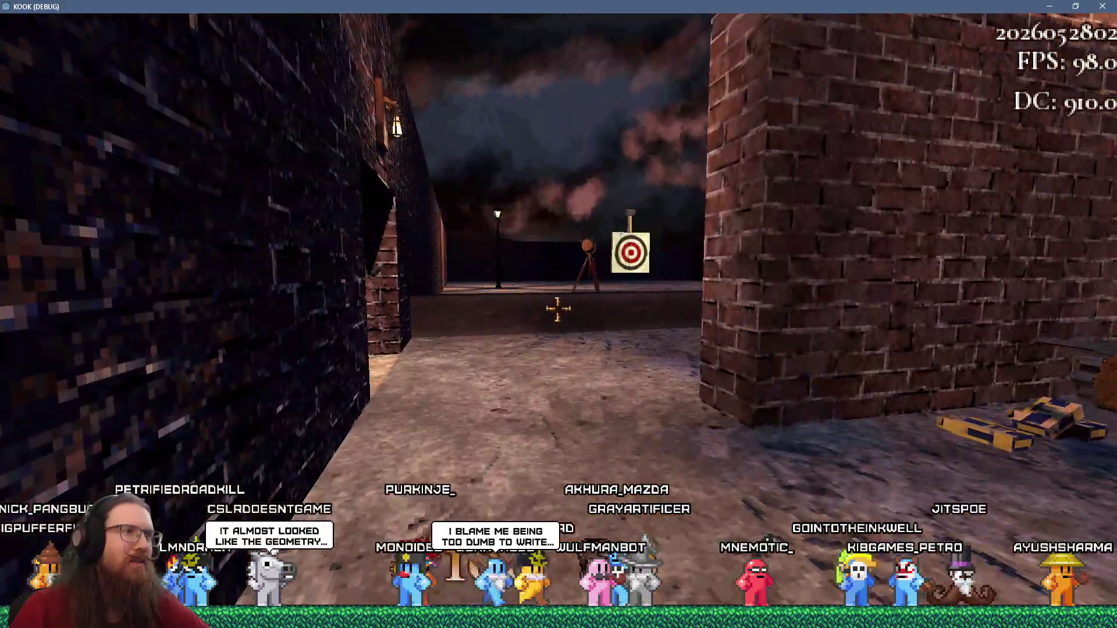
key("w")
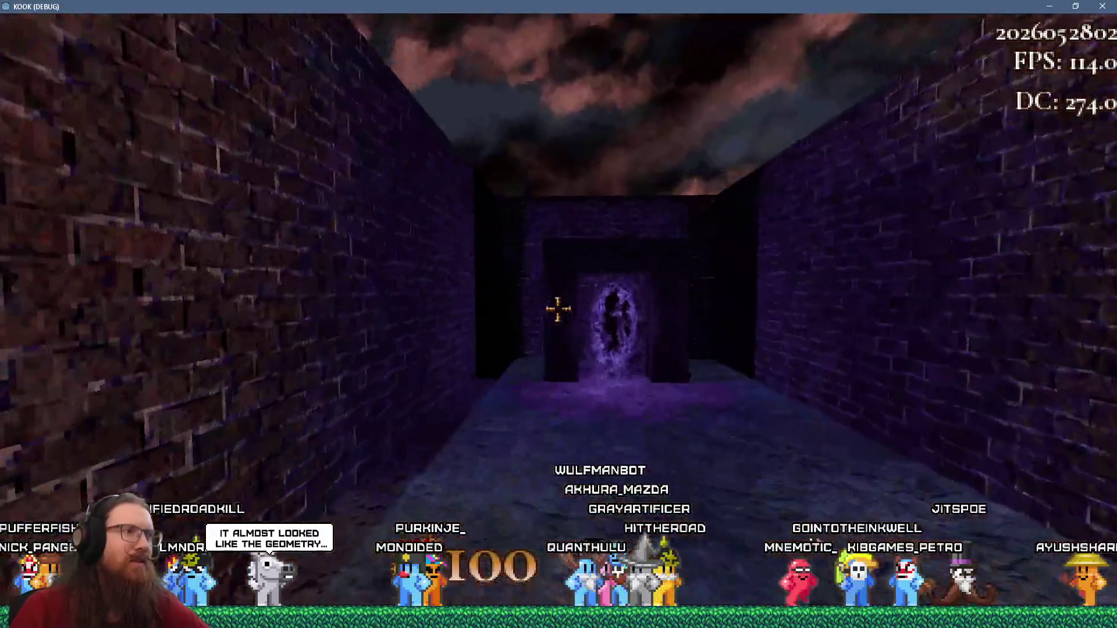
Enter the street-level portal, walk down the London alley, and kick the door open
key("w")
key("w")
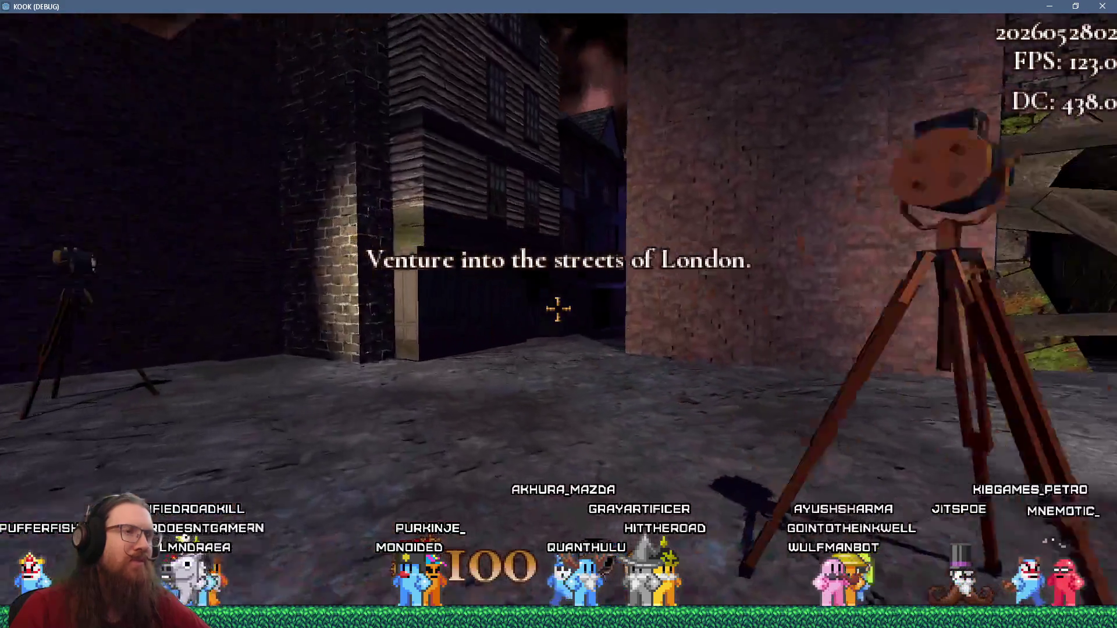
key("w")
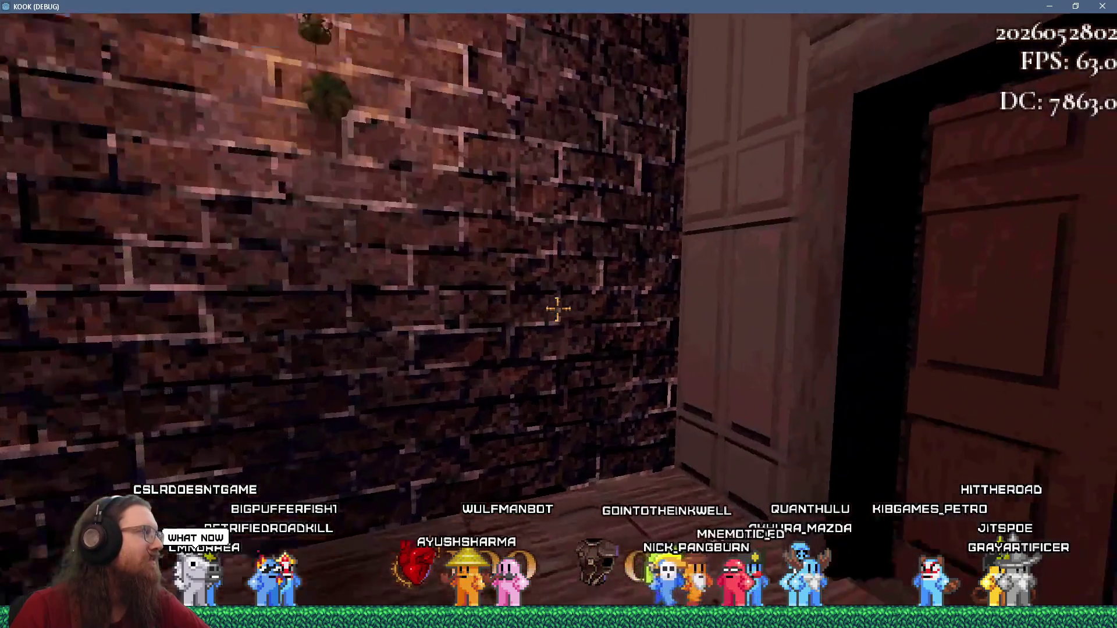
key("f")
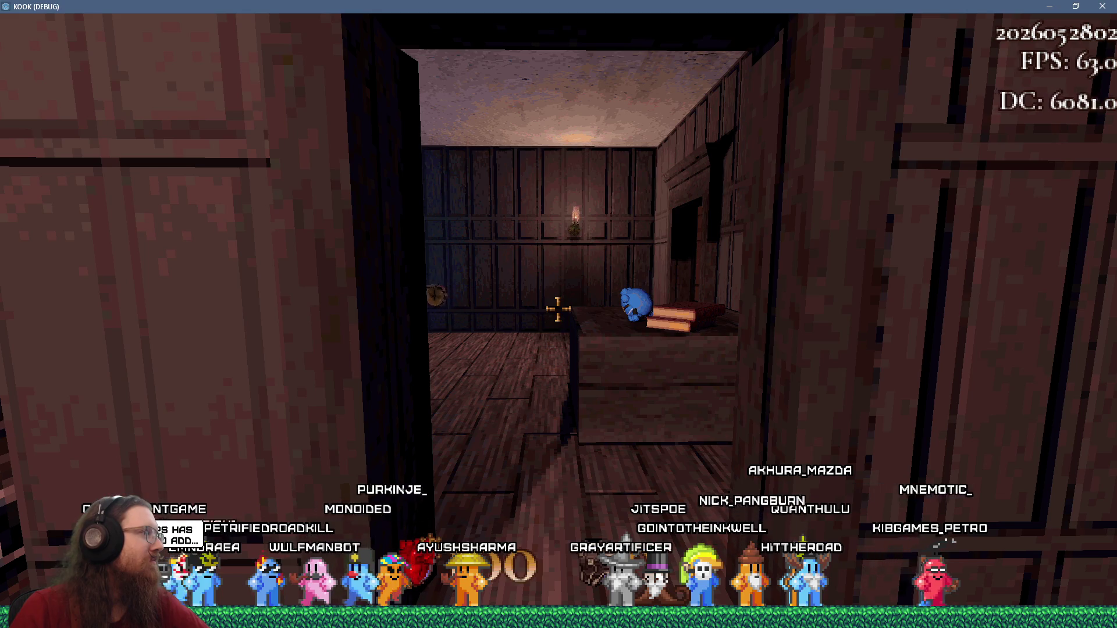
Walk up to the blue figure, pick it up and throw it
key("w")
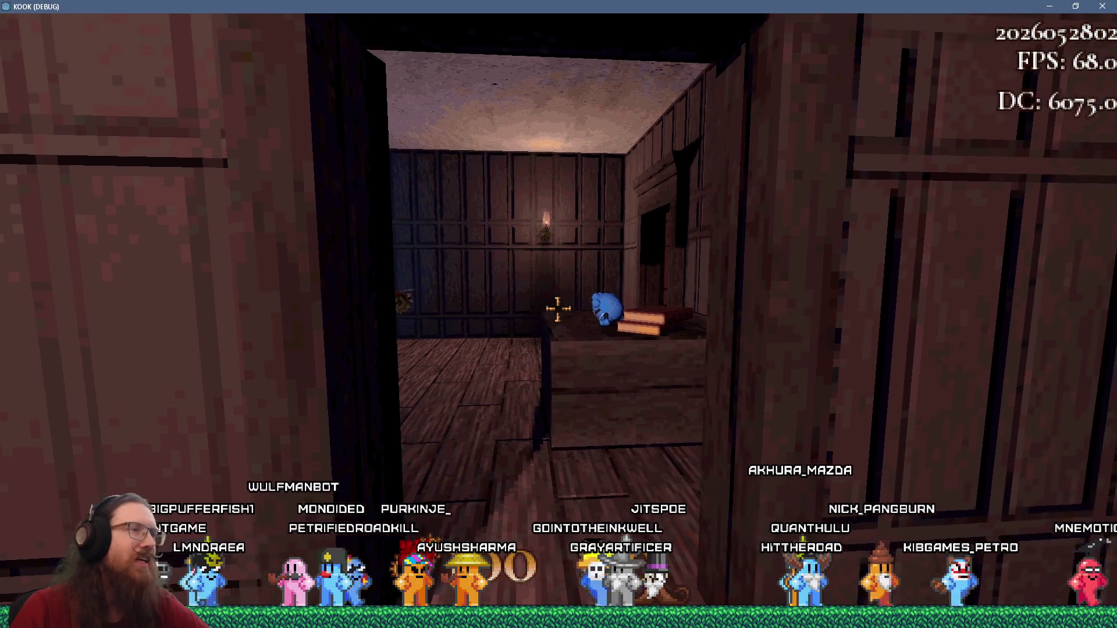
left_click(558, 309)
left_click(558, 310)
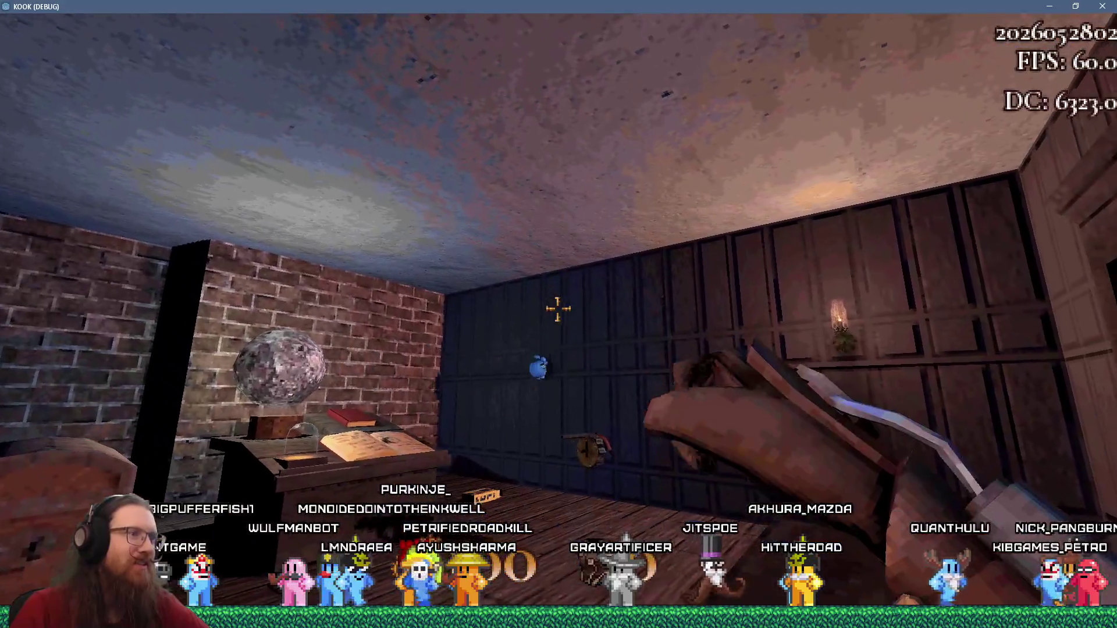
key("w")
key("w")
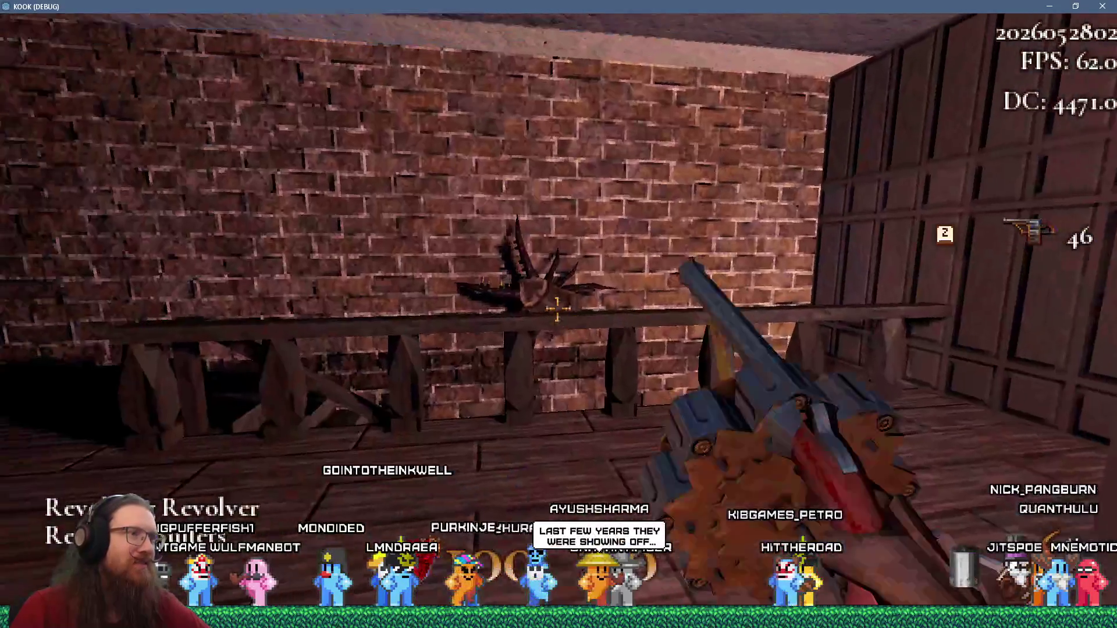
Shoot the spiky creature and fire into the room with the revolver
left_click(558, 310)
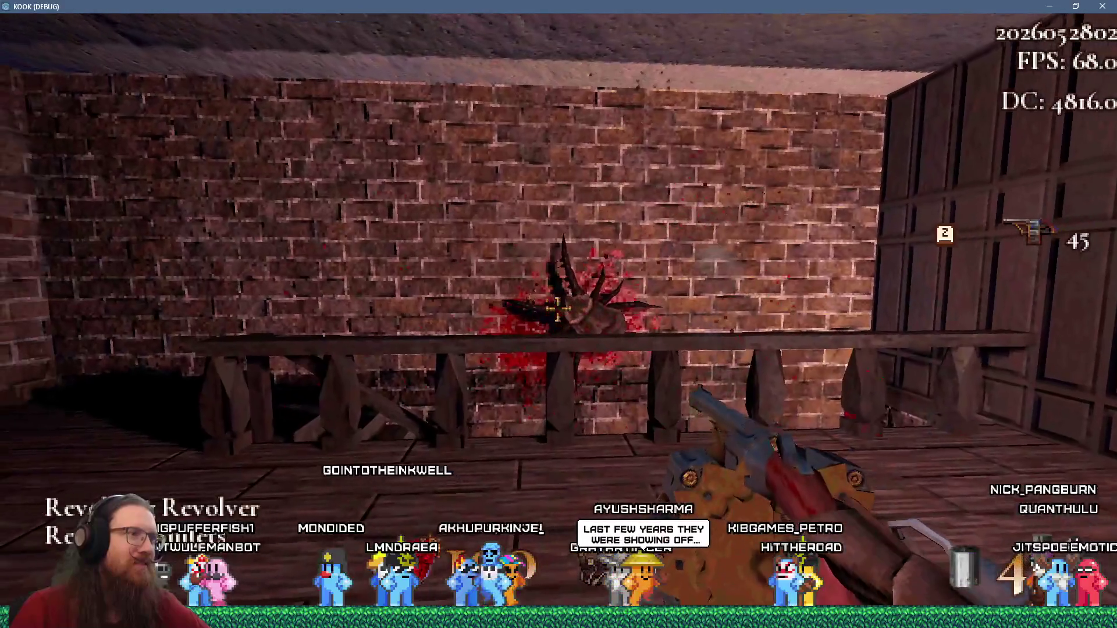
left_click(558, 310)
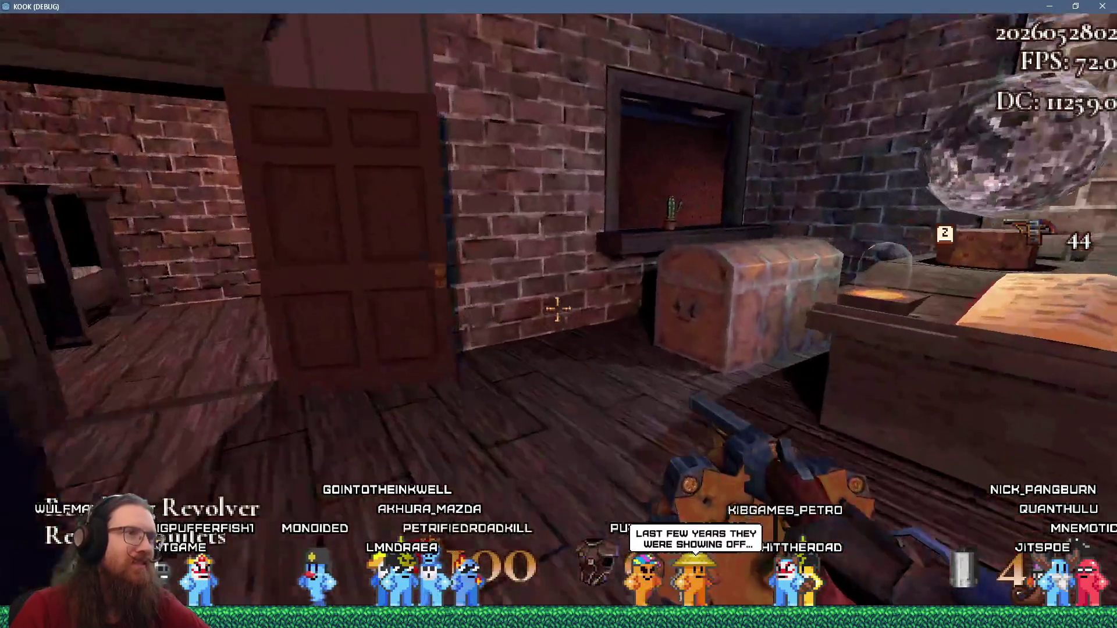
left_click(558, 309)
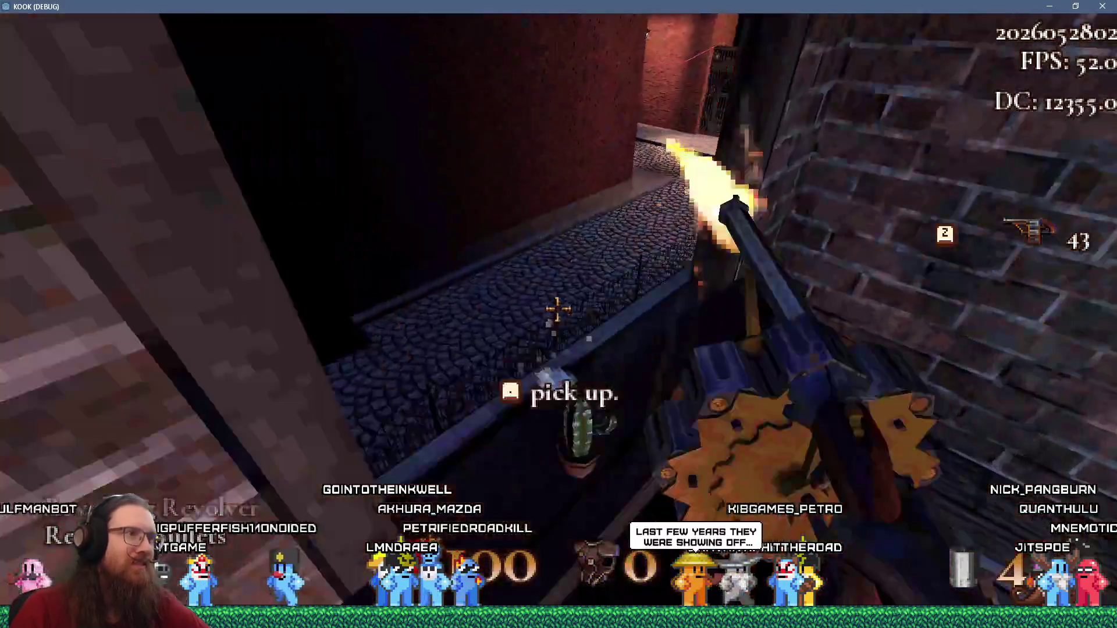
key("e")
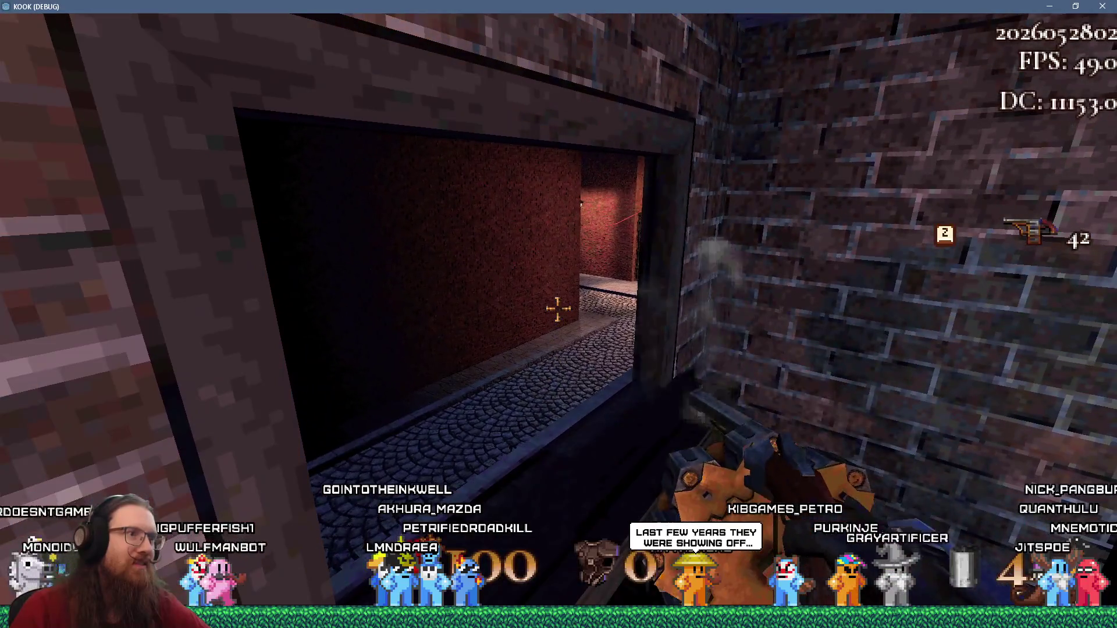
left_click(558, 309)
left_click(558, 310)
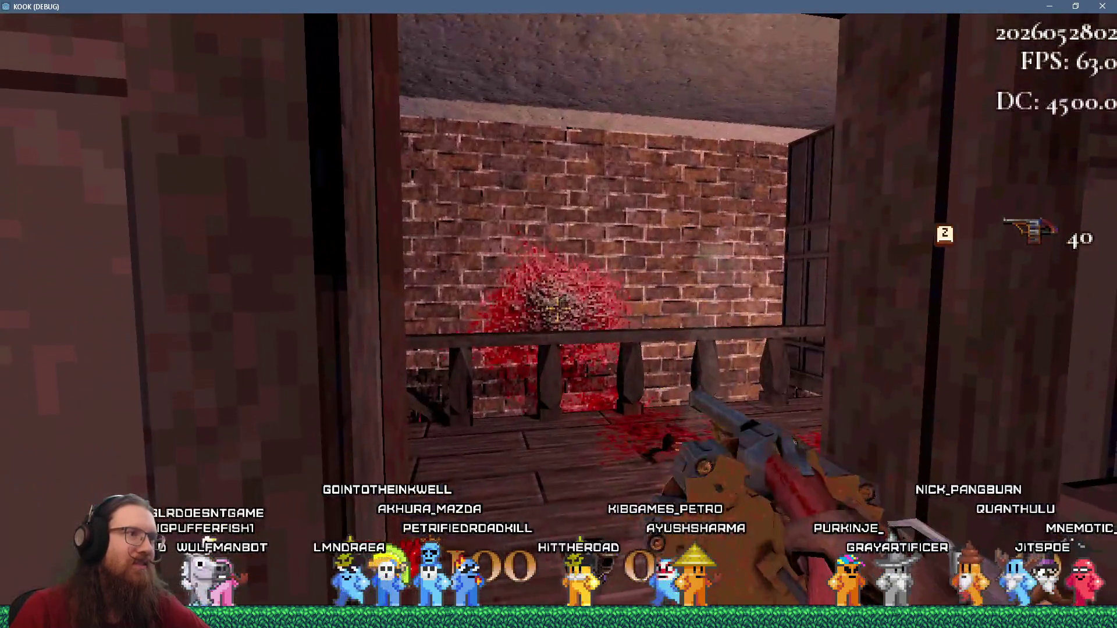
left_click(558, 310)
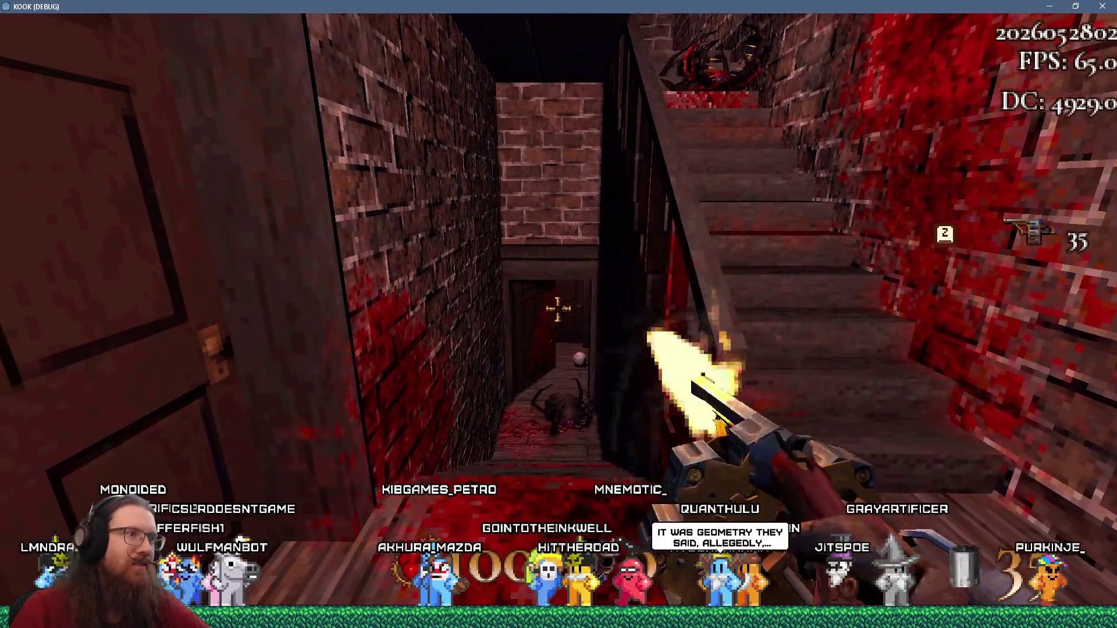
Go downstairs and carry the stone ball out along the street
key("w")
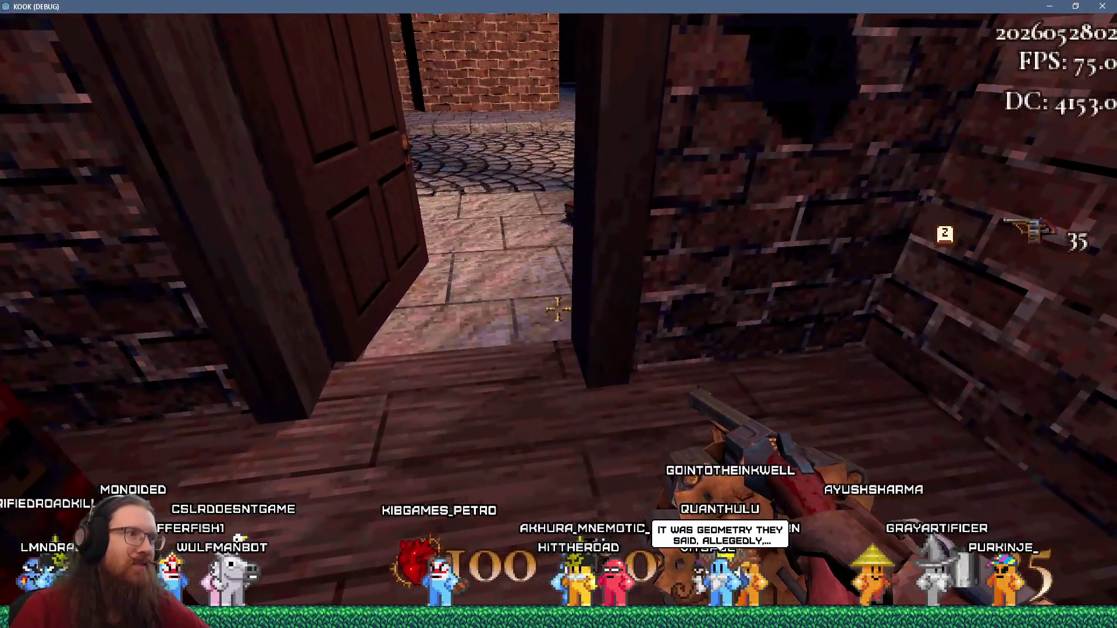
key("e")
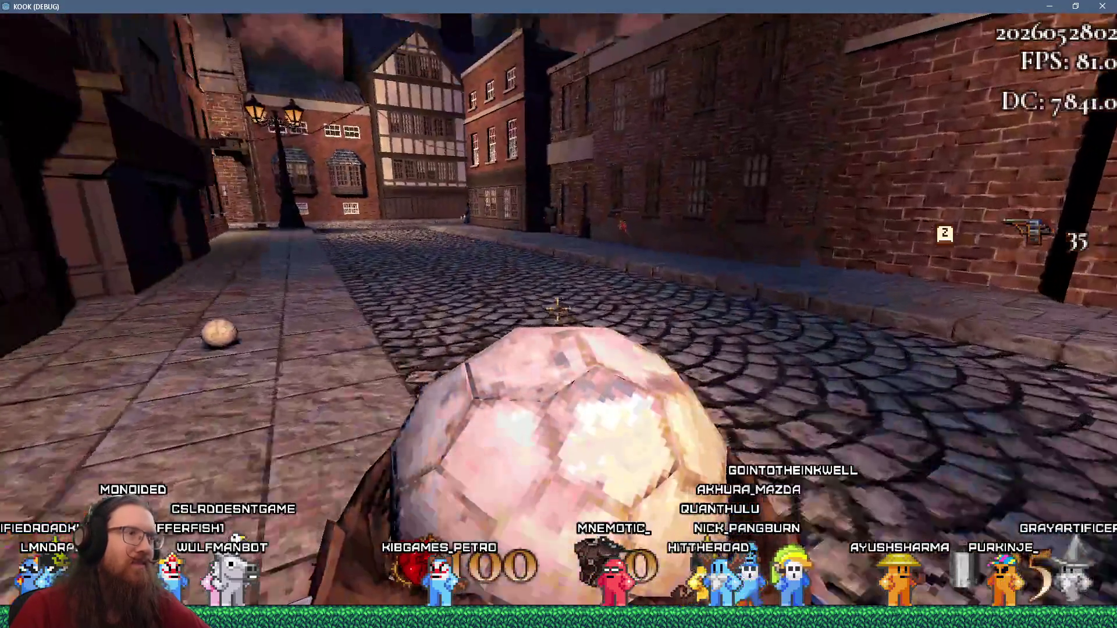
key("e")
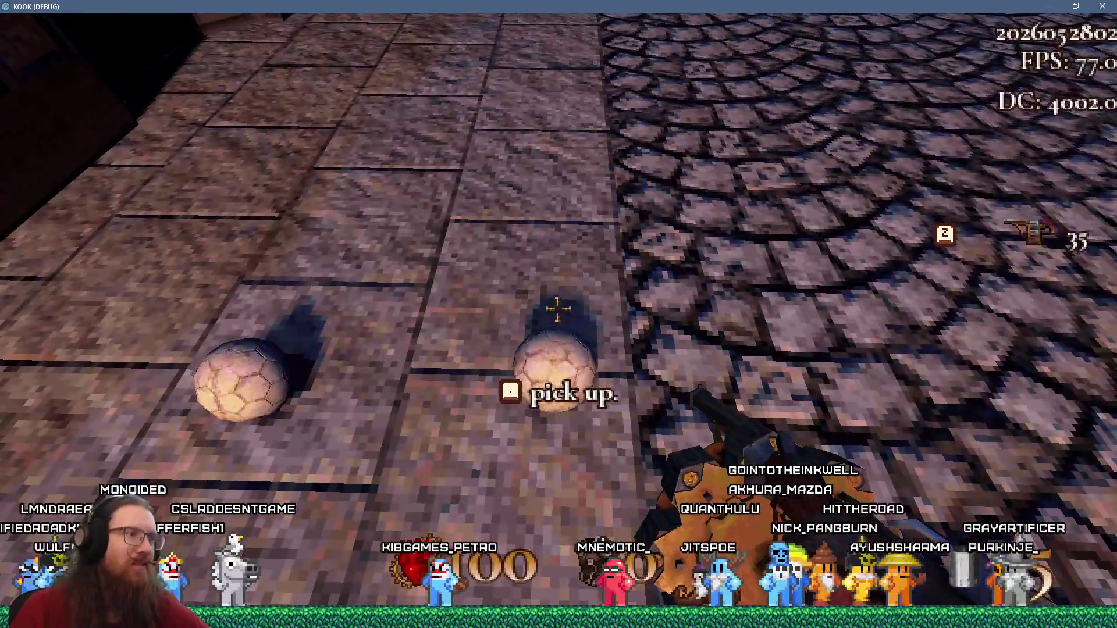
key("e")
key("w")
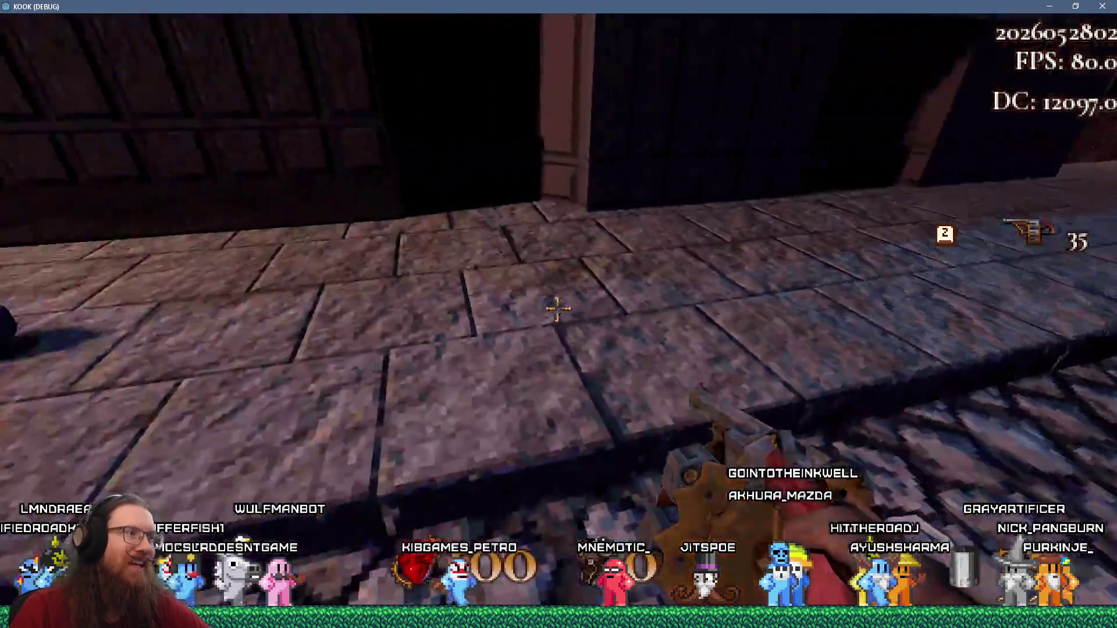
key("e")
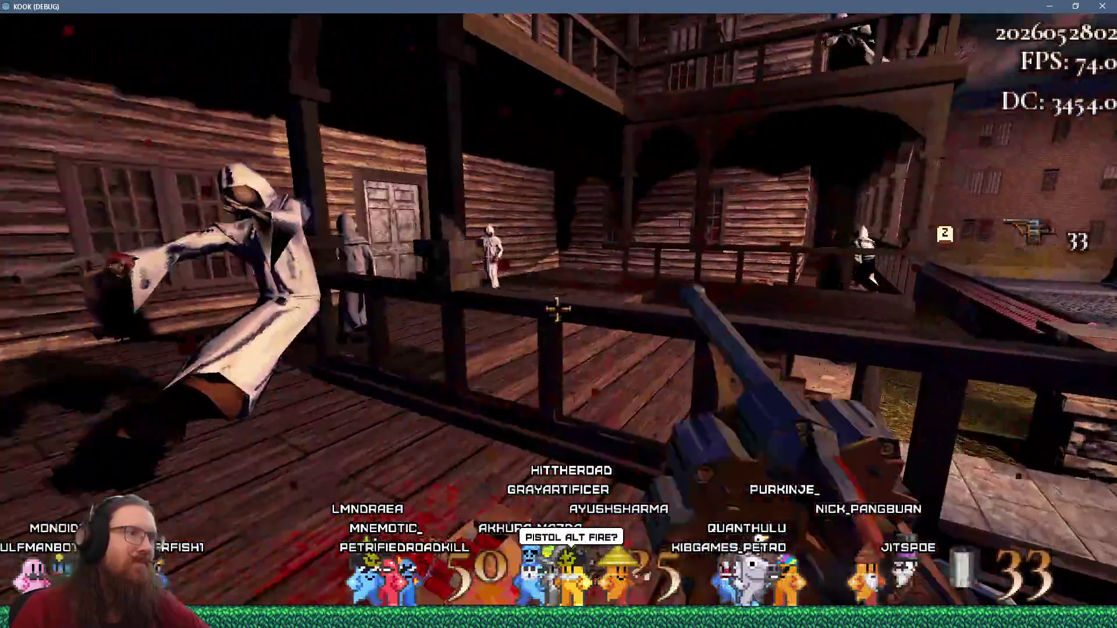
Shoot the robed enemies along the walkway and the wooden building
left_click(557, 310)
left_click(557, 310)
left_click(557, 309)
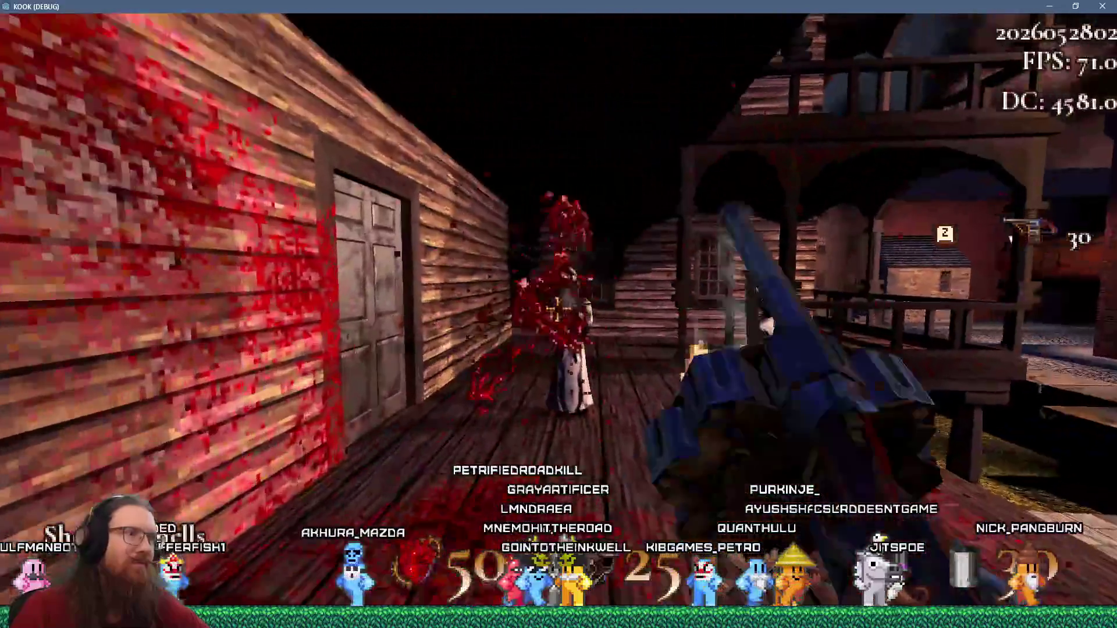
left_click(557, 310)
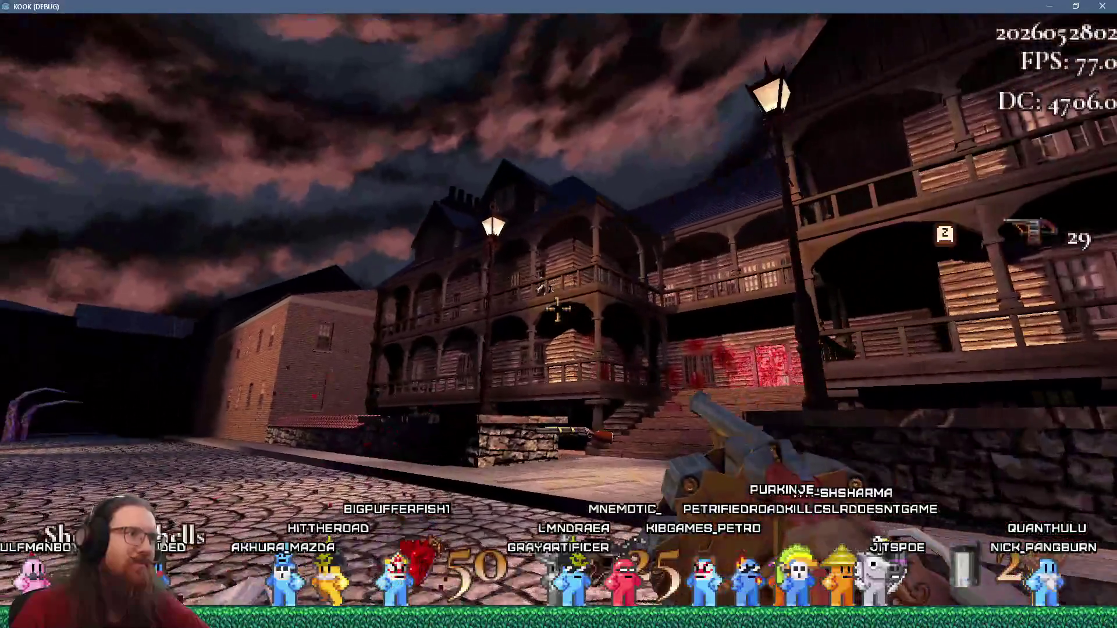
left_click(558, 310)
left_click(558, 310)
left_click(557, 310)
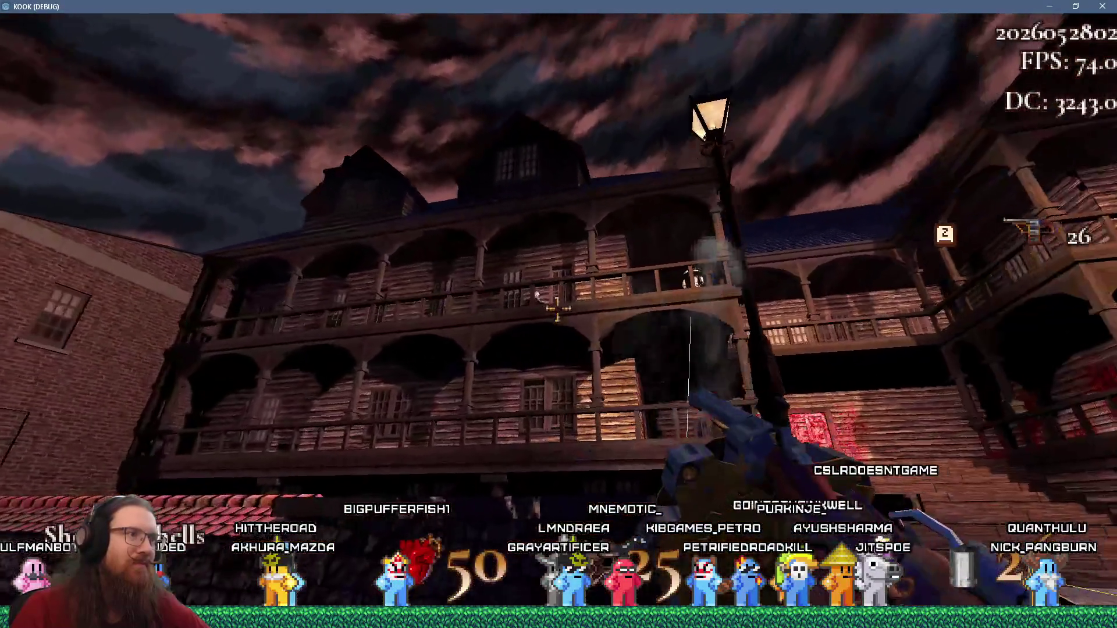
Gun down the balcony enemy, walk to the wooden wall, and open the console
left_click(557, 310)
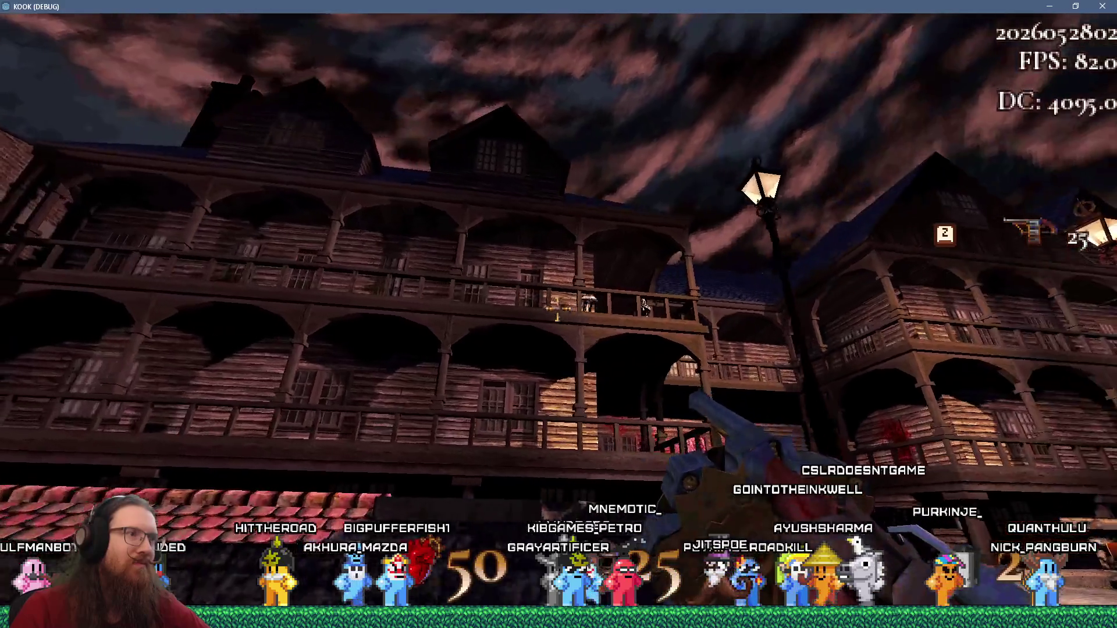
left_click(557, 309)
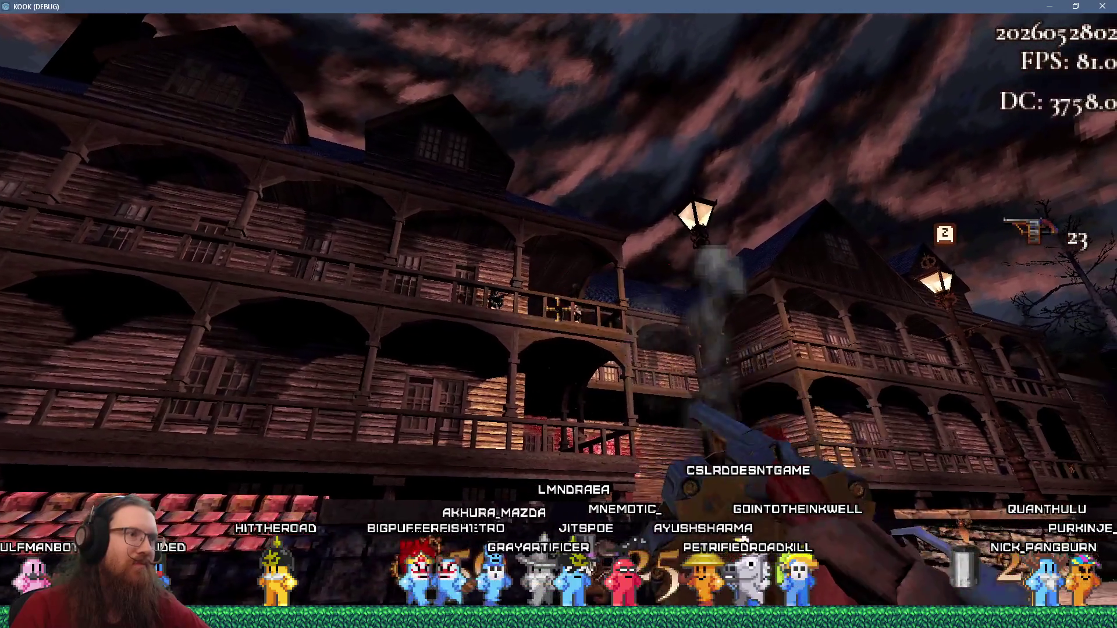
left_click(557, 309)
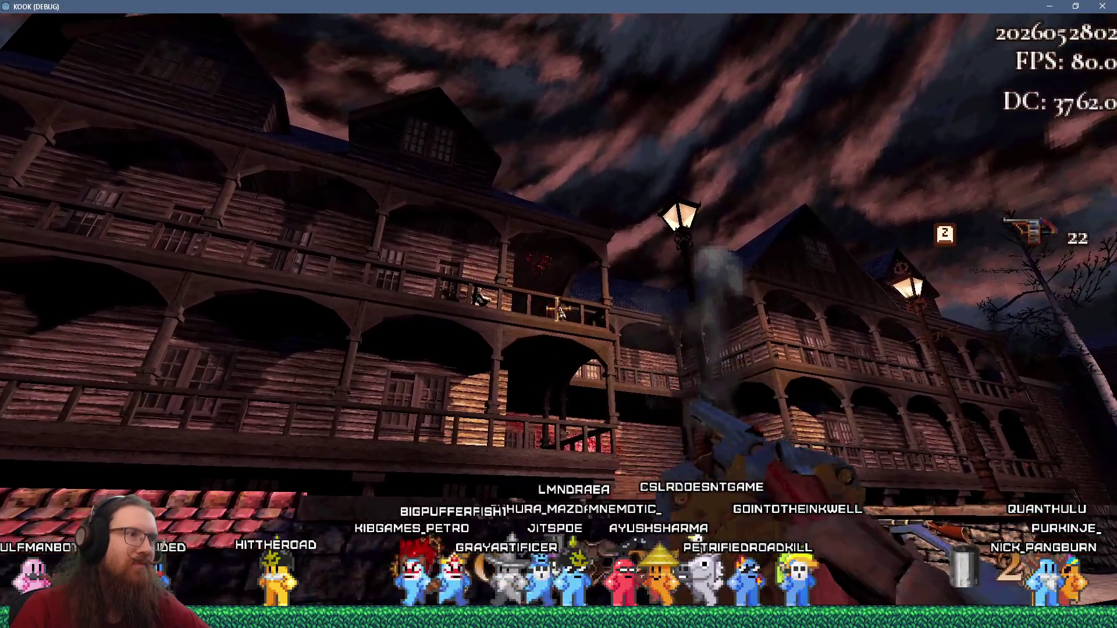
left_click(557, 310)
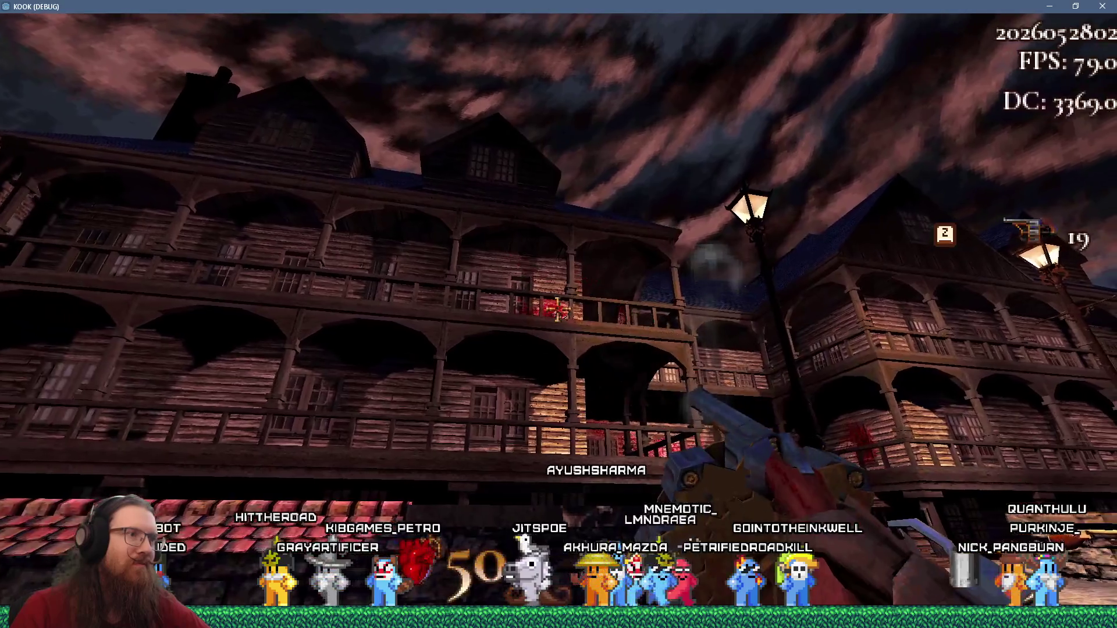
key("w")
key("w")
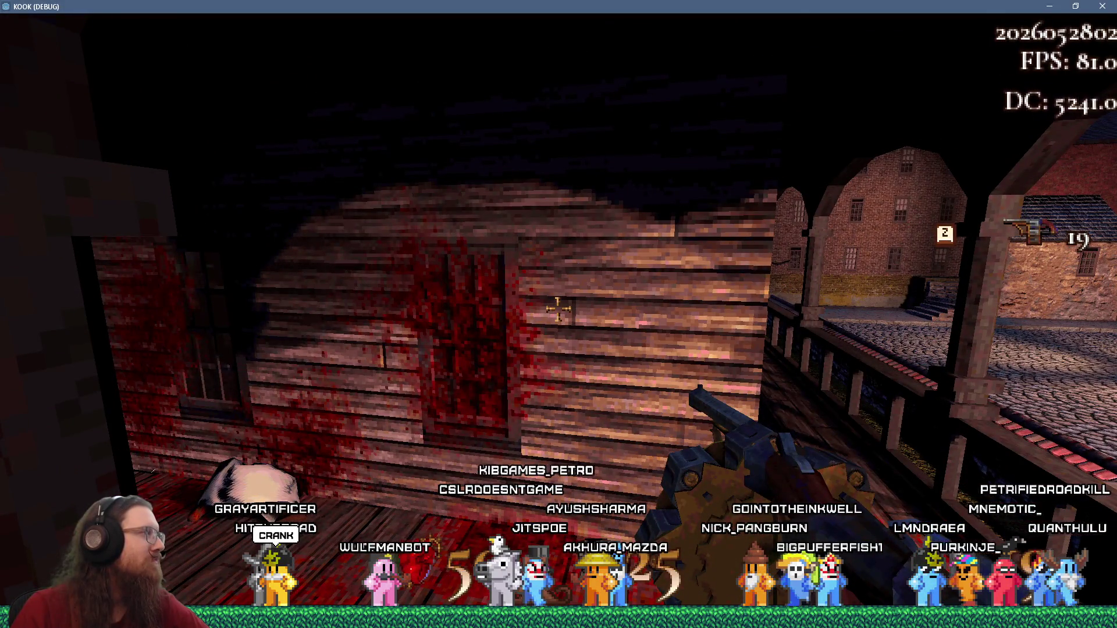
key("grave")
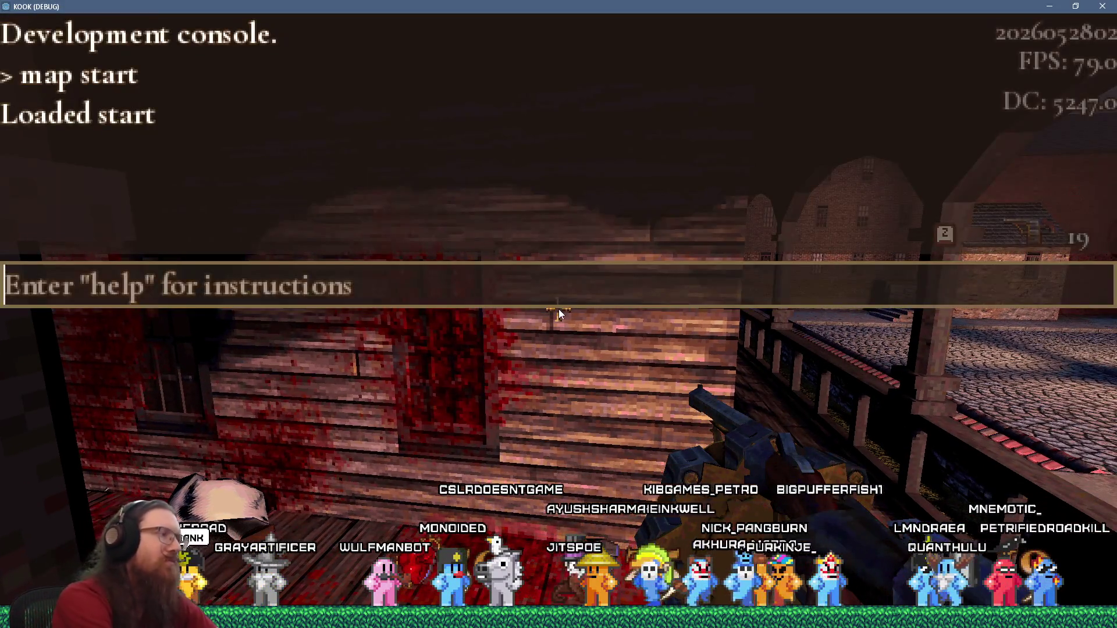
Run 'map london3', then reopen the console, run 'map start', and close it
type("map london3")
key("Return")
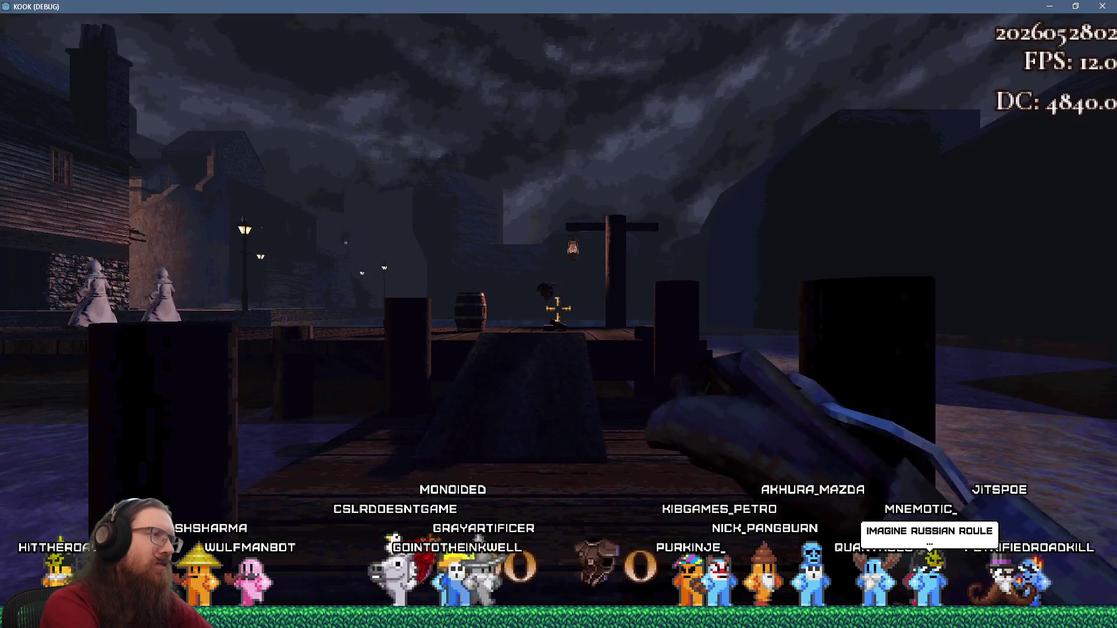
key("grave")
type("rt")
key("Return")
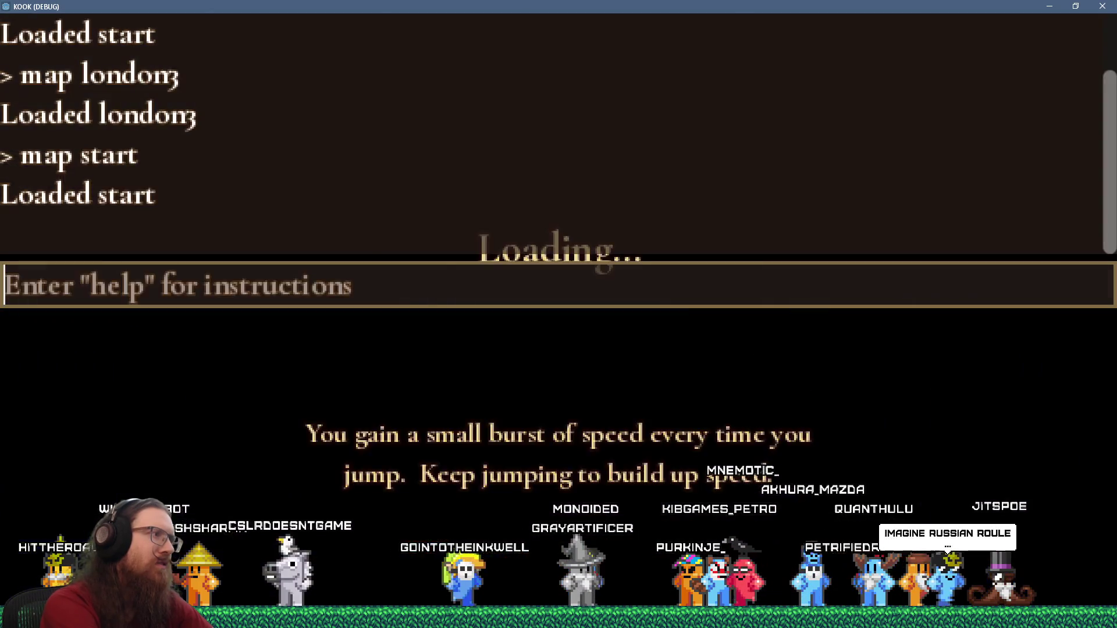
key("grave")
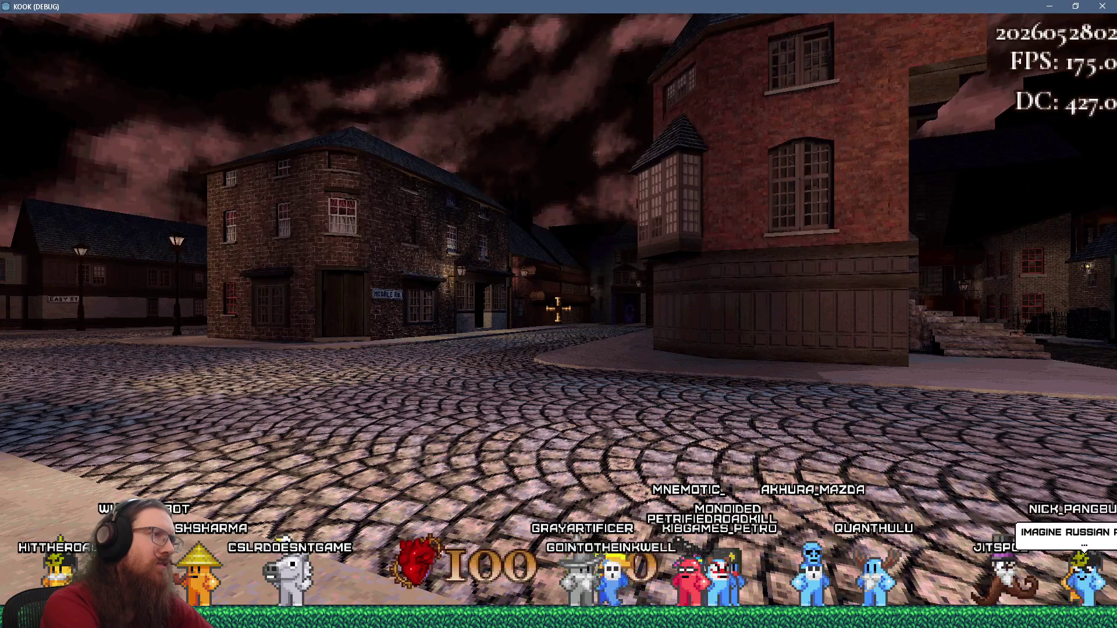
Walk past the lamp post, down the cobbled street and quay toward Easy St.'s brick building
key("a")
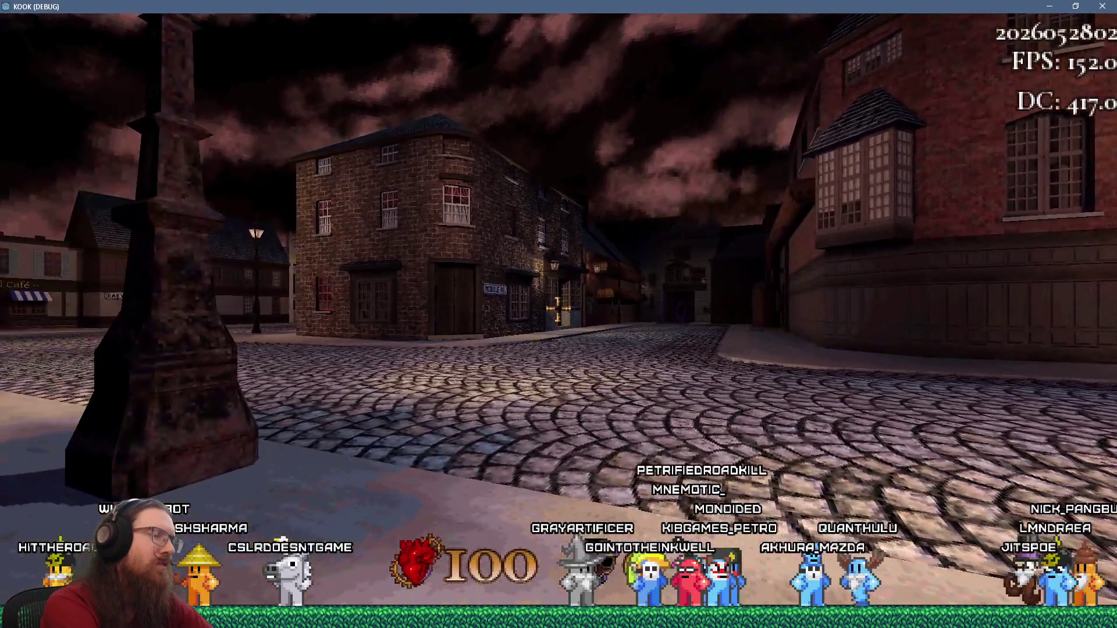
key("w")
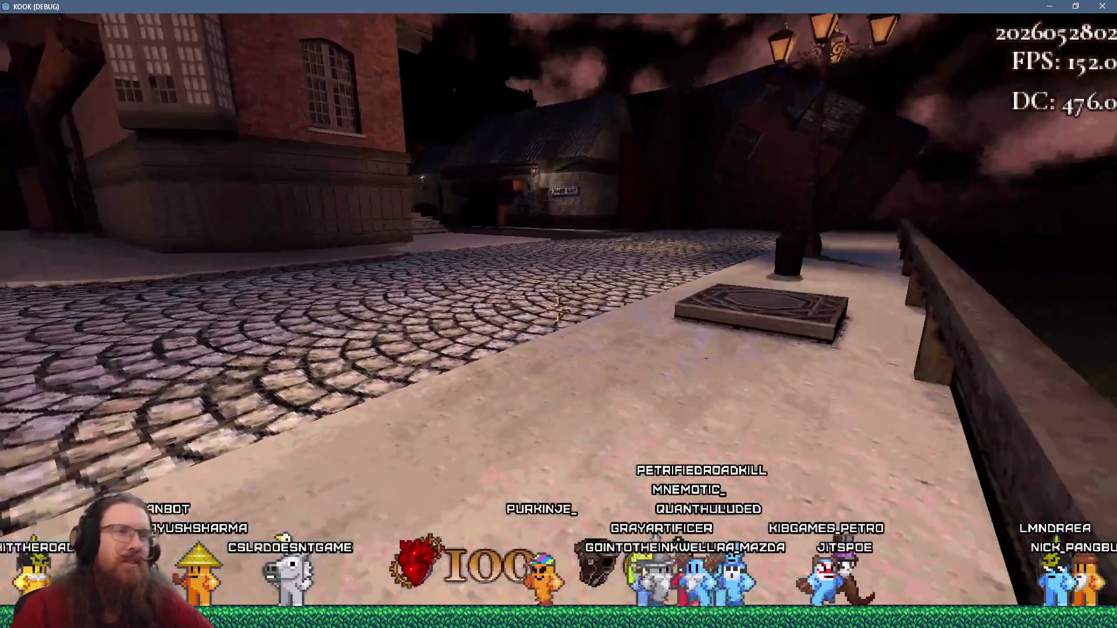
key("w")
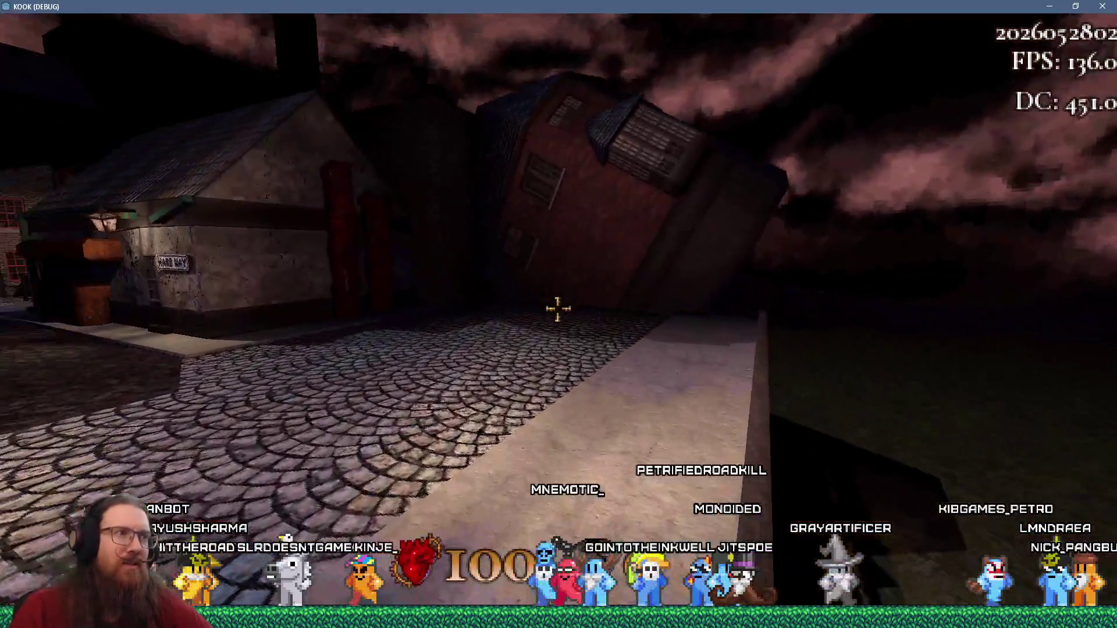
key("w")
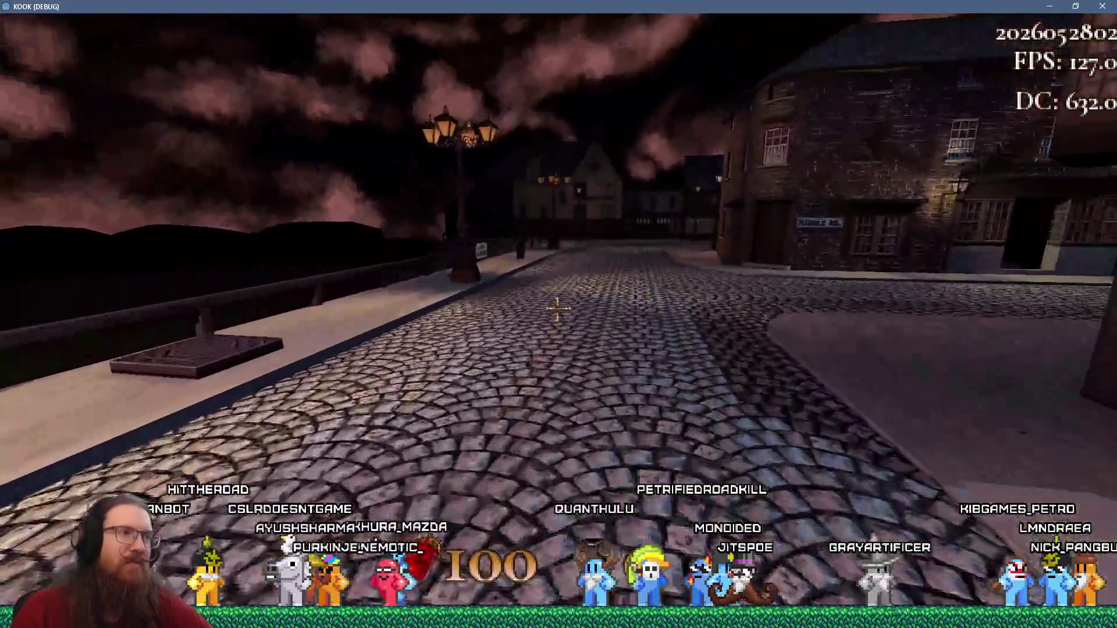
key("w")
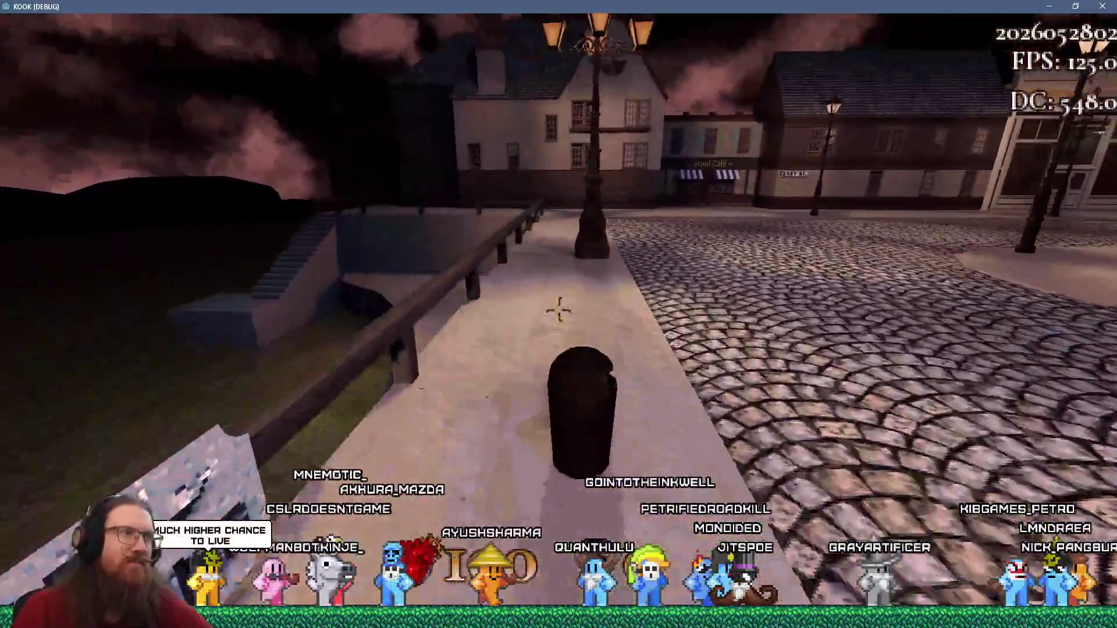
key("w")
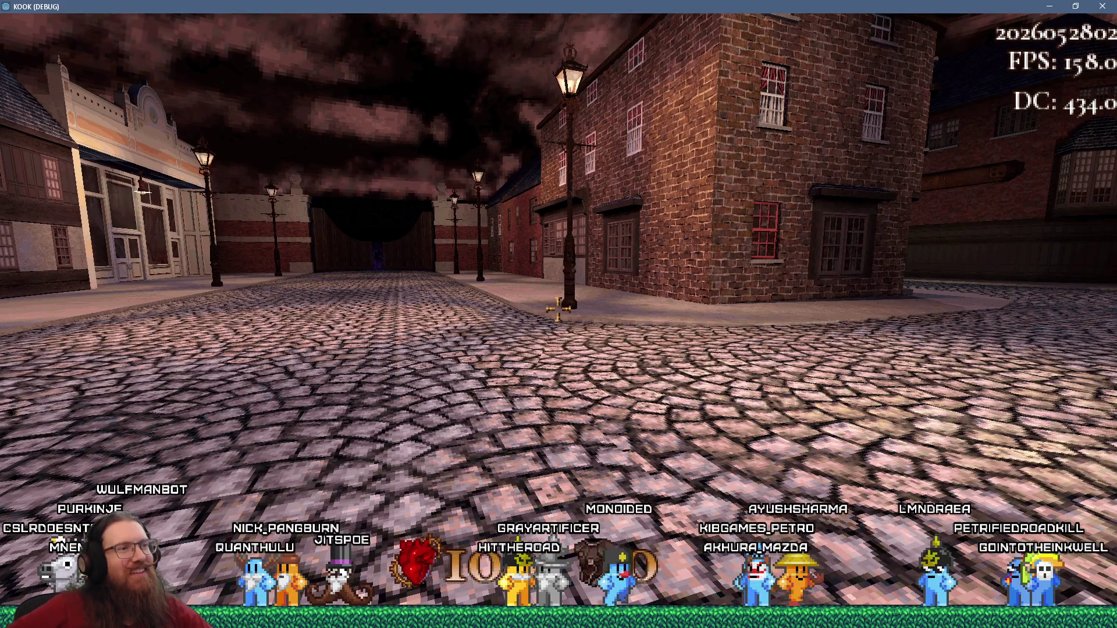
Walk around the brick corner down Middle Rd. past the medium difficulty area to the pipe wall
key("w")
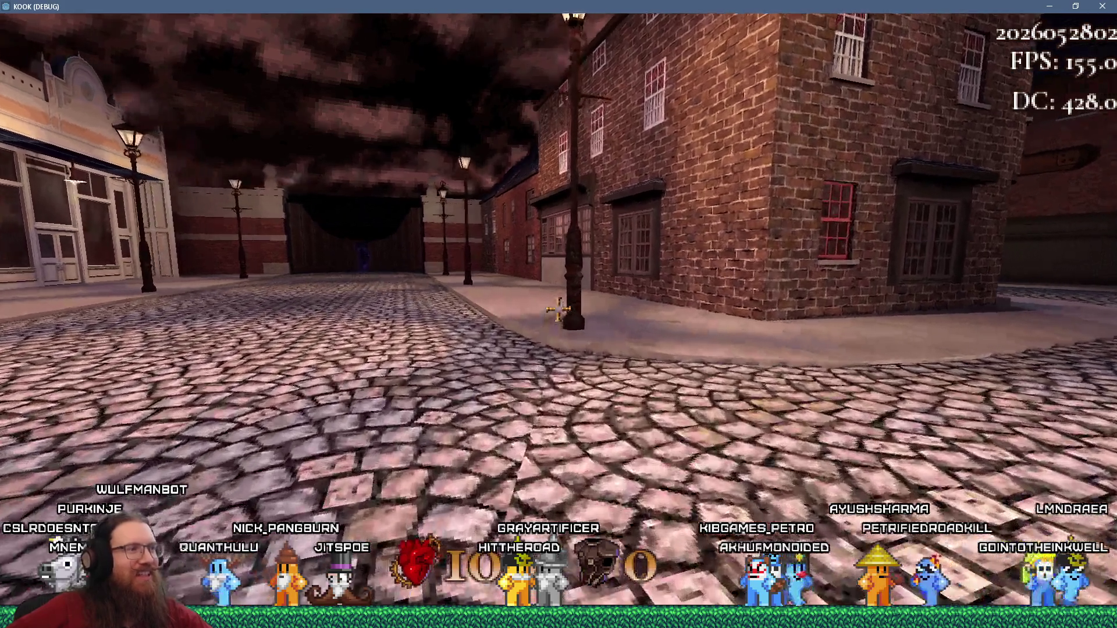
key("w")
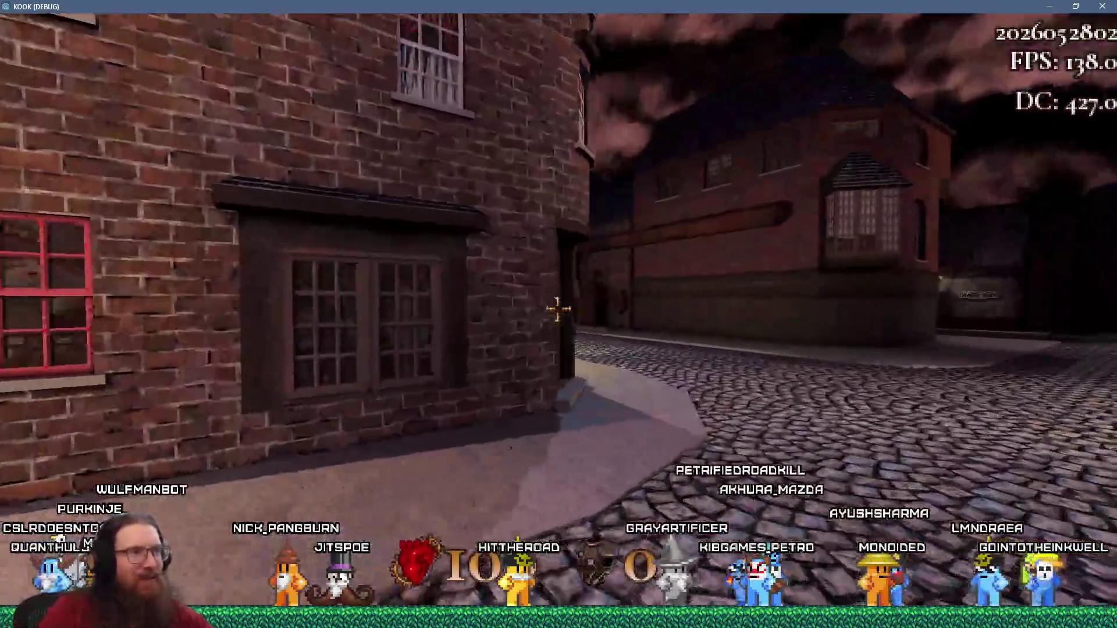
key("w")
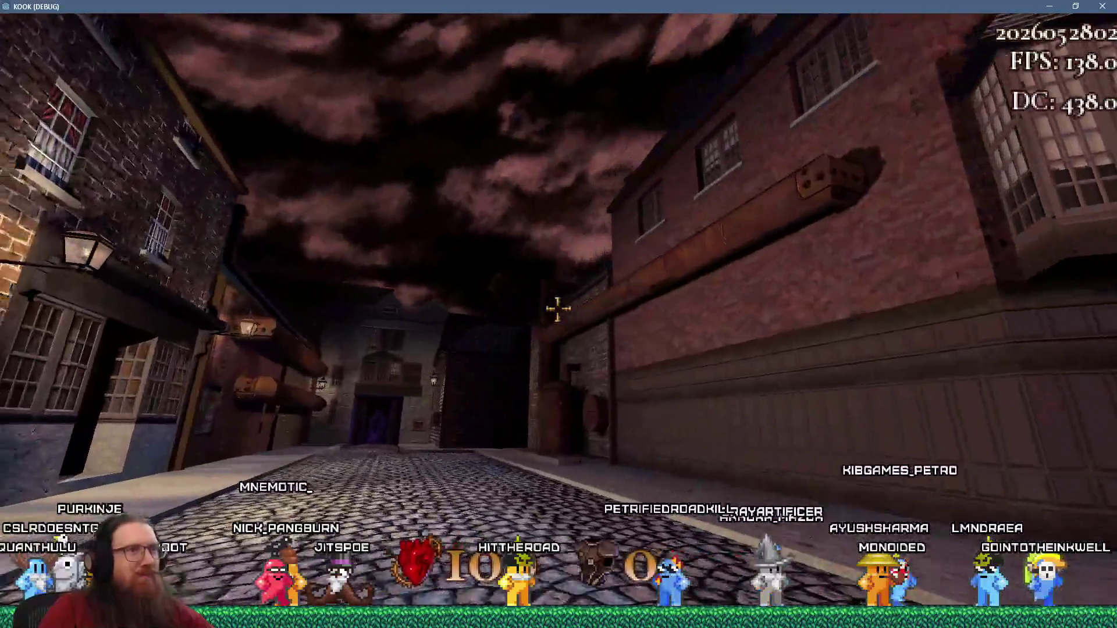
key("w")
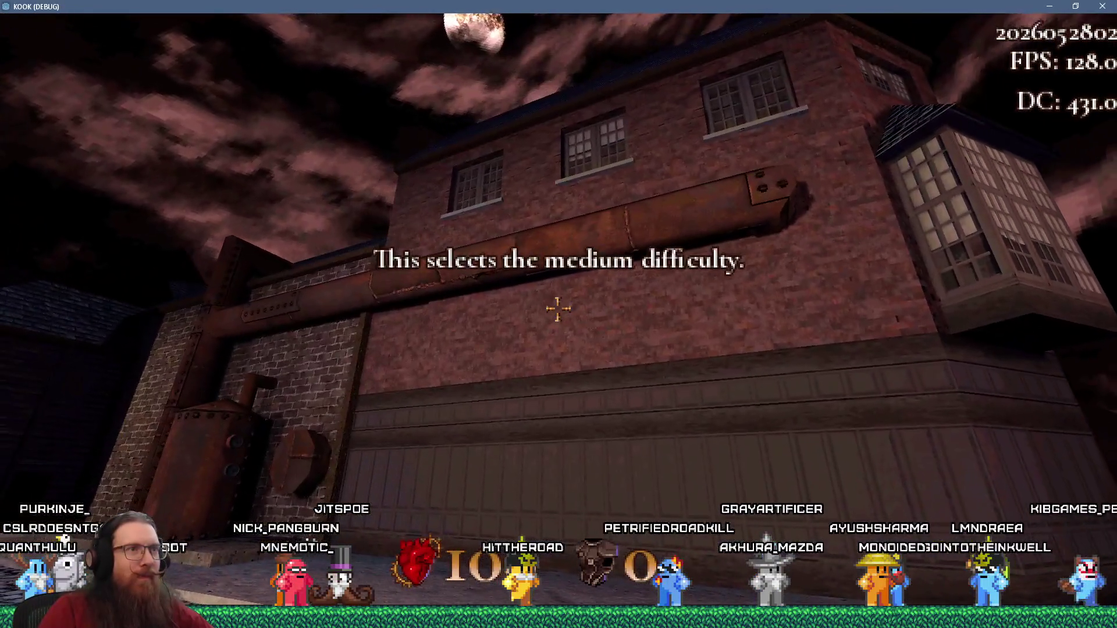
key("w")
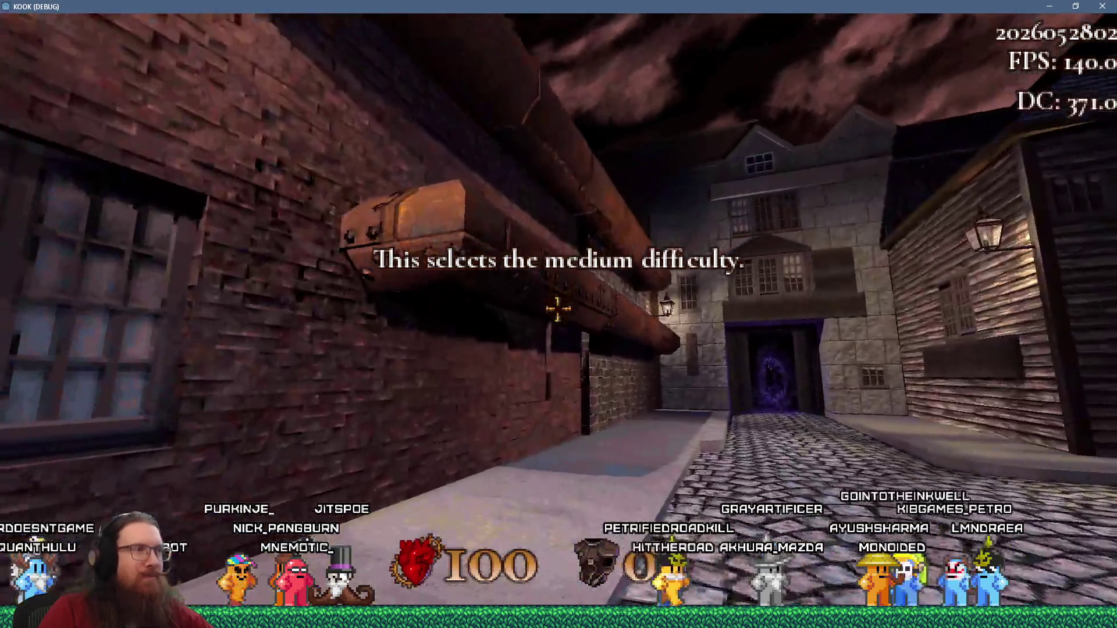
key("s")
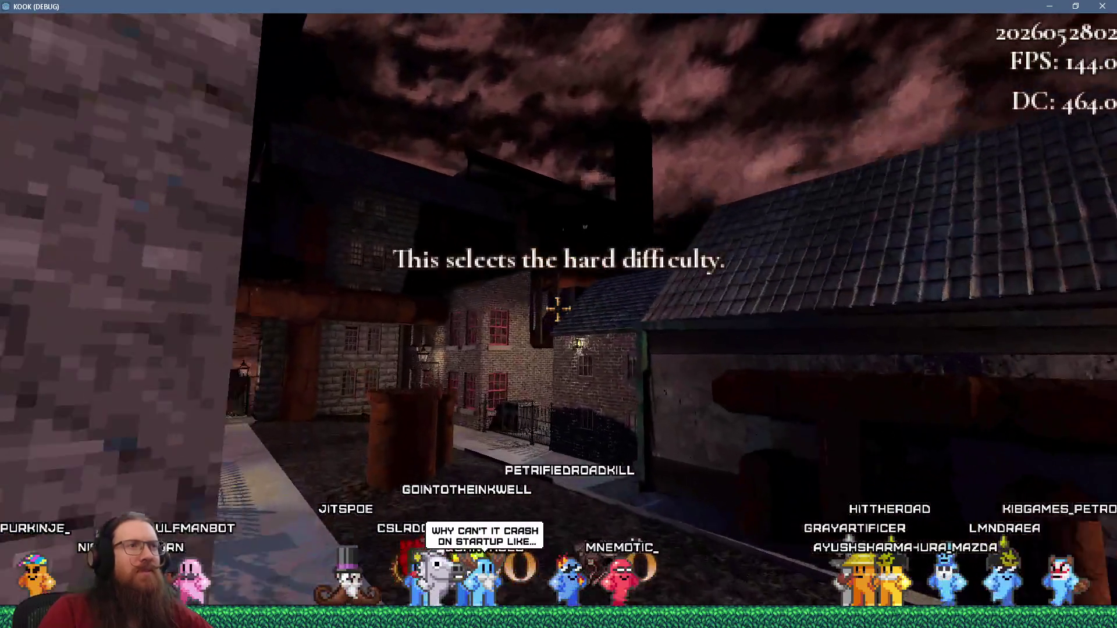
Walk along the street and sidestep around the barrels to view the courtyard buildings
key("w")
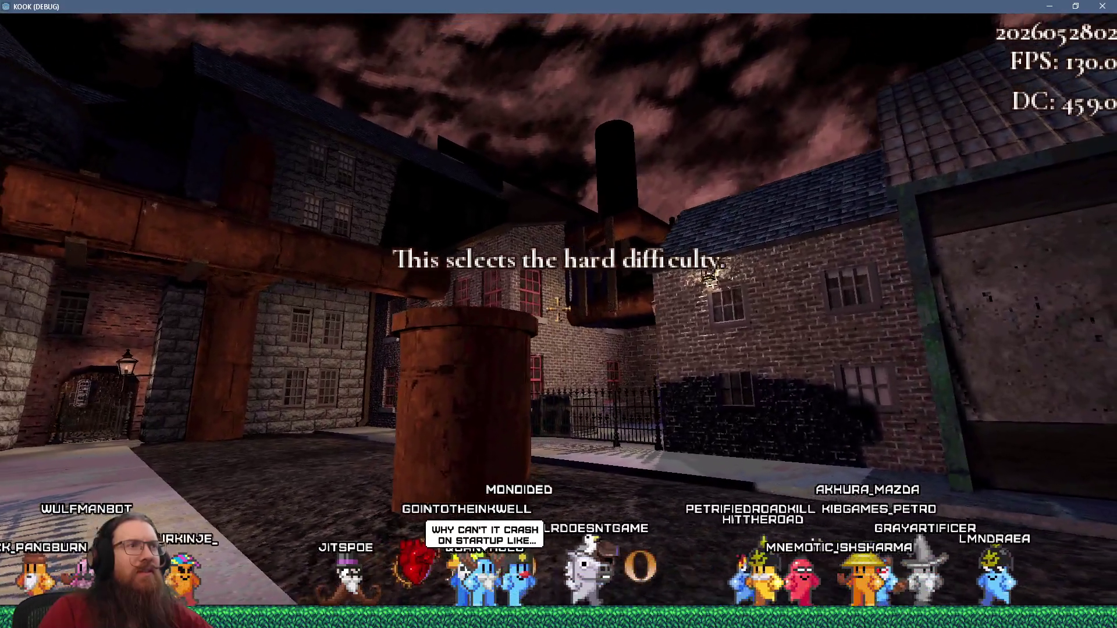
key("w")
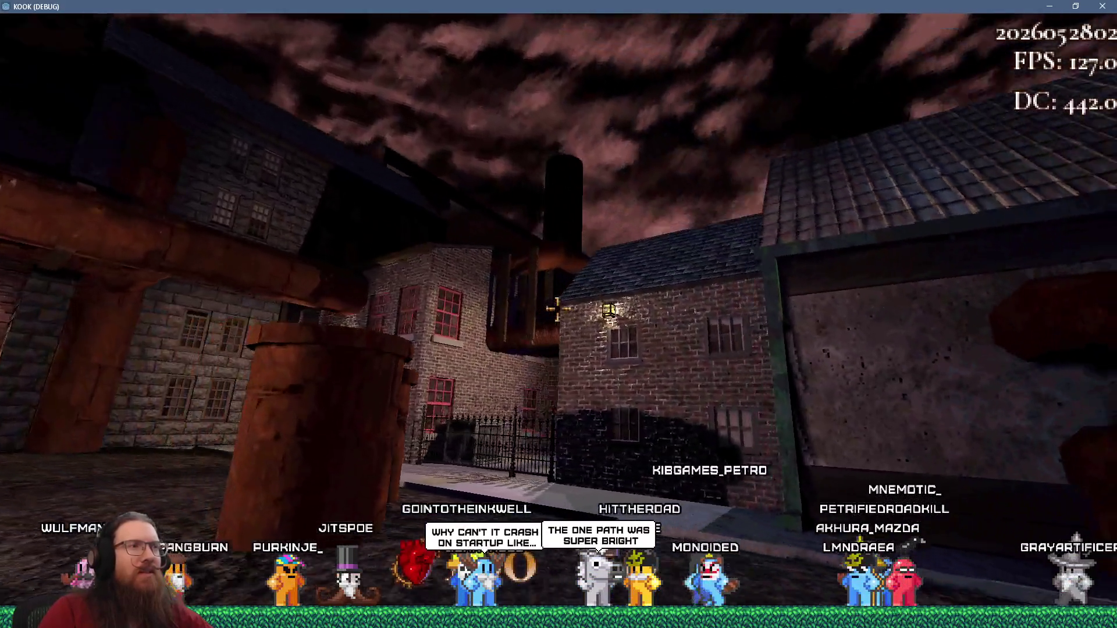
key("w")
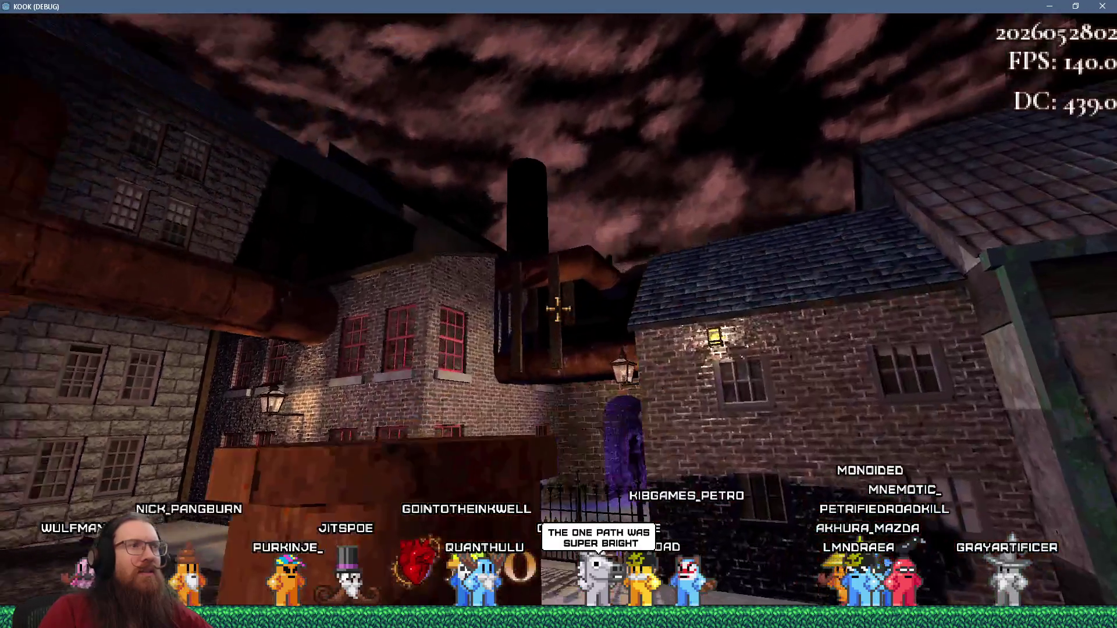
key("w")
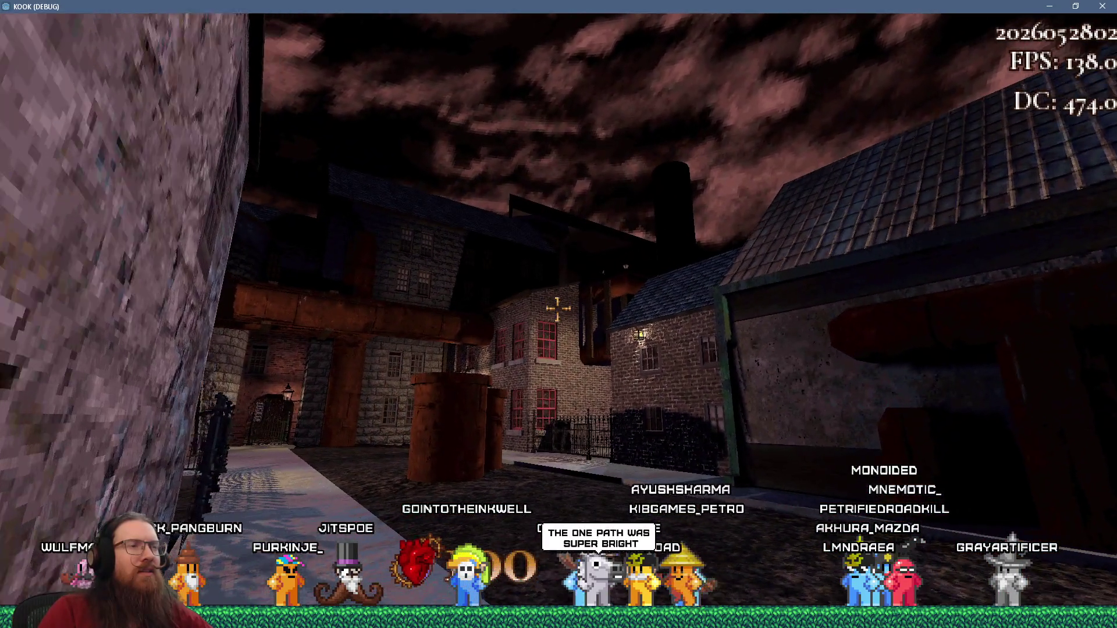
key("w")
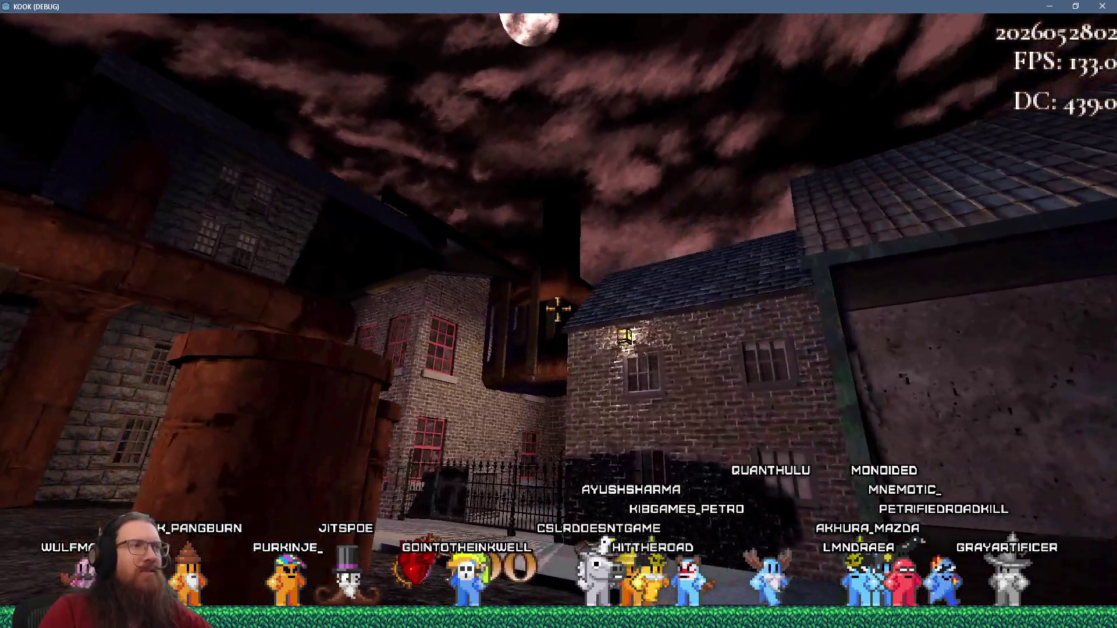
key("a")
key("a")
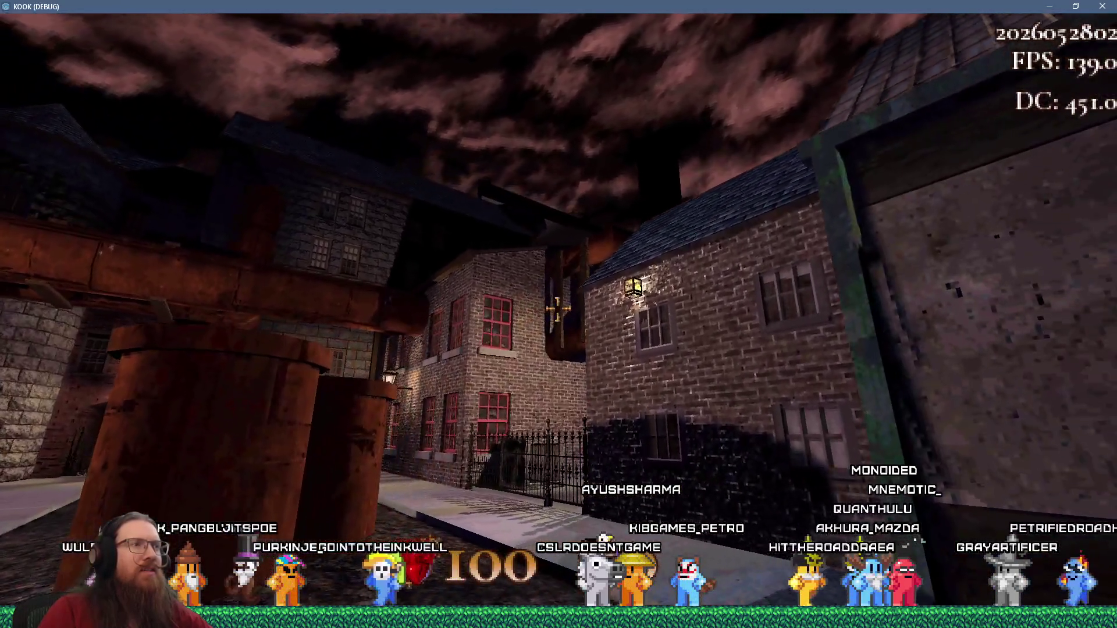
key("a")
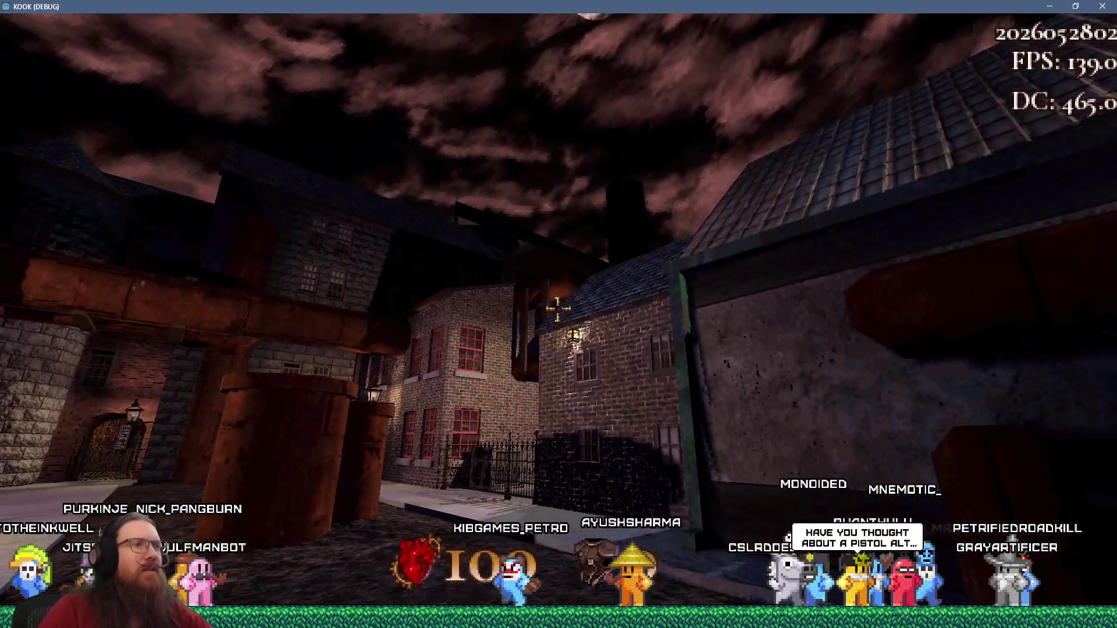
Quit the game by entering 'quit' in the debug console
key("grave")
type("quit")
key("Return")
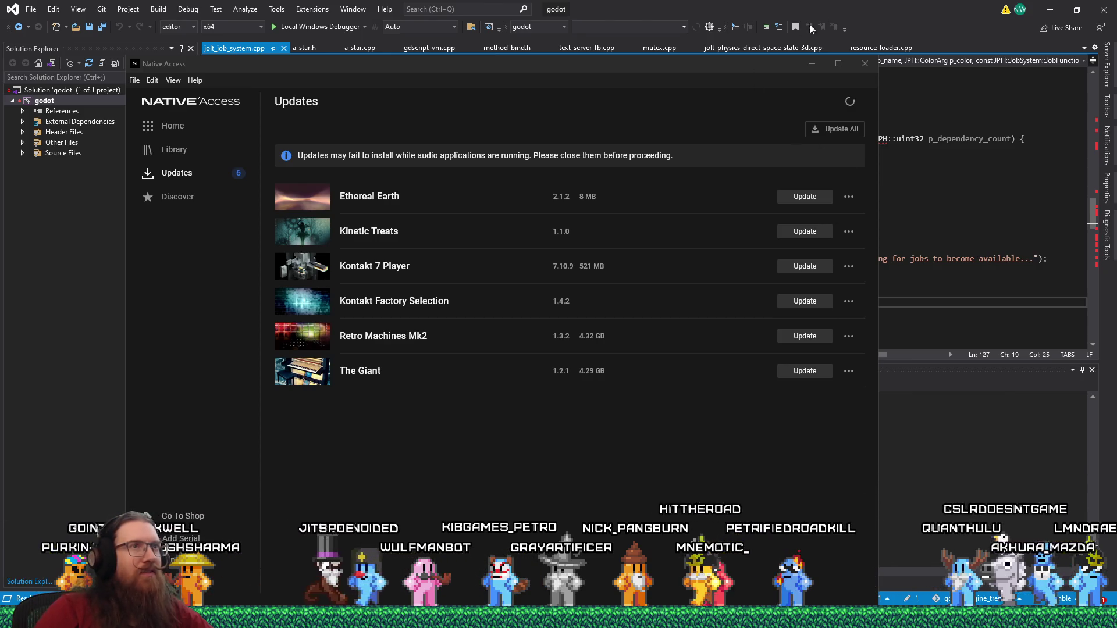
Close Native Access and launch KOOK Demo from Steam's tray recent-games list
left_click(865, 63)
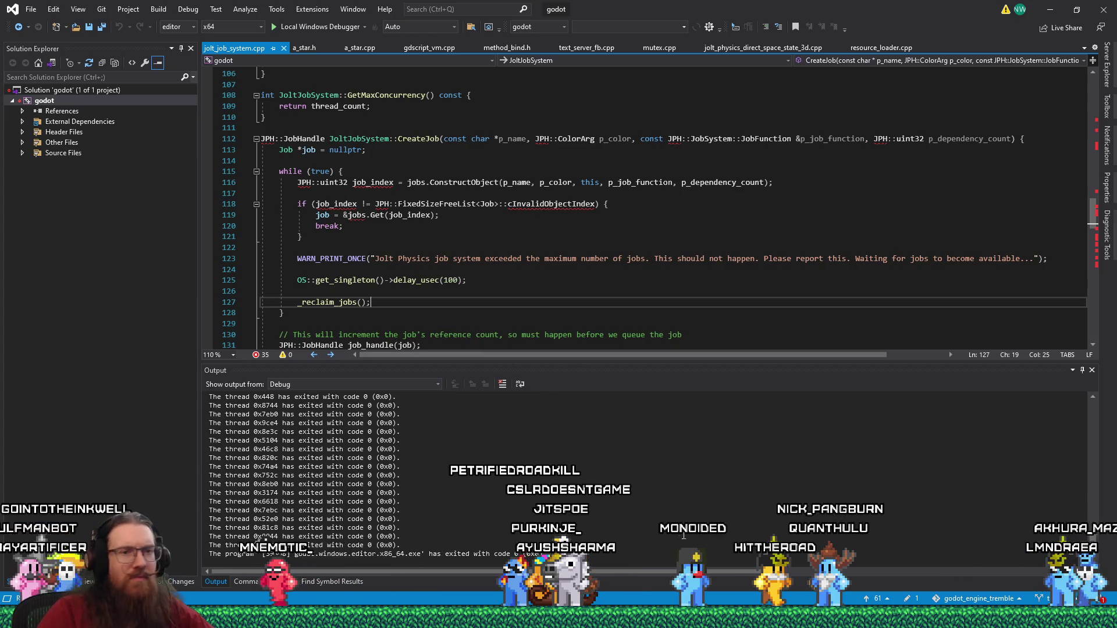
right_click(993, 431)
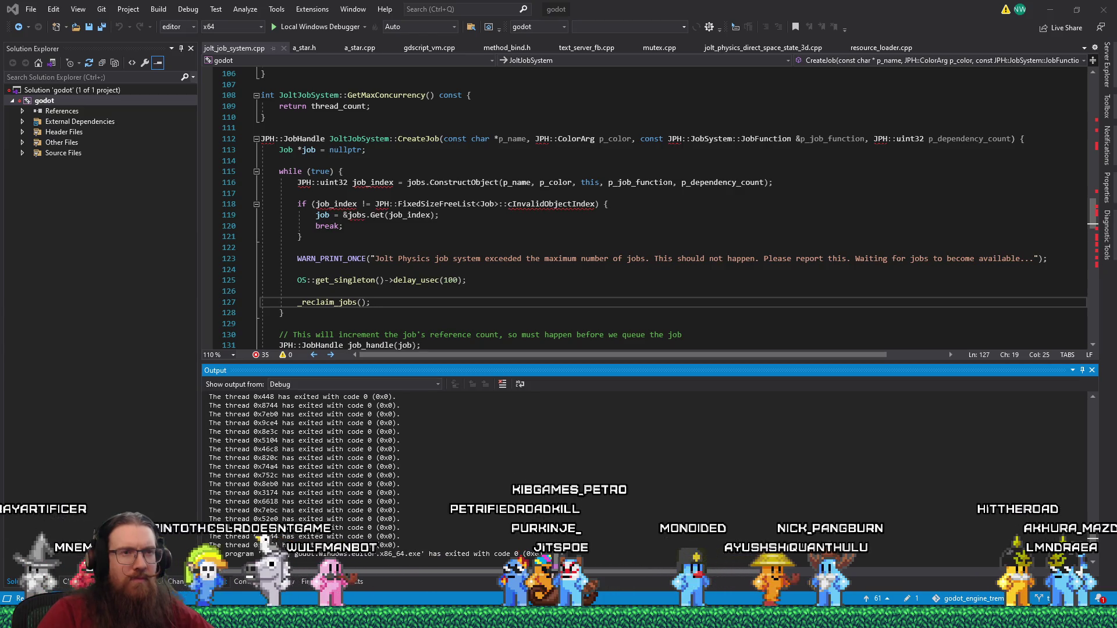
right_click(994, 608)
left_click(1042, 341)
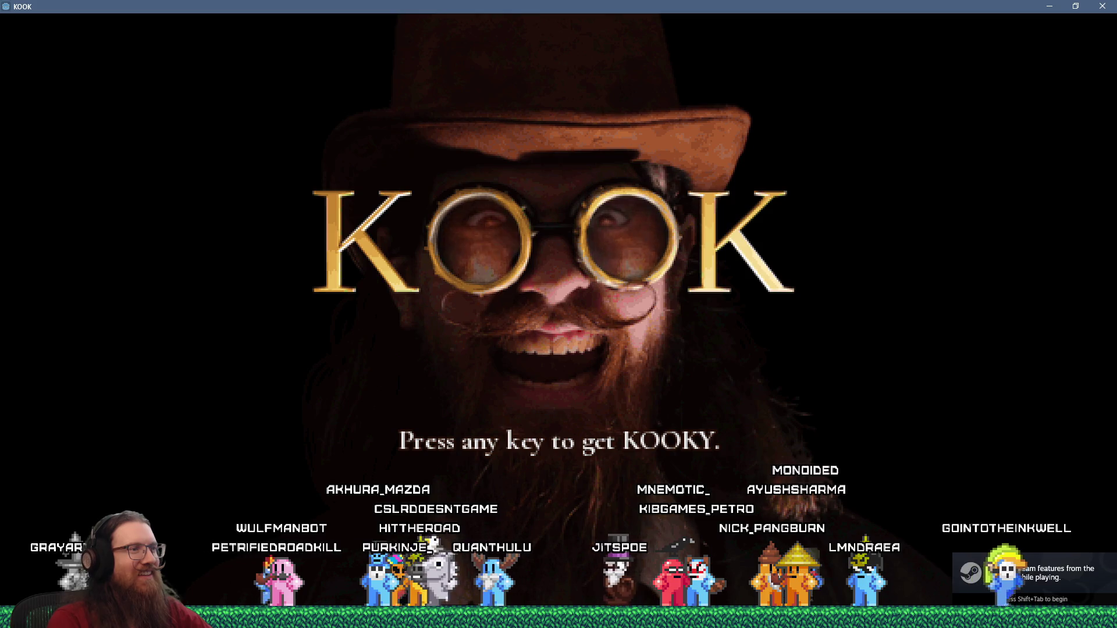
Pass the title screen, toggle the development console, and choose New Game from the main menu
key("Return")
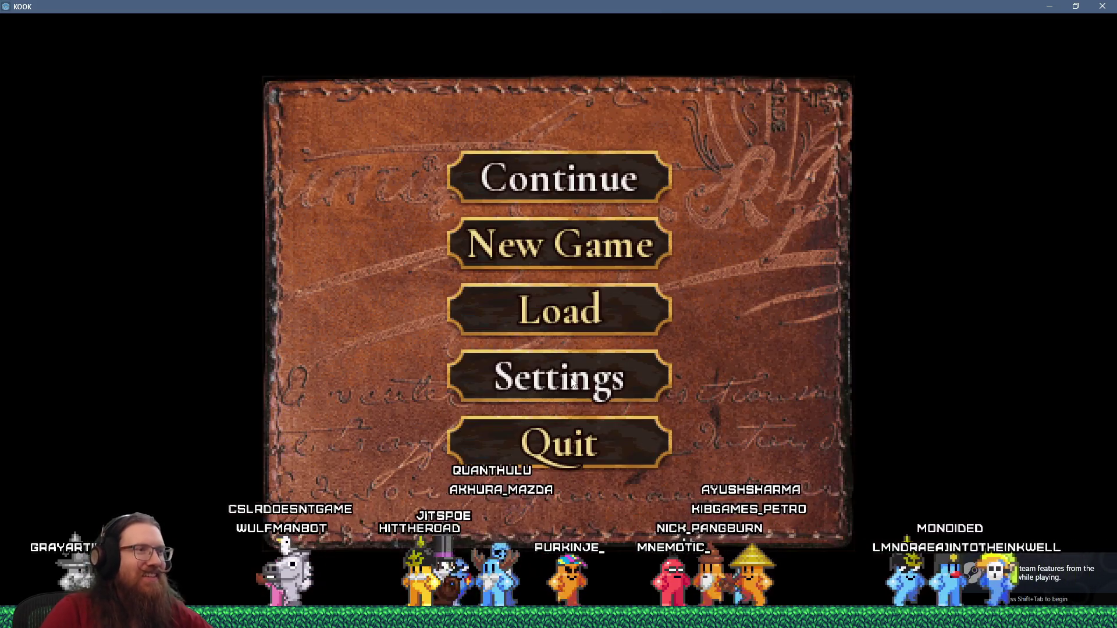
key("grave")
key("grave")
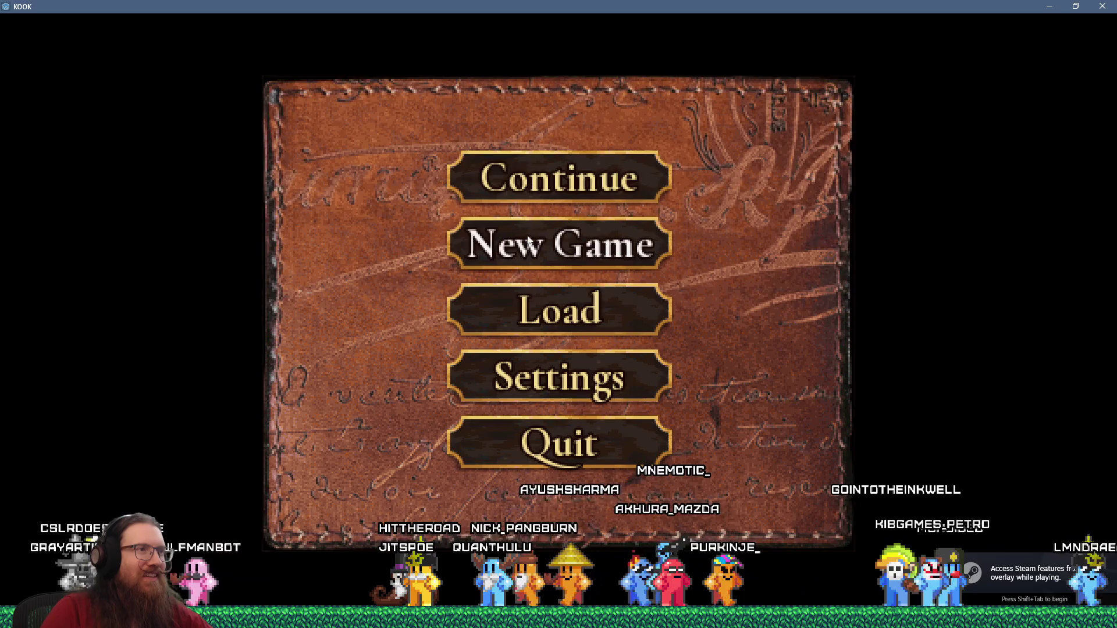
key("grave")
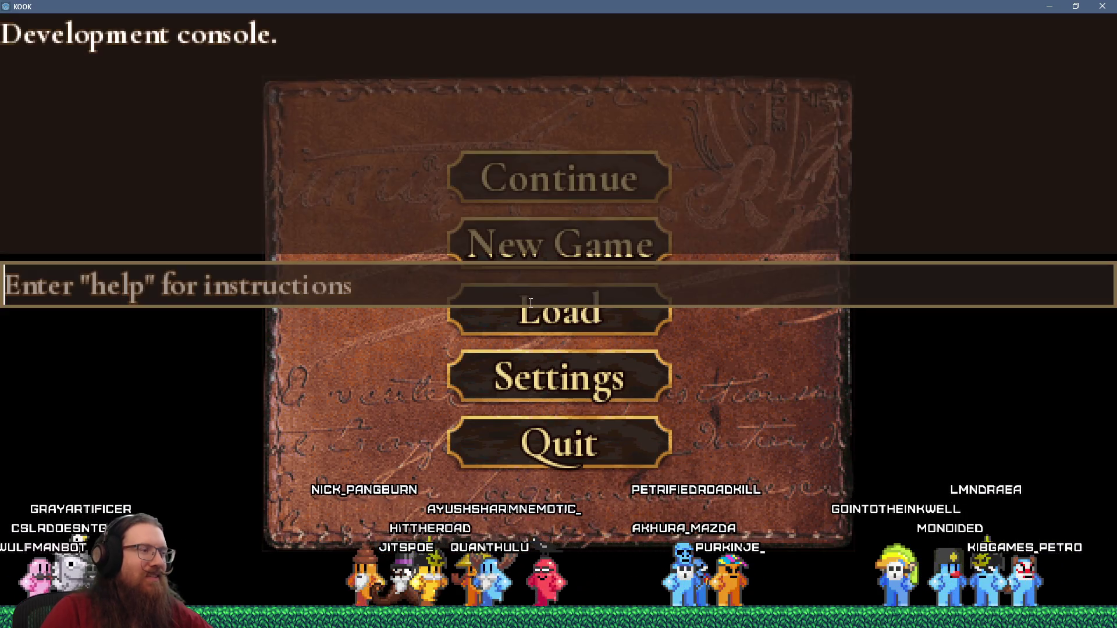
key("grave")
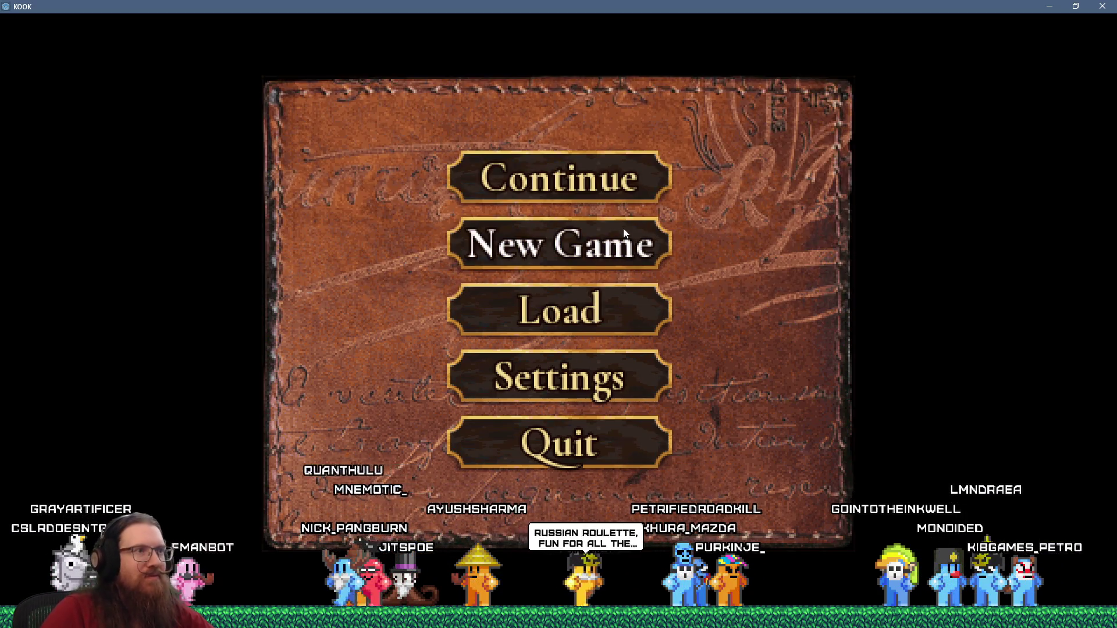
left_click(623, 228)
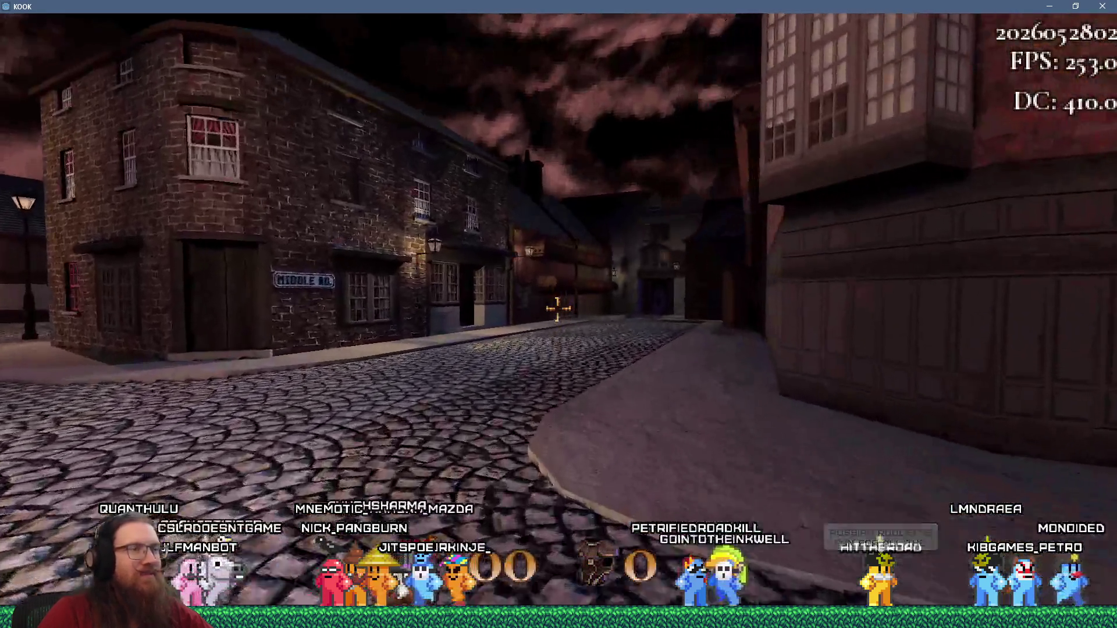
Run down the street past the medium and hard difficulty areas into the dark shaft
key("w")
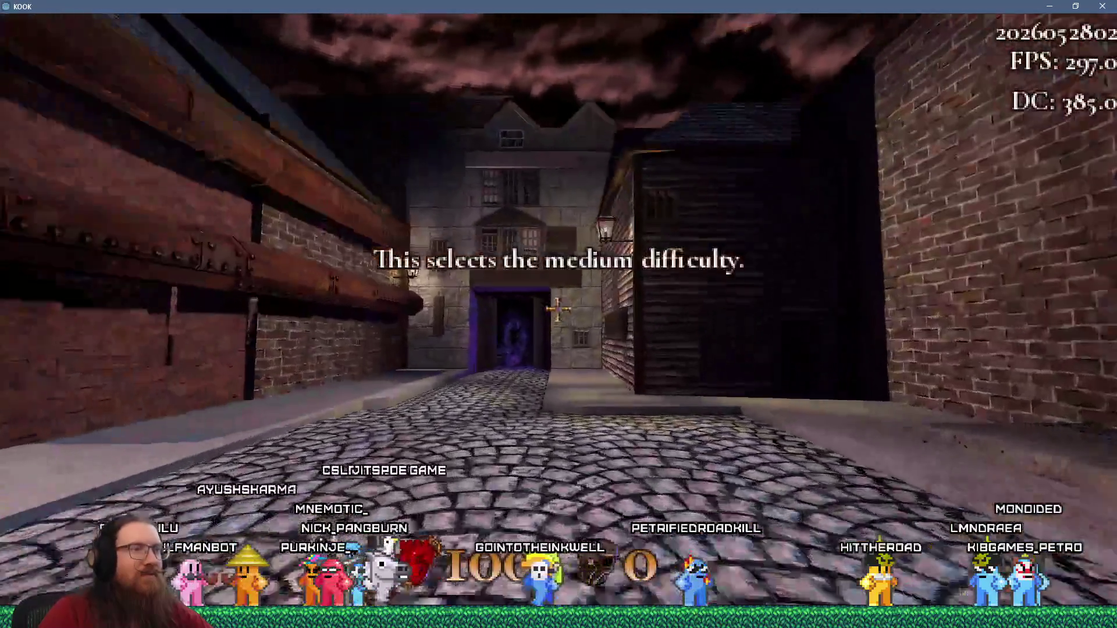
key("w")
key("w")
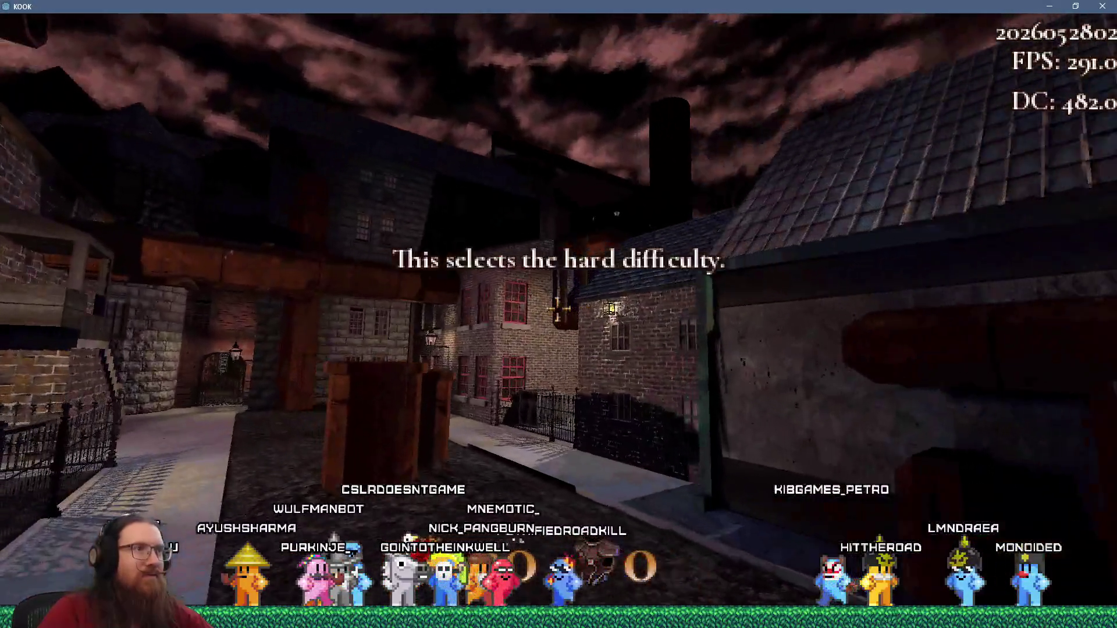
key("w")
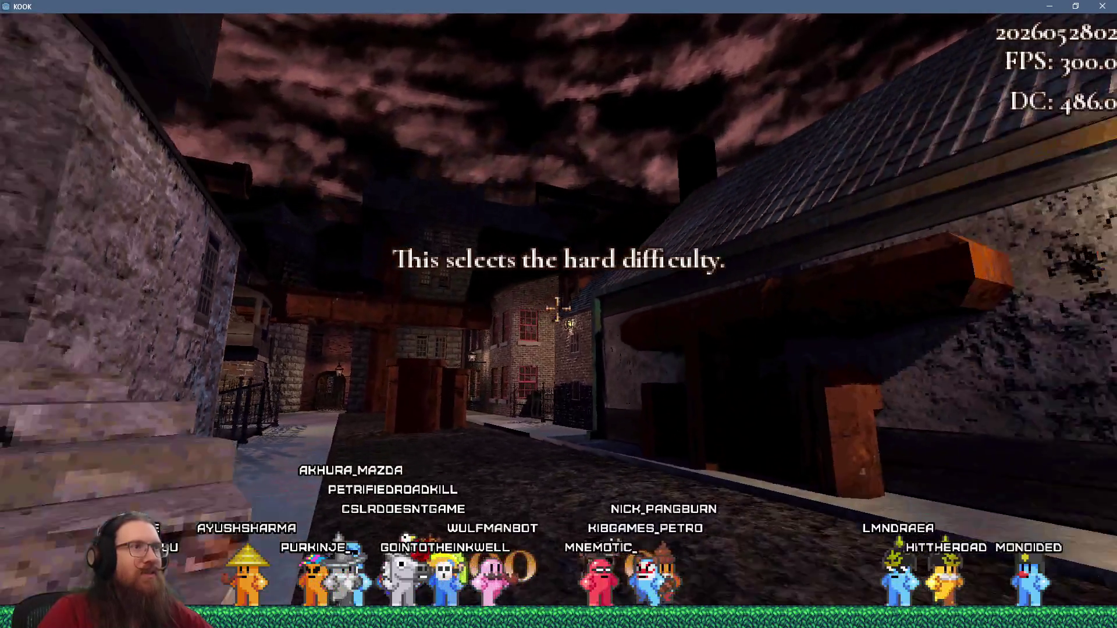
key("w")
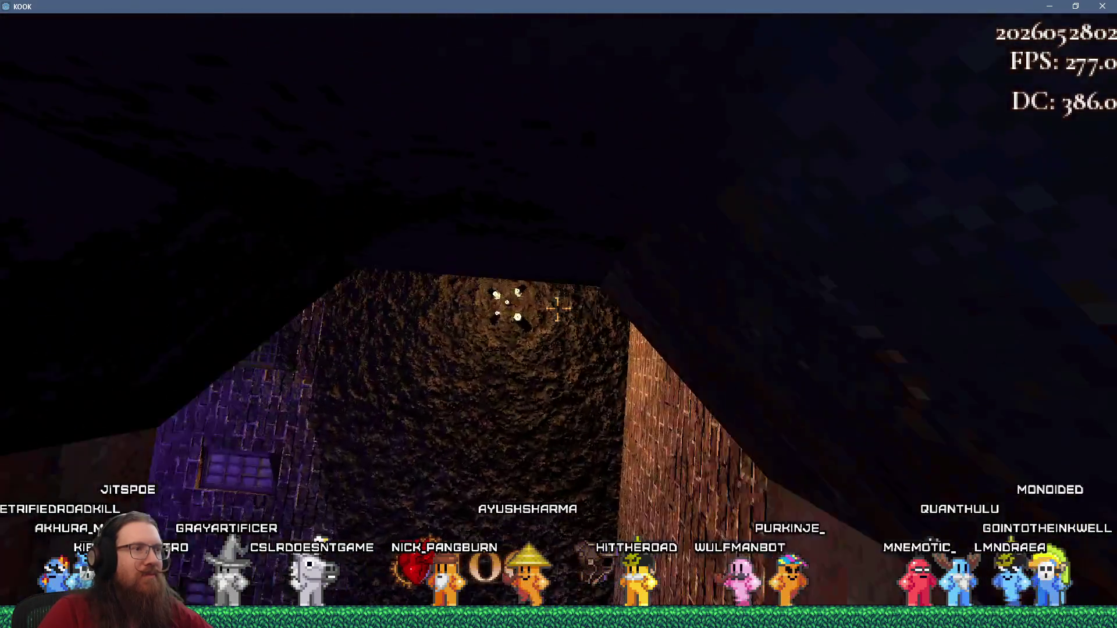
Fly from the shaft through the portal past the chimney and brick towers, then open the development console
key("w")
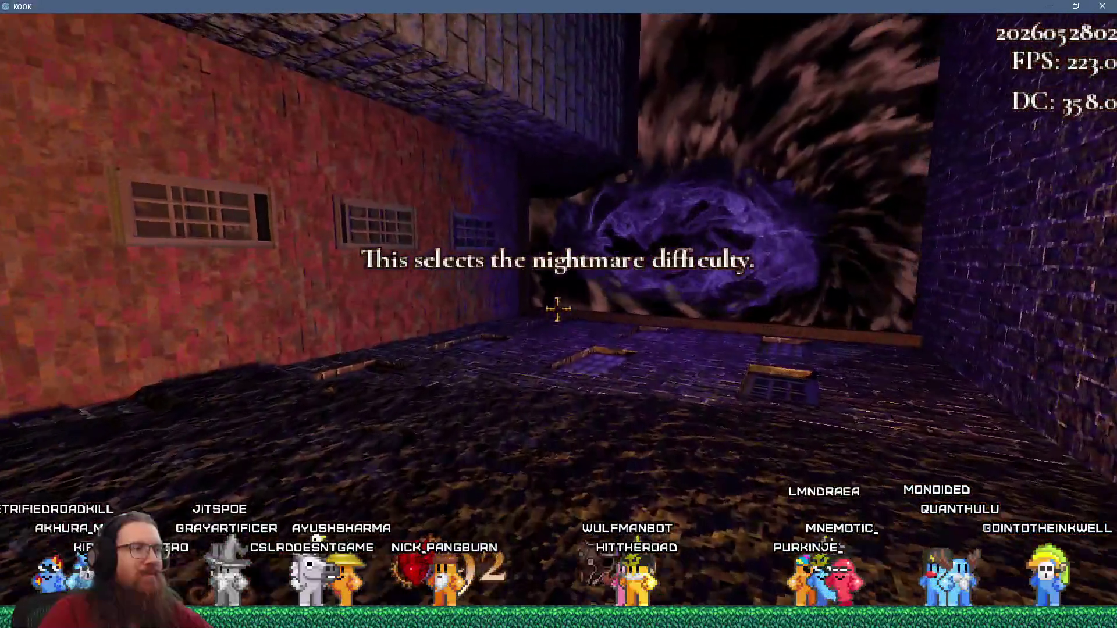
key("w")
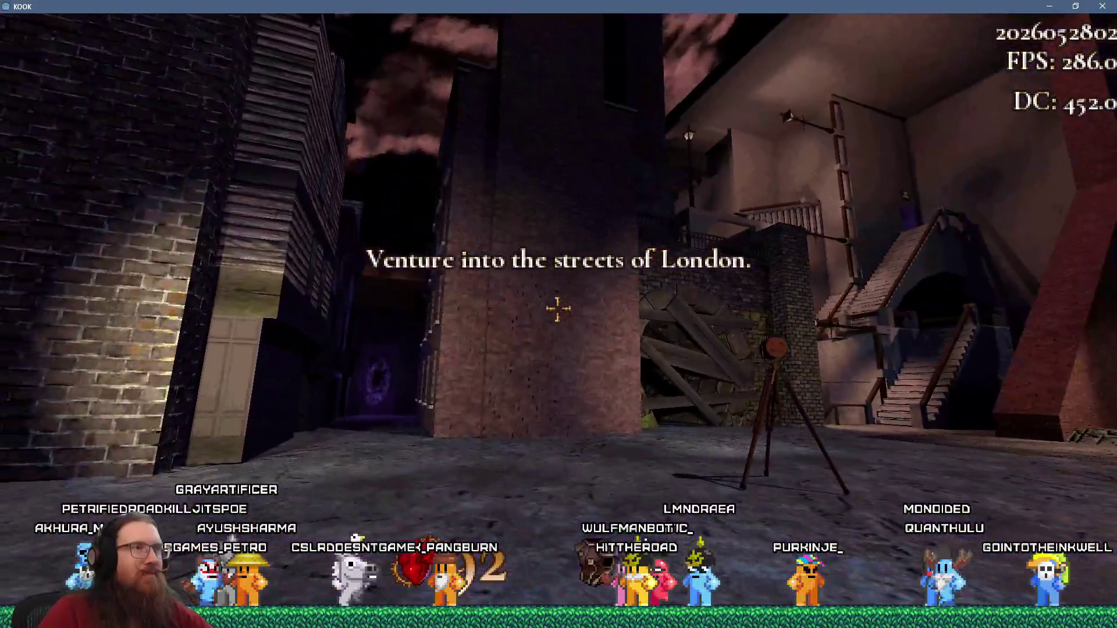
key("w")
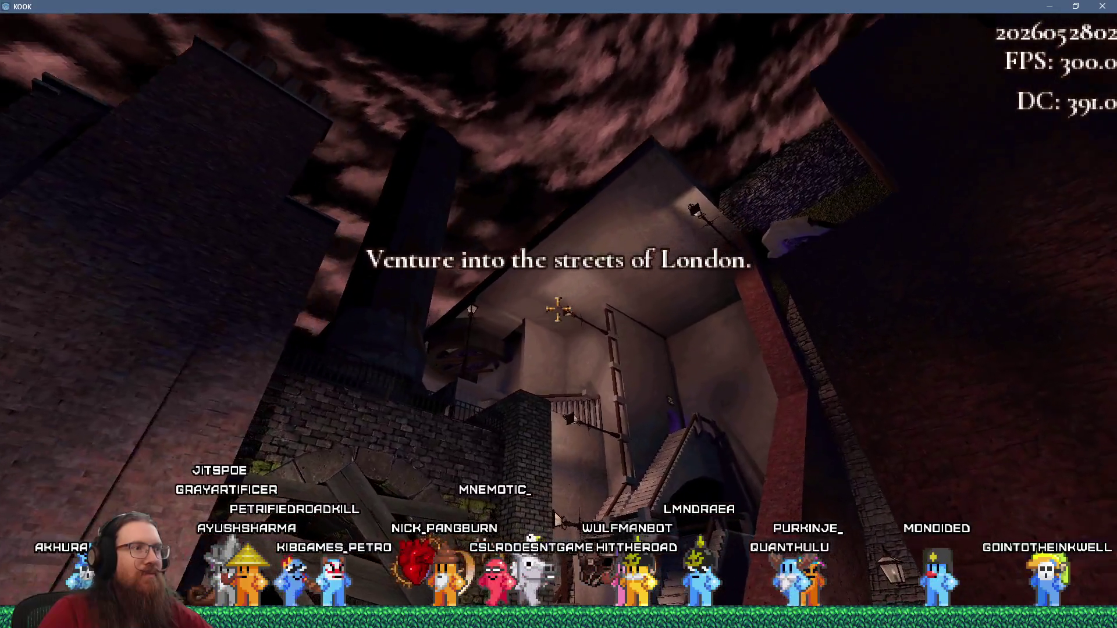
key("w")
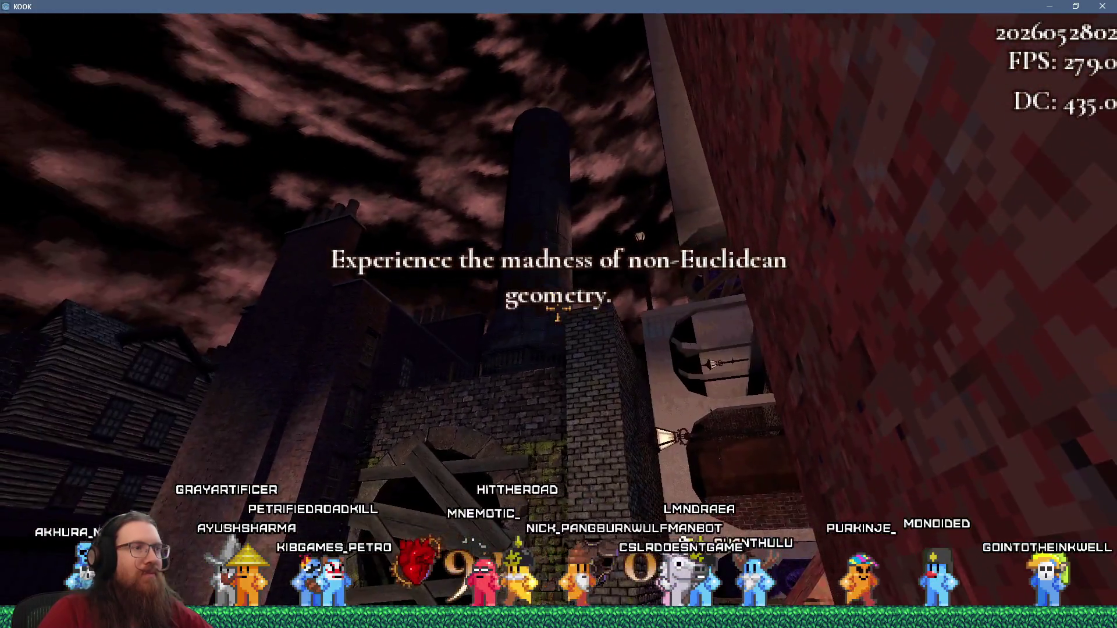
key("w")
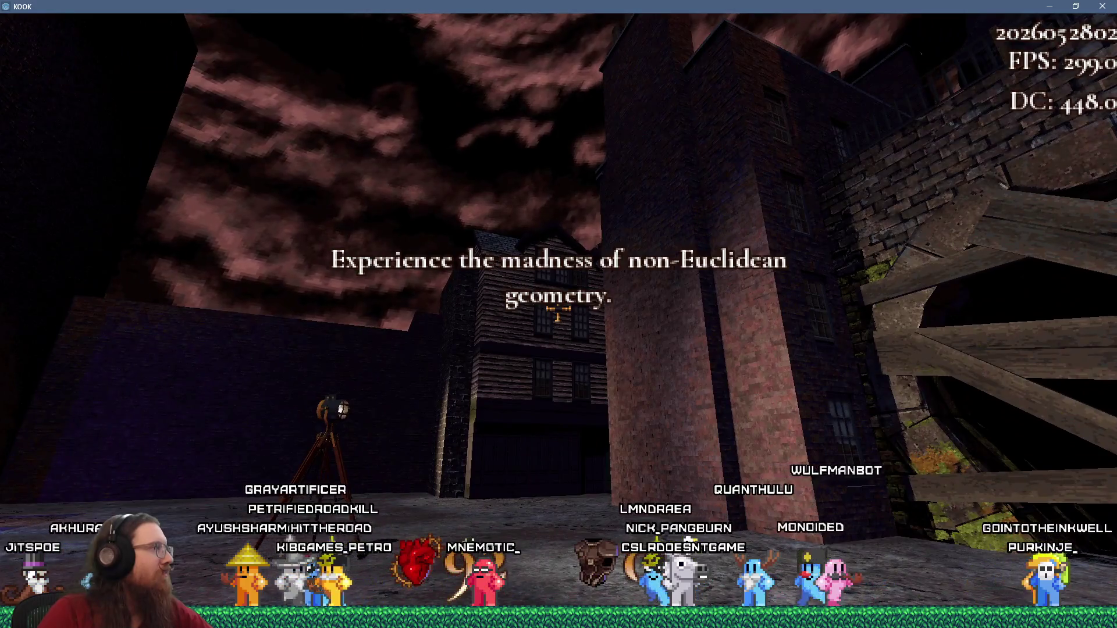
key("w")
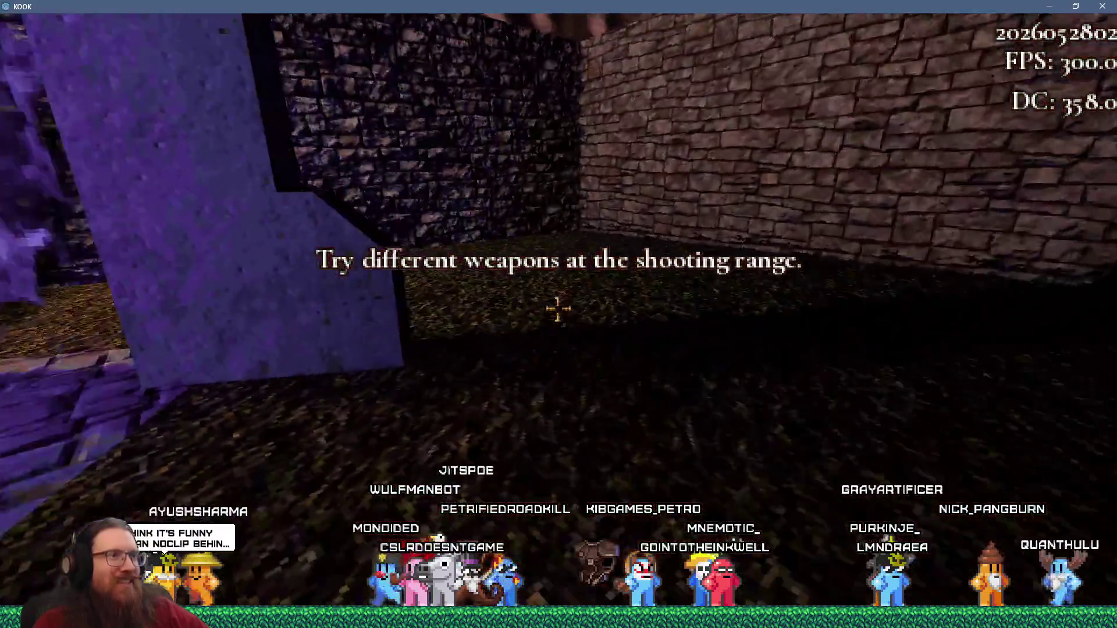
key("grave")
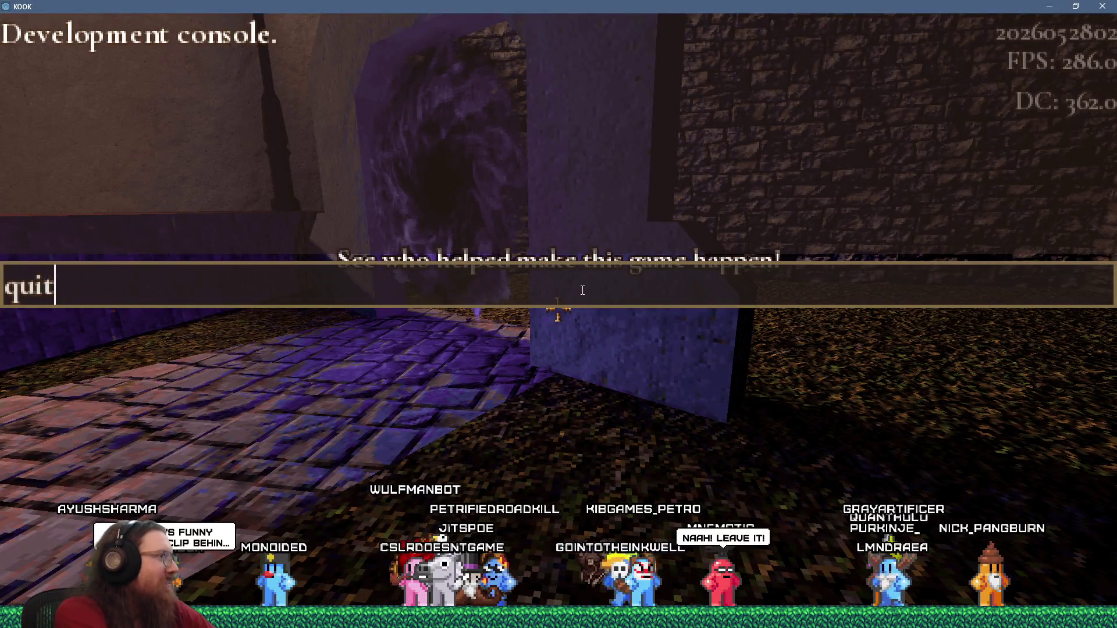
Run the quit command in the development console to exit KOOK
key("Return")
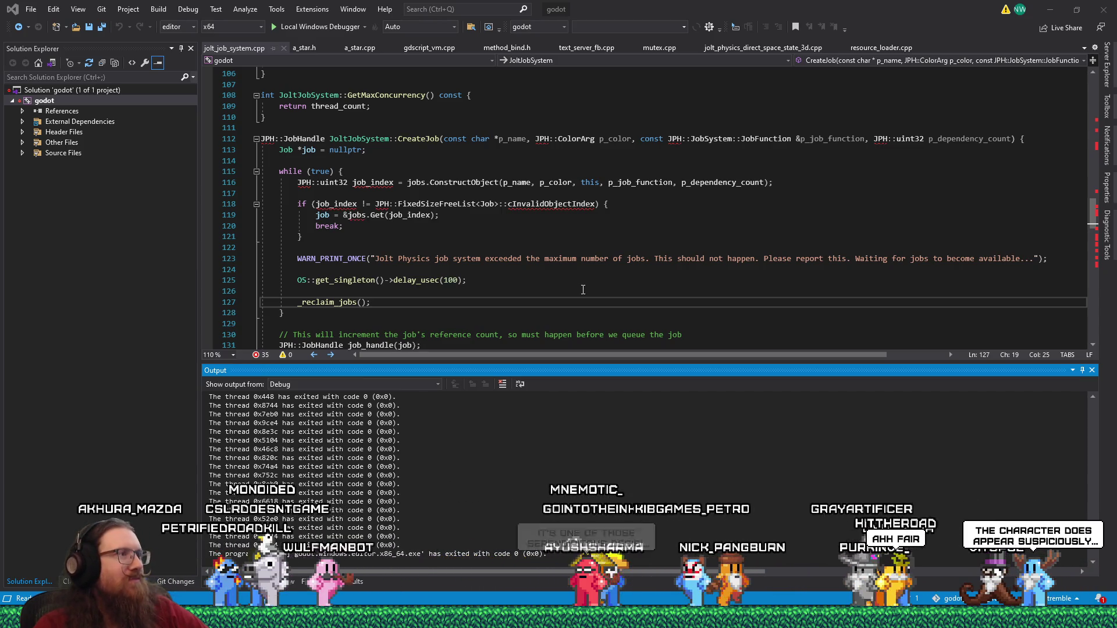
Switch from Visual Studio to Firefox, move the GitHub tab left, and show the ambientCG Ground 068 page
left_click(589, 265)
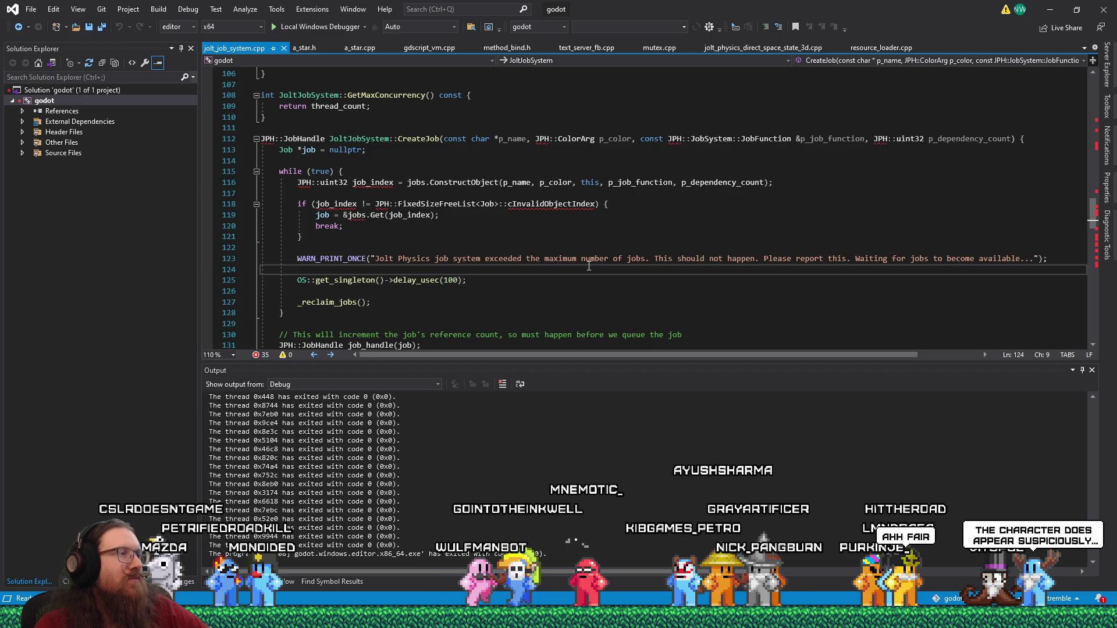
key("alt+Tab")
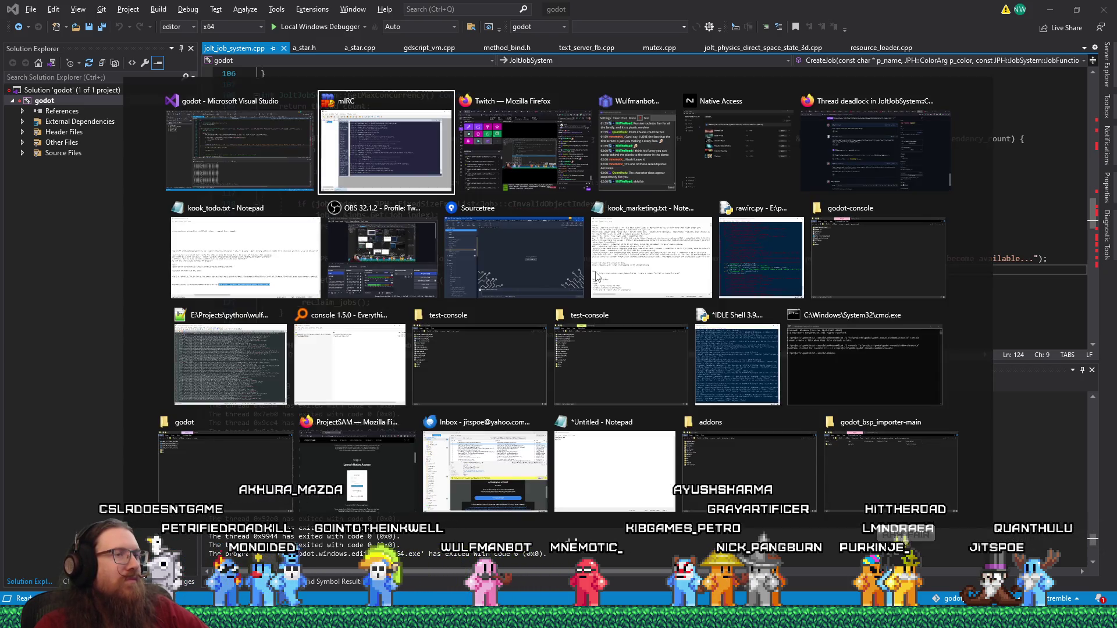
key("alt")
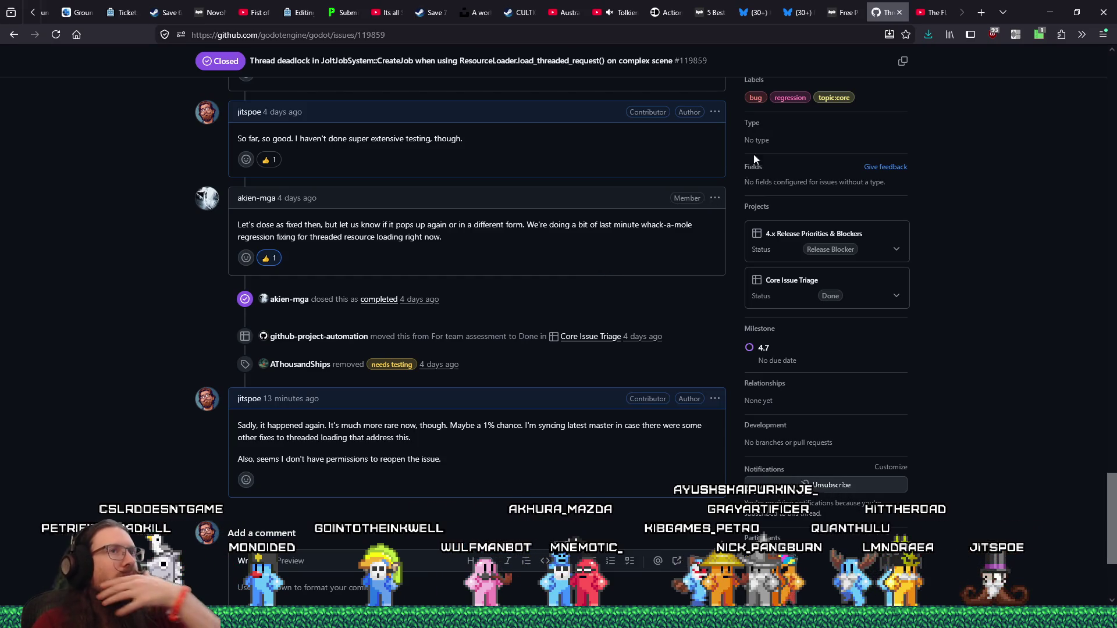
left_click_drag(880, 16, 75, 18)
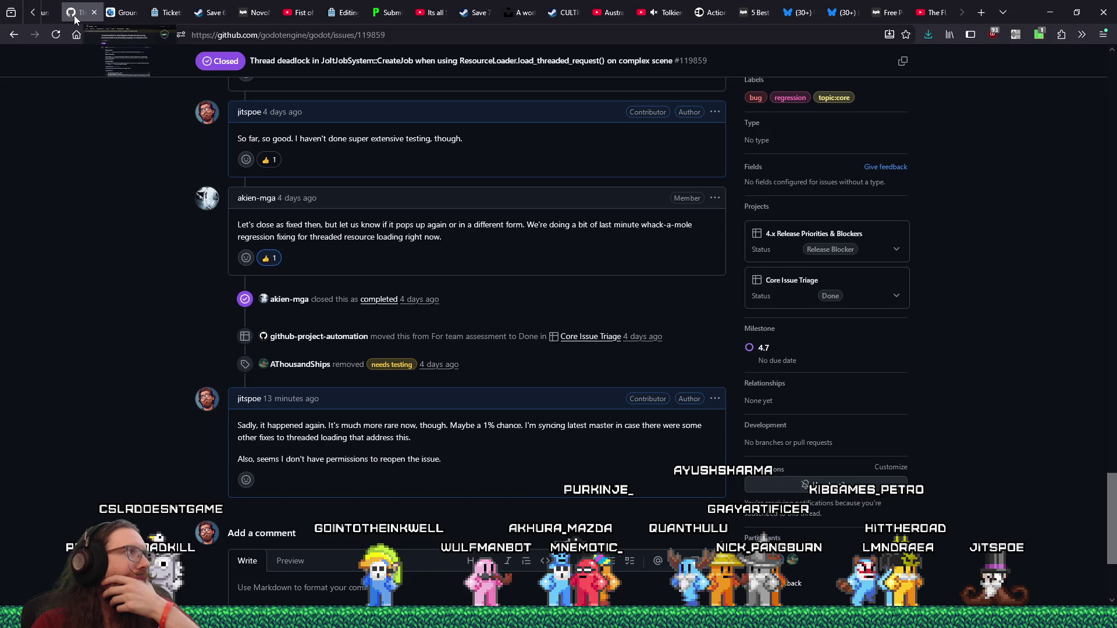
left_click(123, 12)
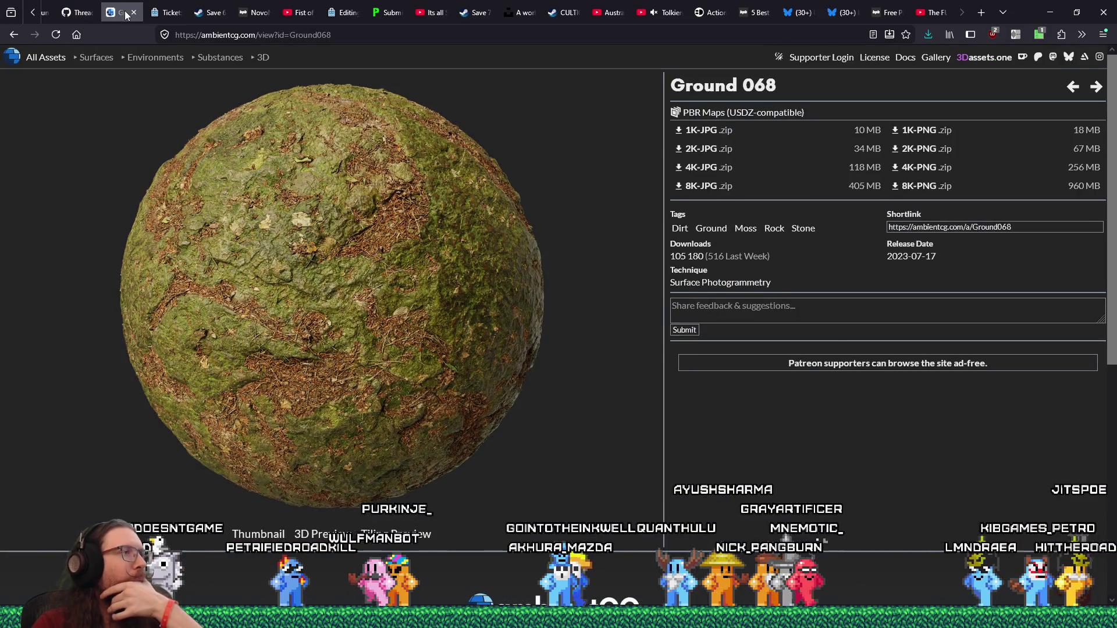
Bring up File Explorer on the E:\projects\kook folder over the texture page
mouse_move(162, 12)
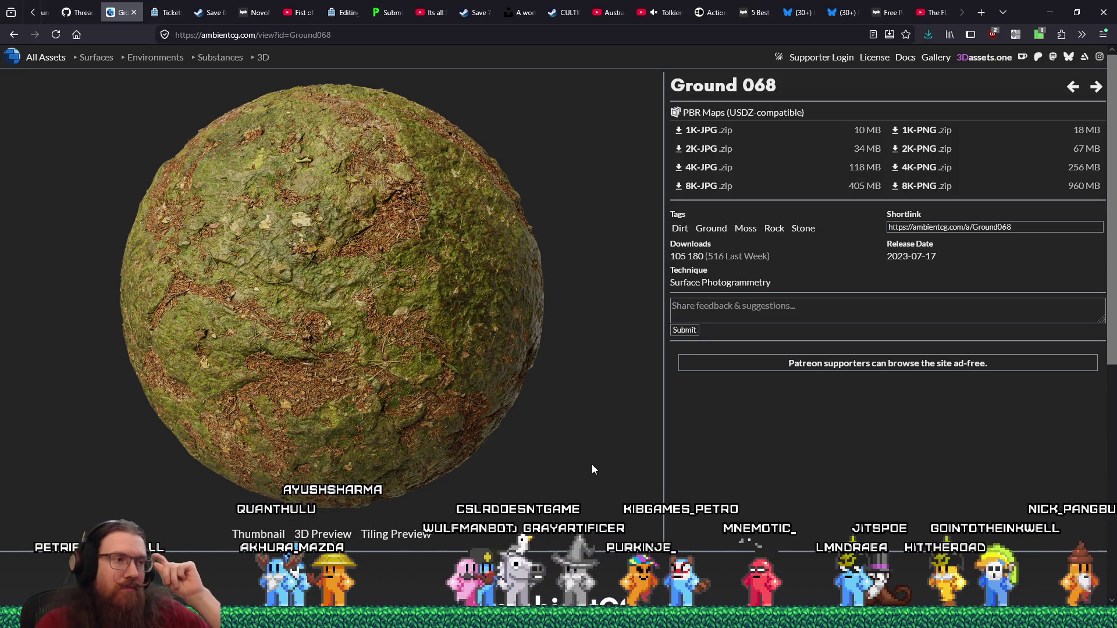
key("alt+Tab")
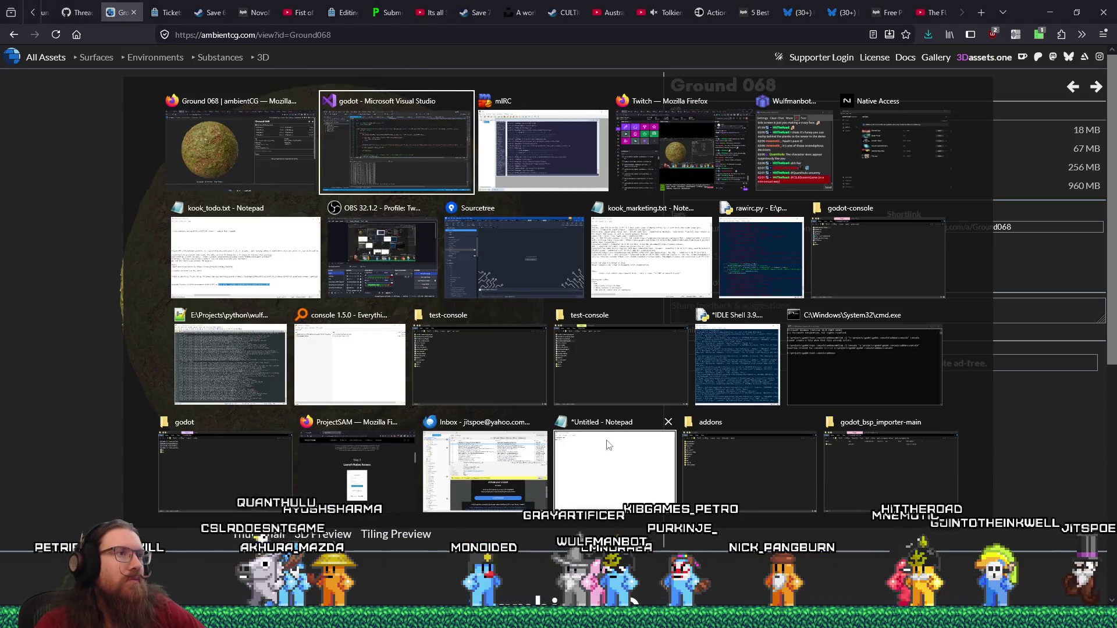
key("Escape")
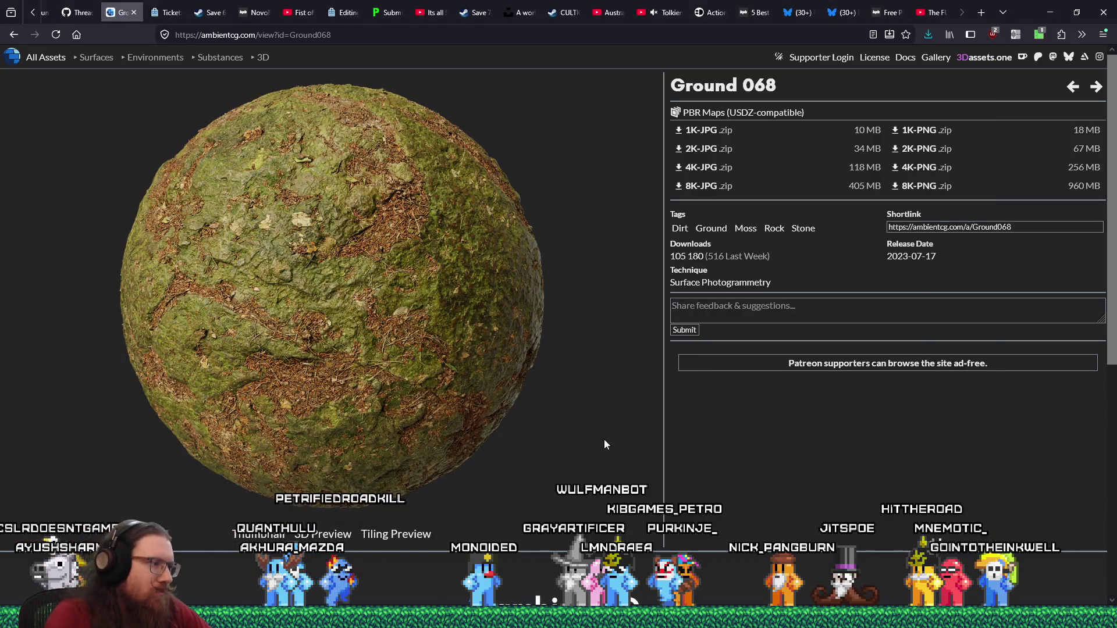
key("alt+Tab")
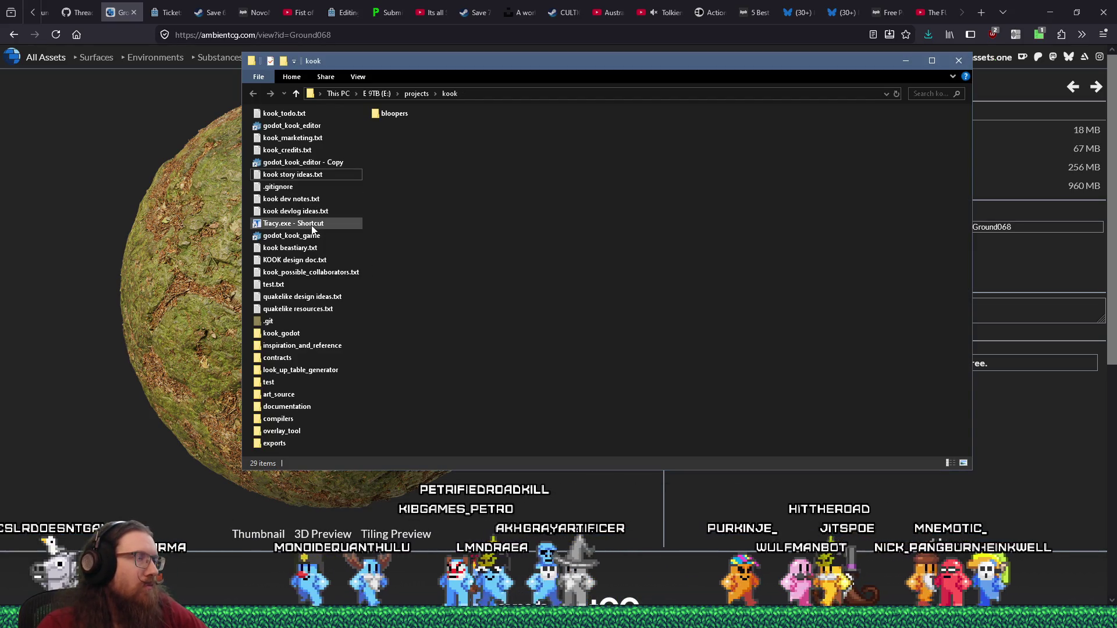
Delete 'godot_kook_editor - Copy', close the kook_todo.txt notes, and launch godot_kook_editor
right_click(333, 167)
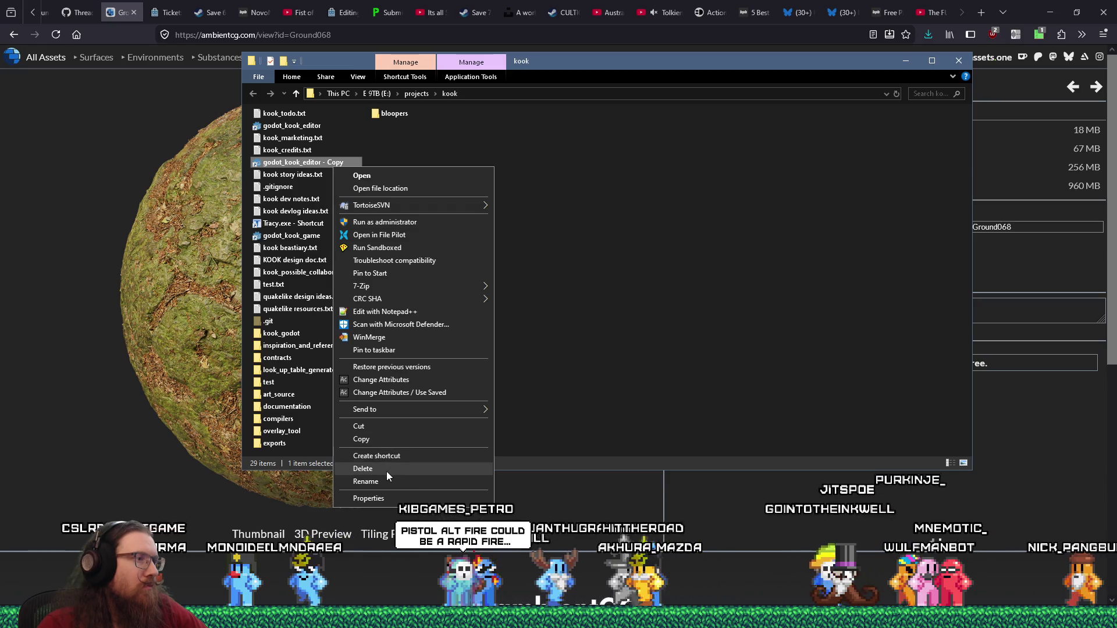
left_click(387, 469)
double_click(312, 128)
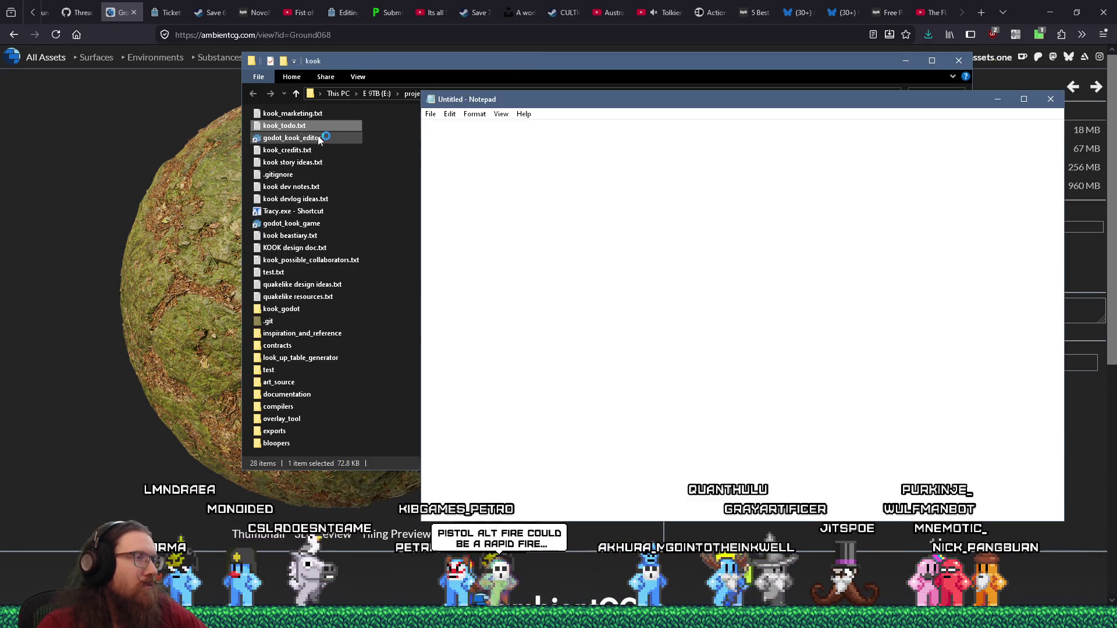
key("alt+F4")
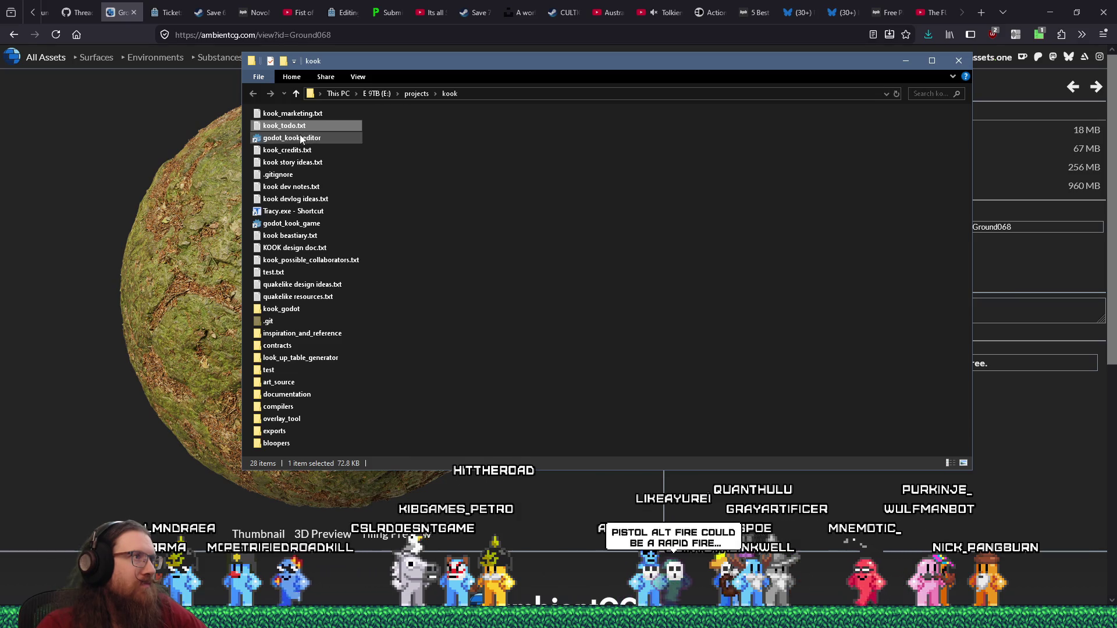
double_click(301, 139)
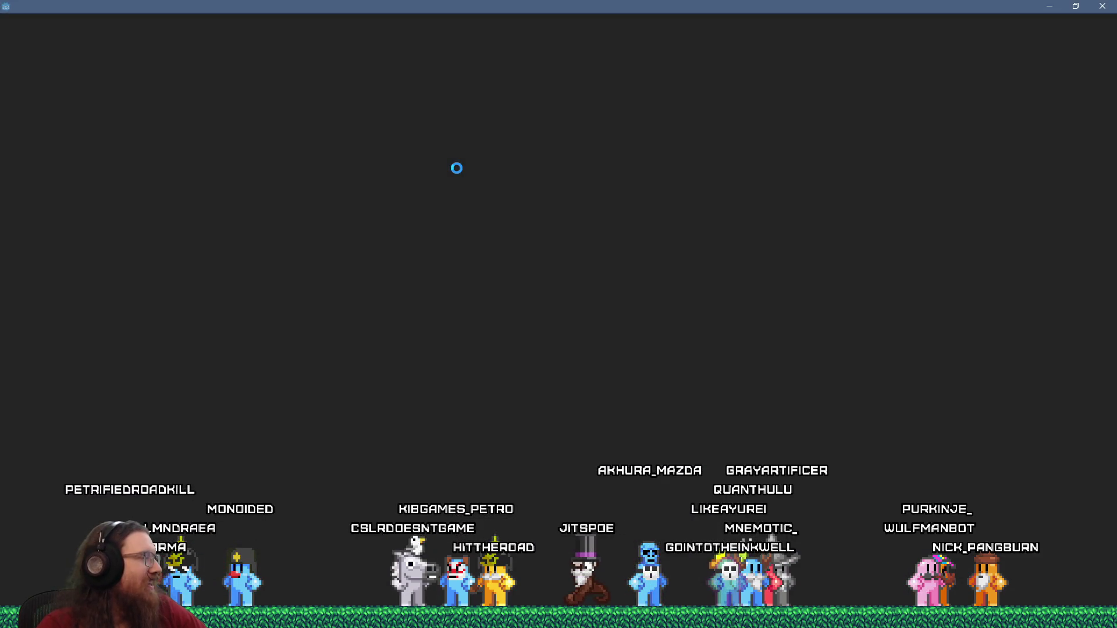